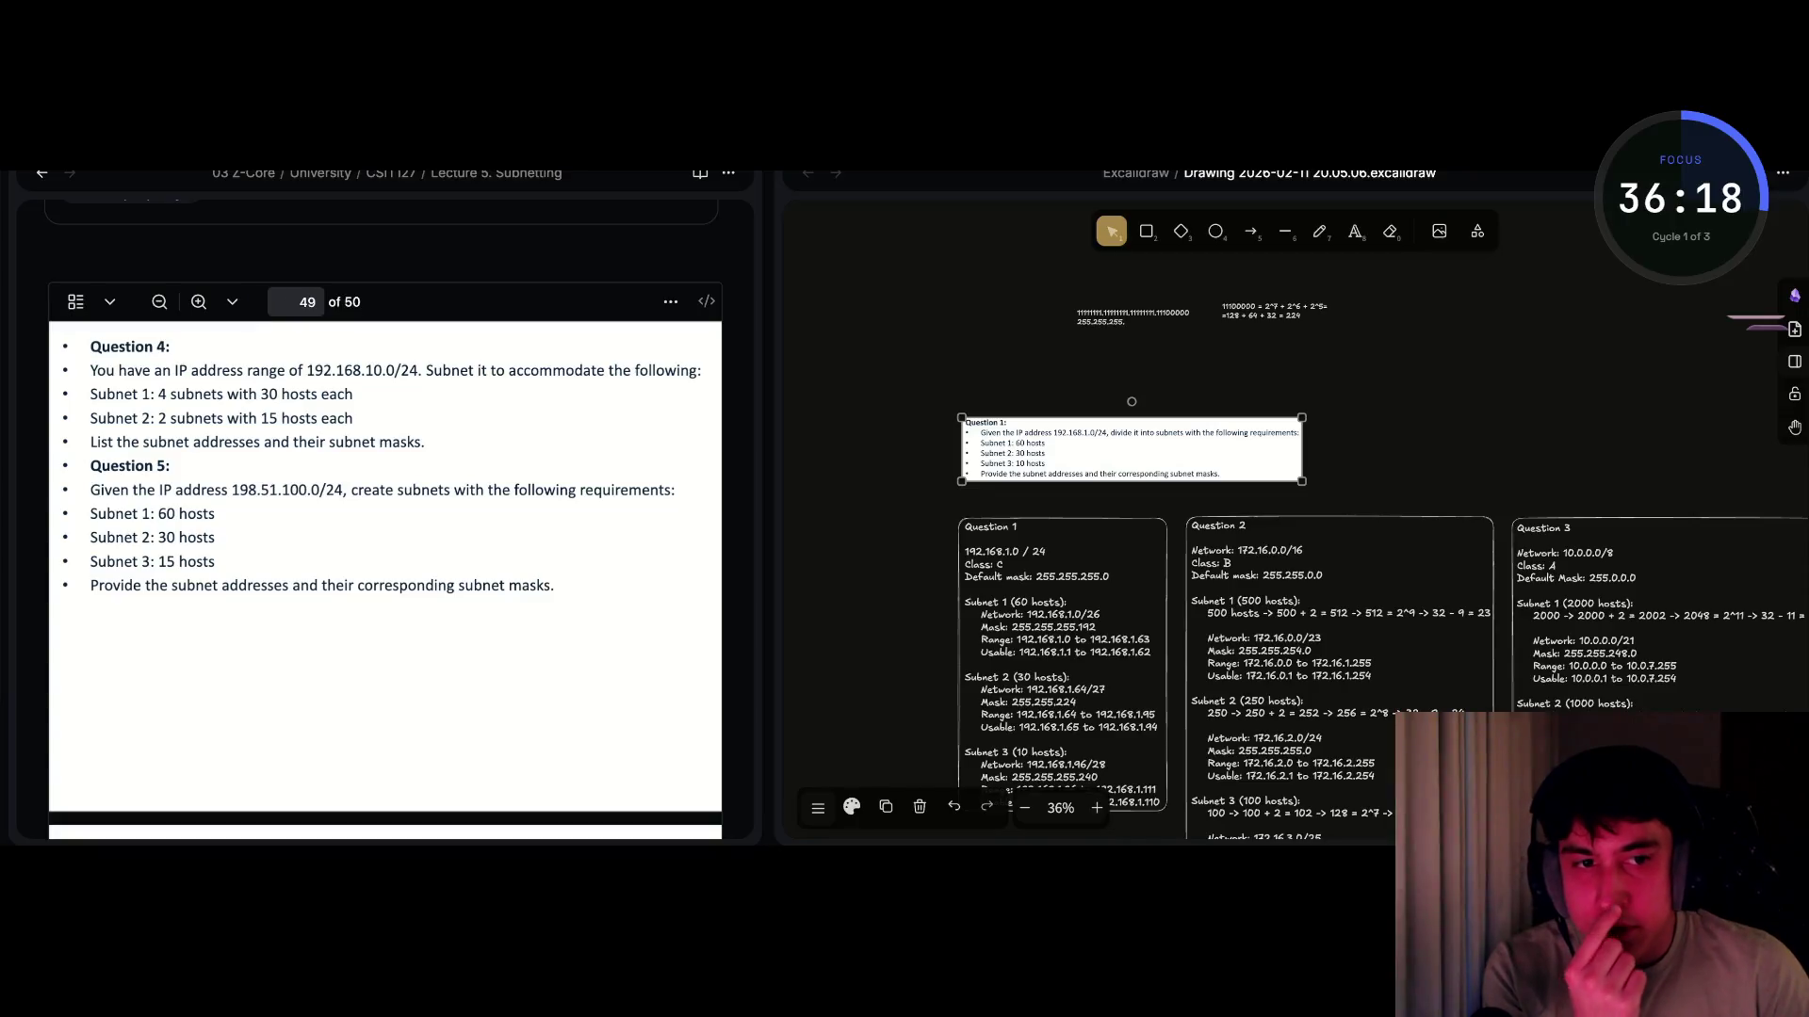
pyautogui.scroll(-2, 1272, 565)
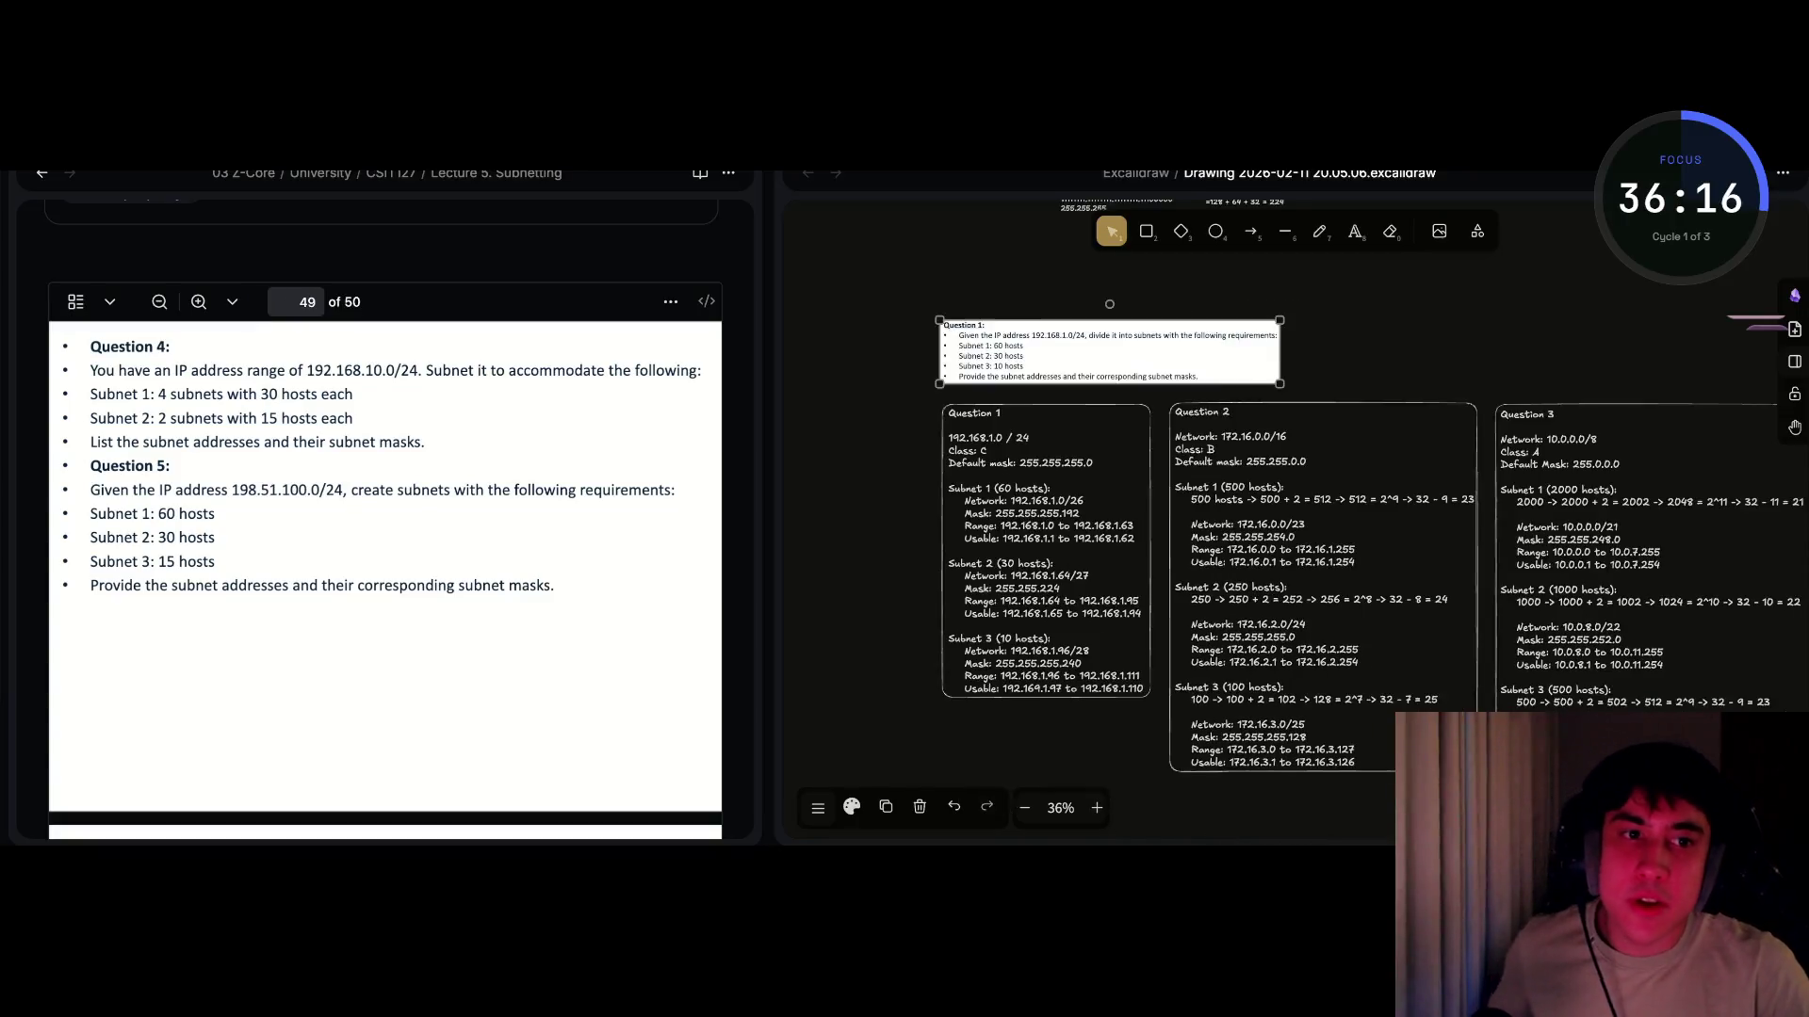
pyautogui.hscroll(2, 1272, 565)
pyautogui.hscroll(1, 1272, 565)
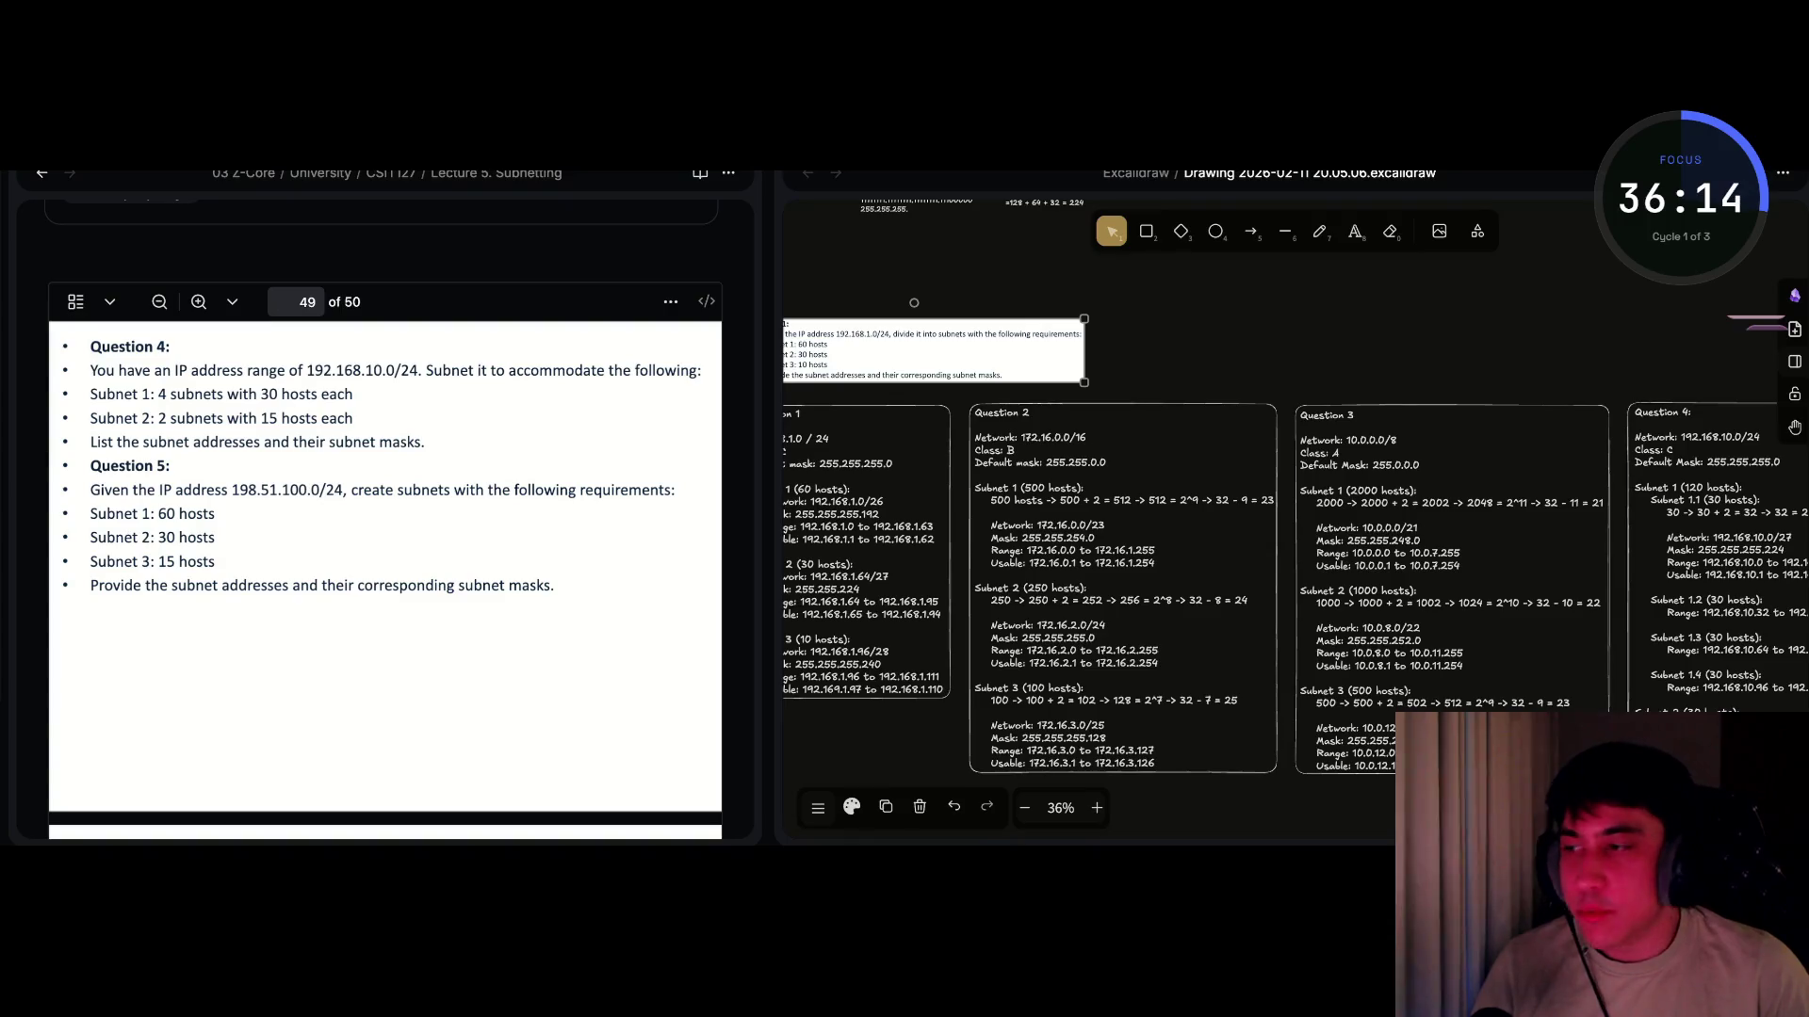
pyautogui.hscroll(-2, 1272, 566)
pyautogui.scroll(-1, 1271, 565)
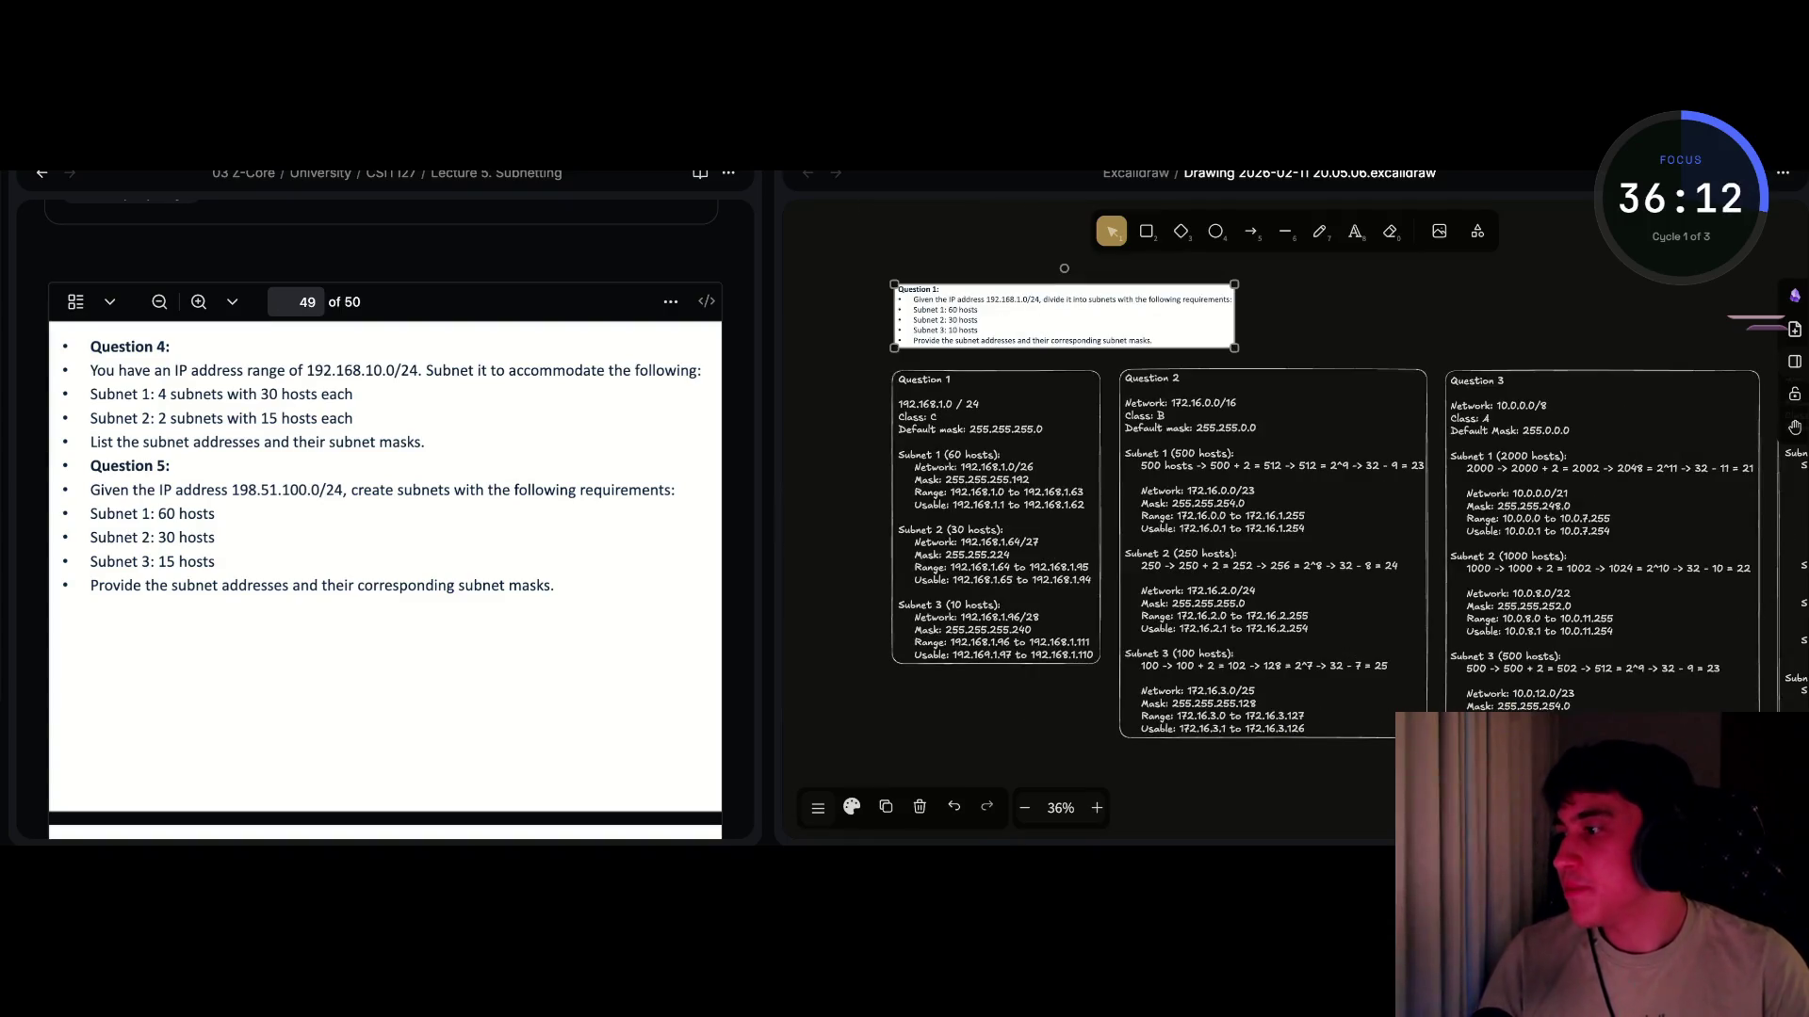
pyautogui.scroll(-1, 1033, 567)
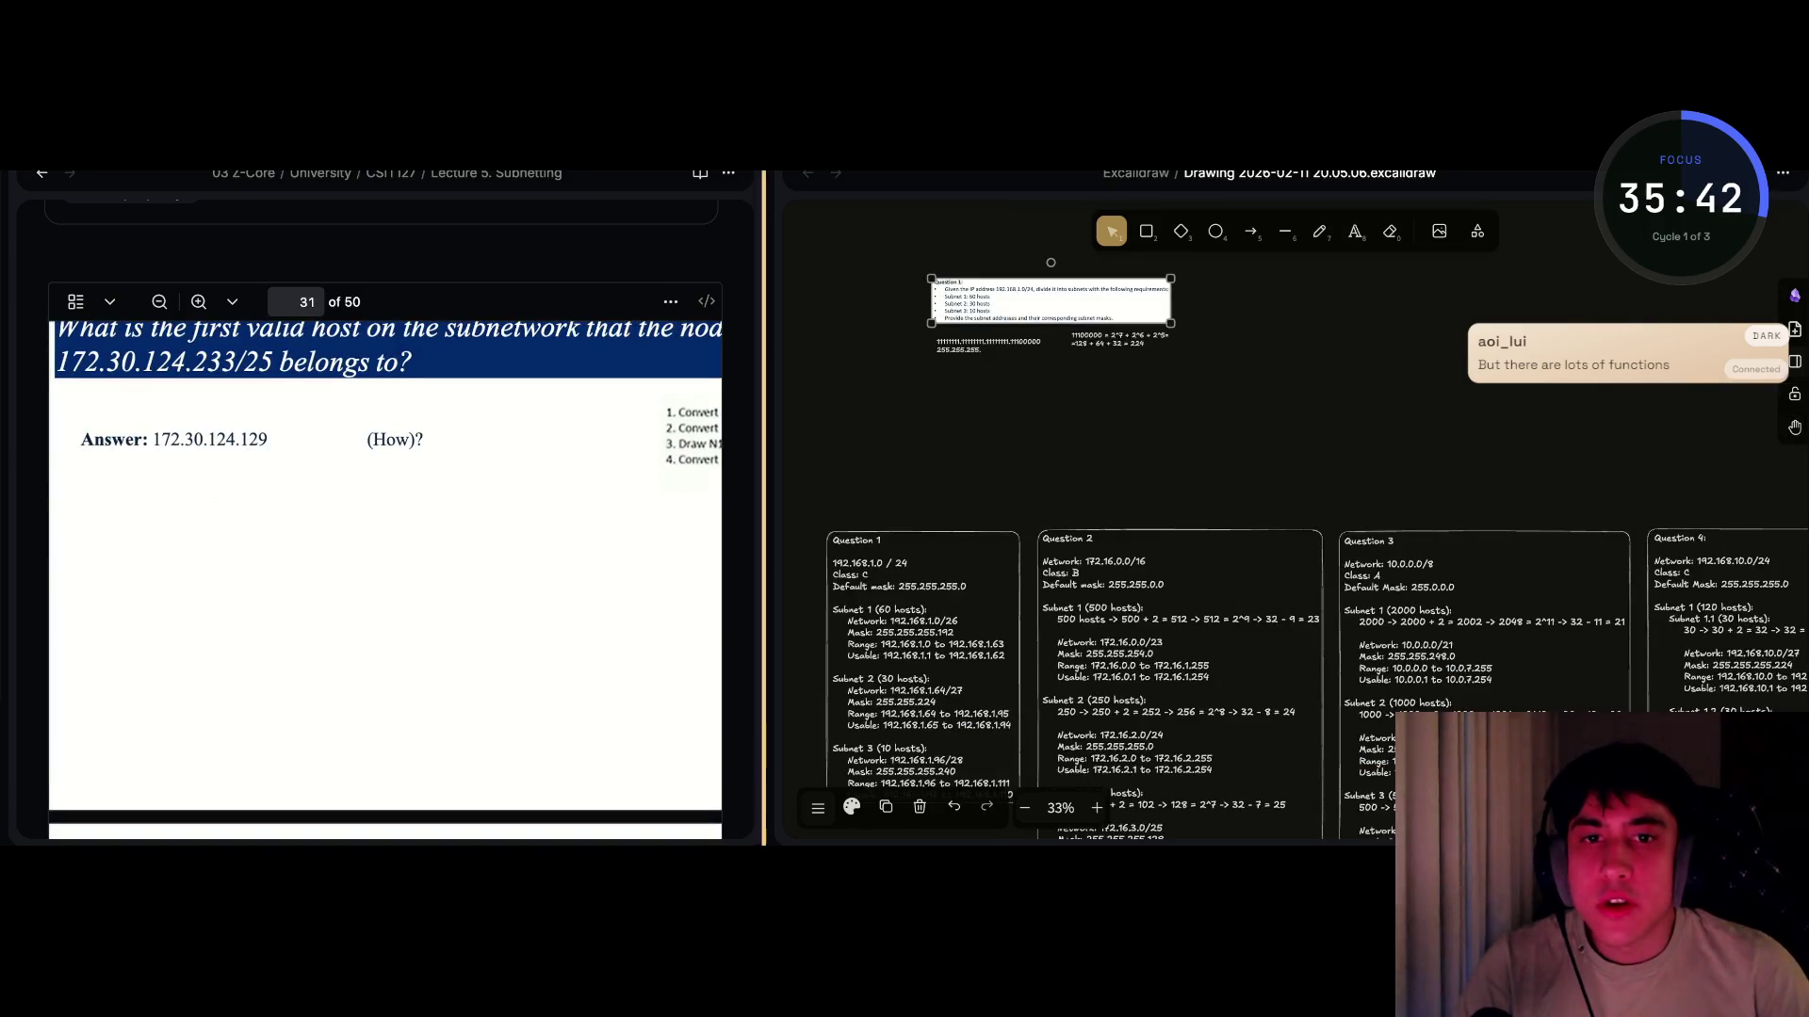
# Widen the lecture PDF pane so the Broadcast Addresses Exercise Answers slide fits.
pyautogui.moveTo(764, 509); pyautogui.dragTo(1047, 509)
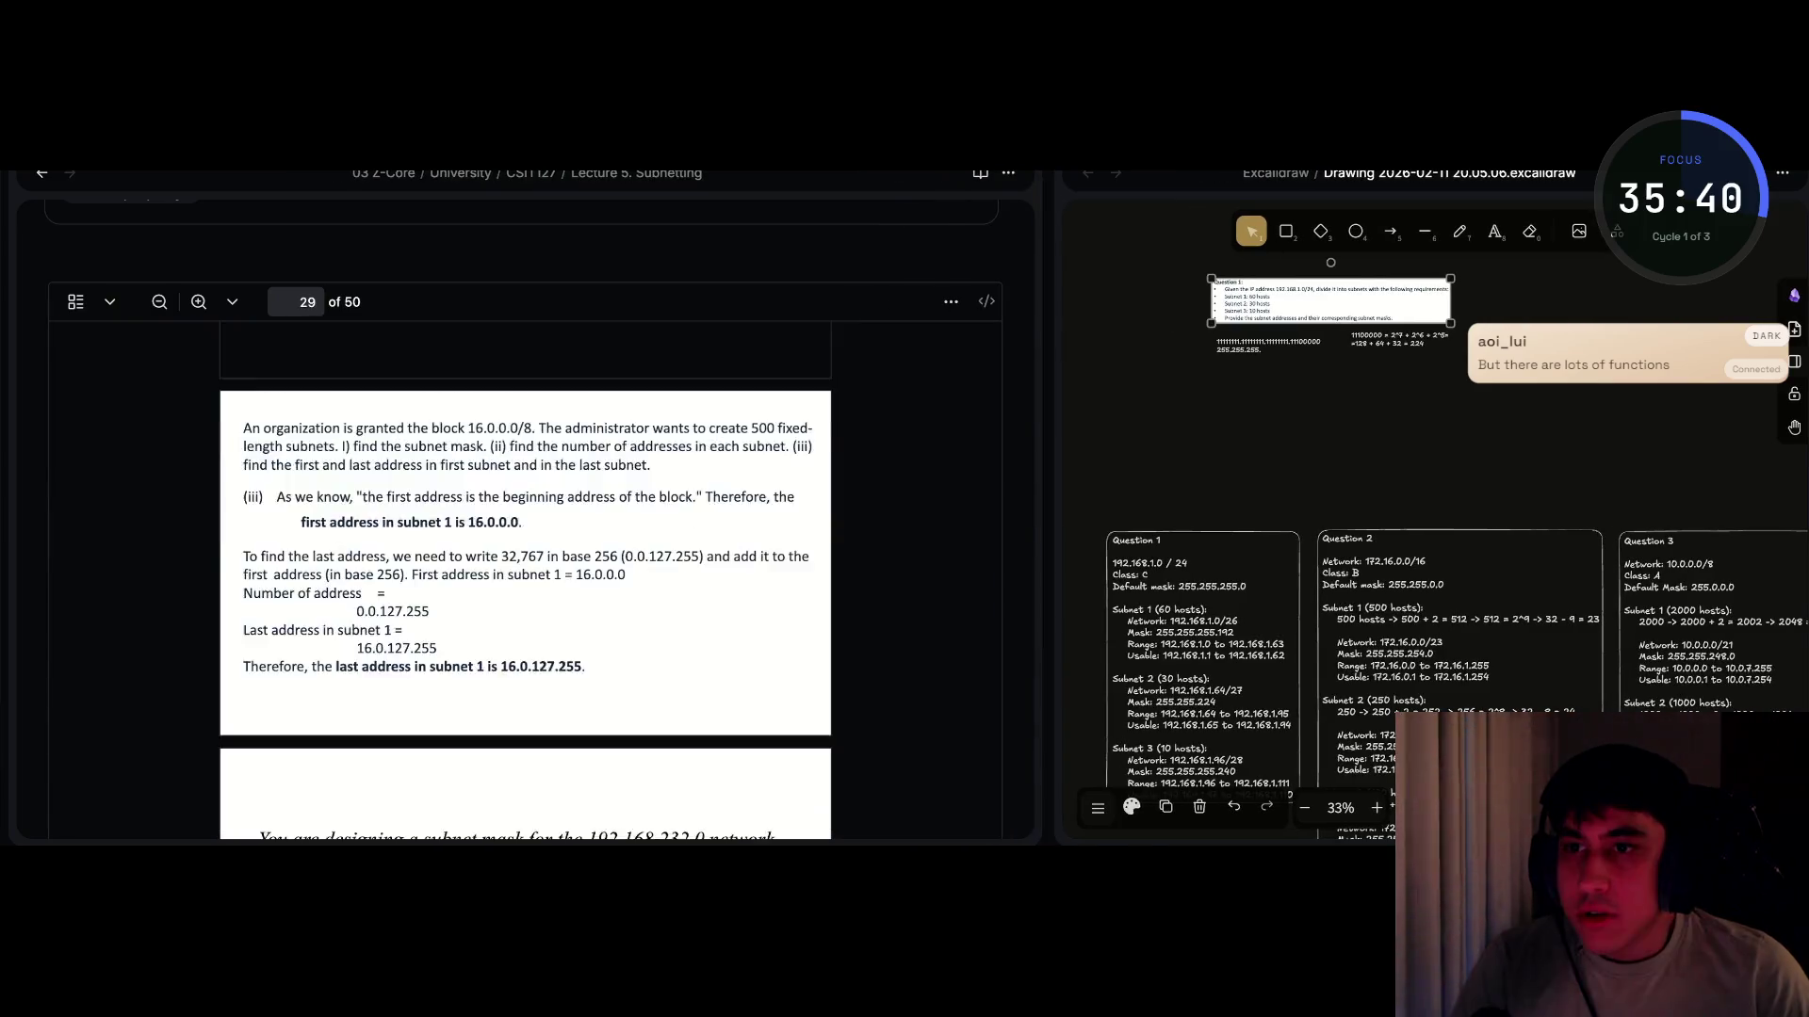
pyautogui.scroll(-3, 523, 565)
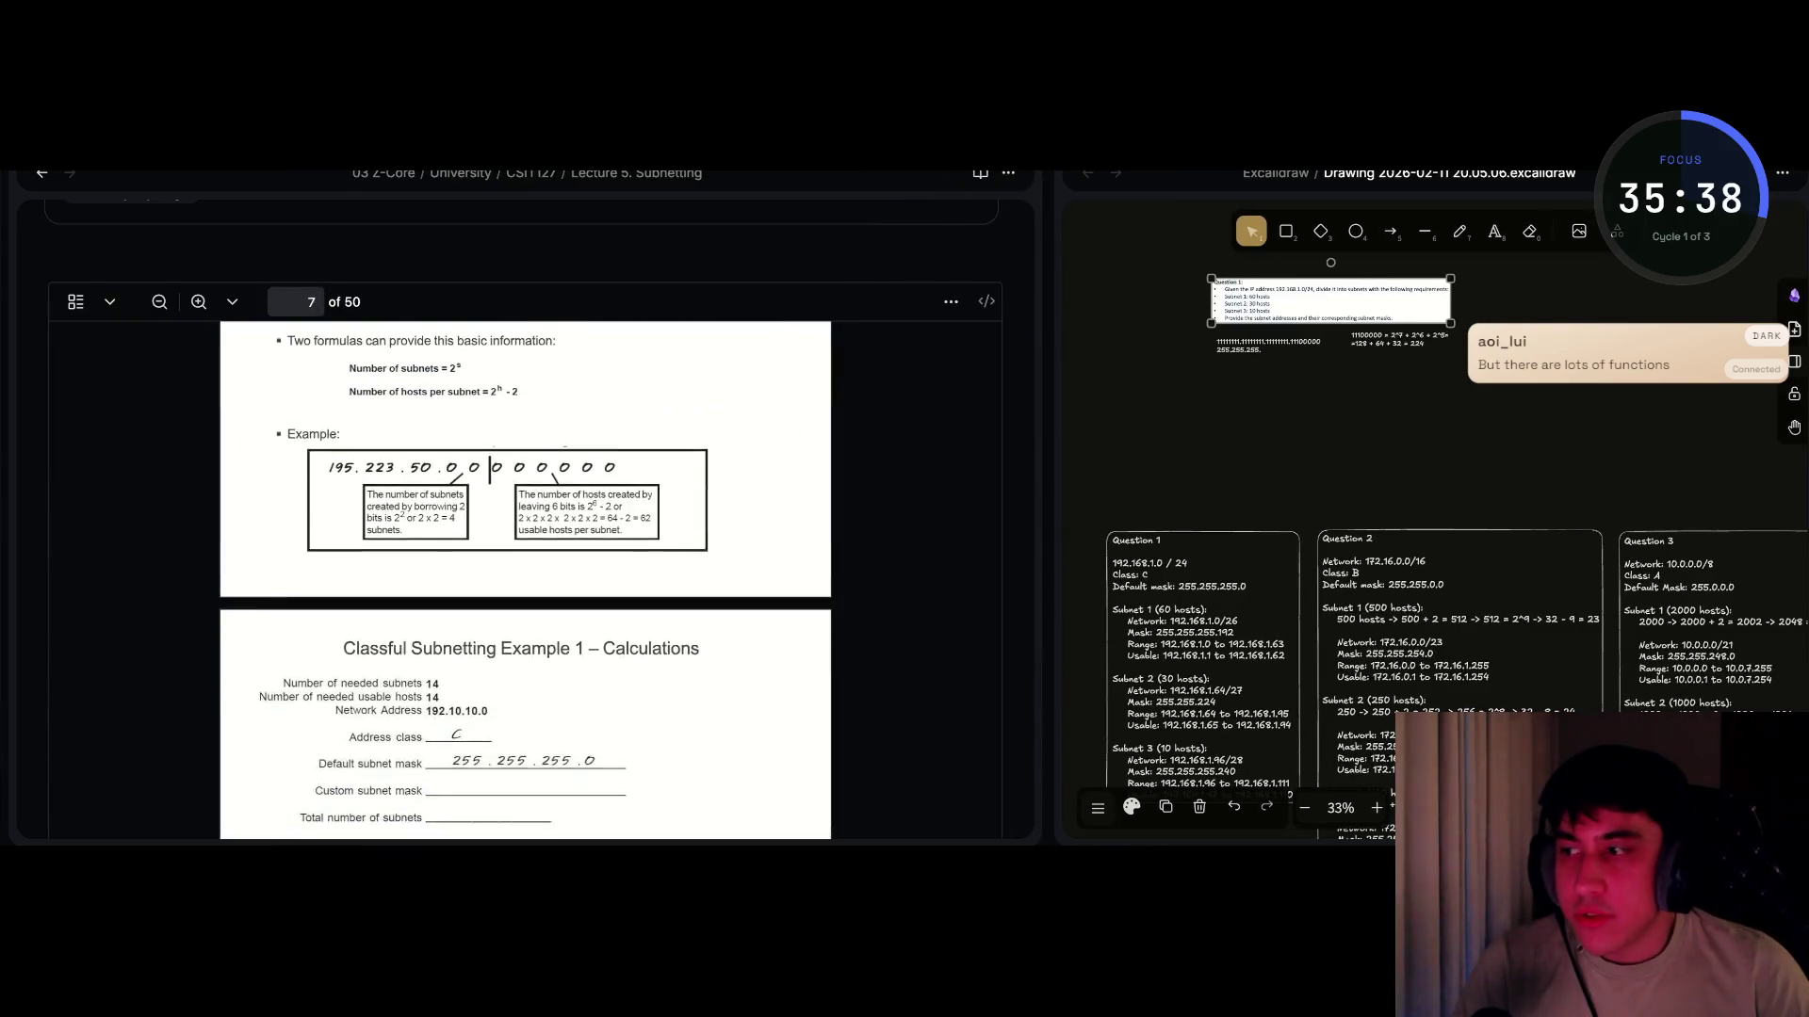
pyautogui.scroll(2, 523, 566)
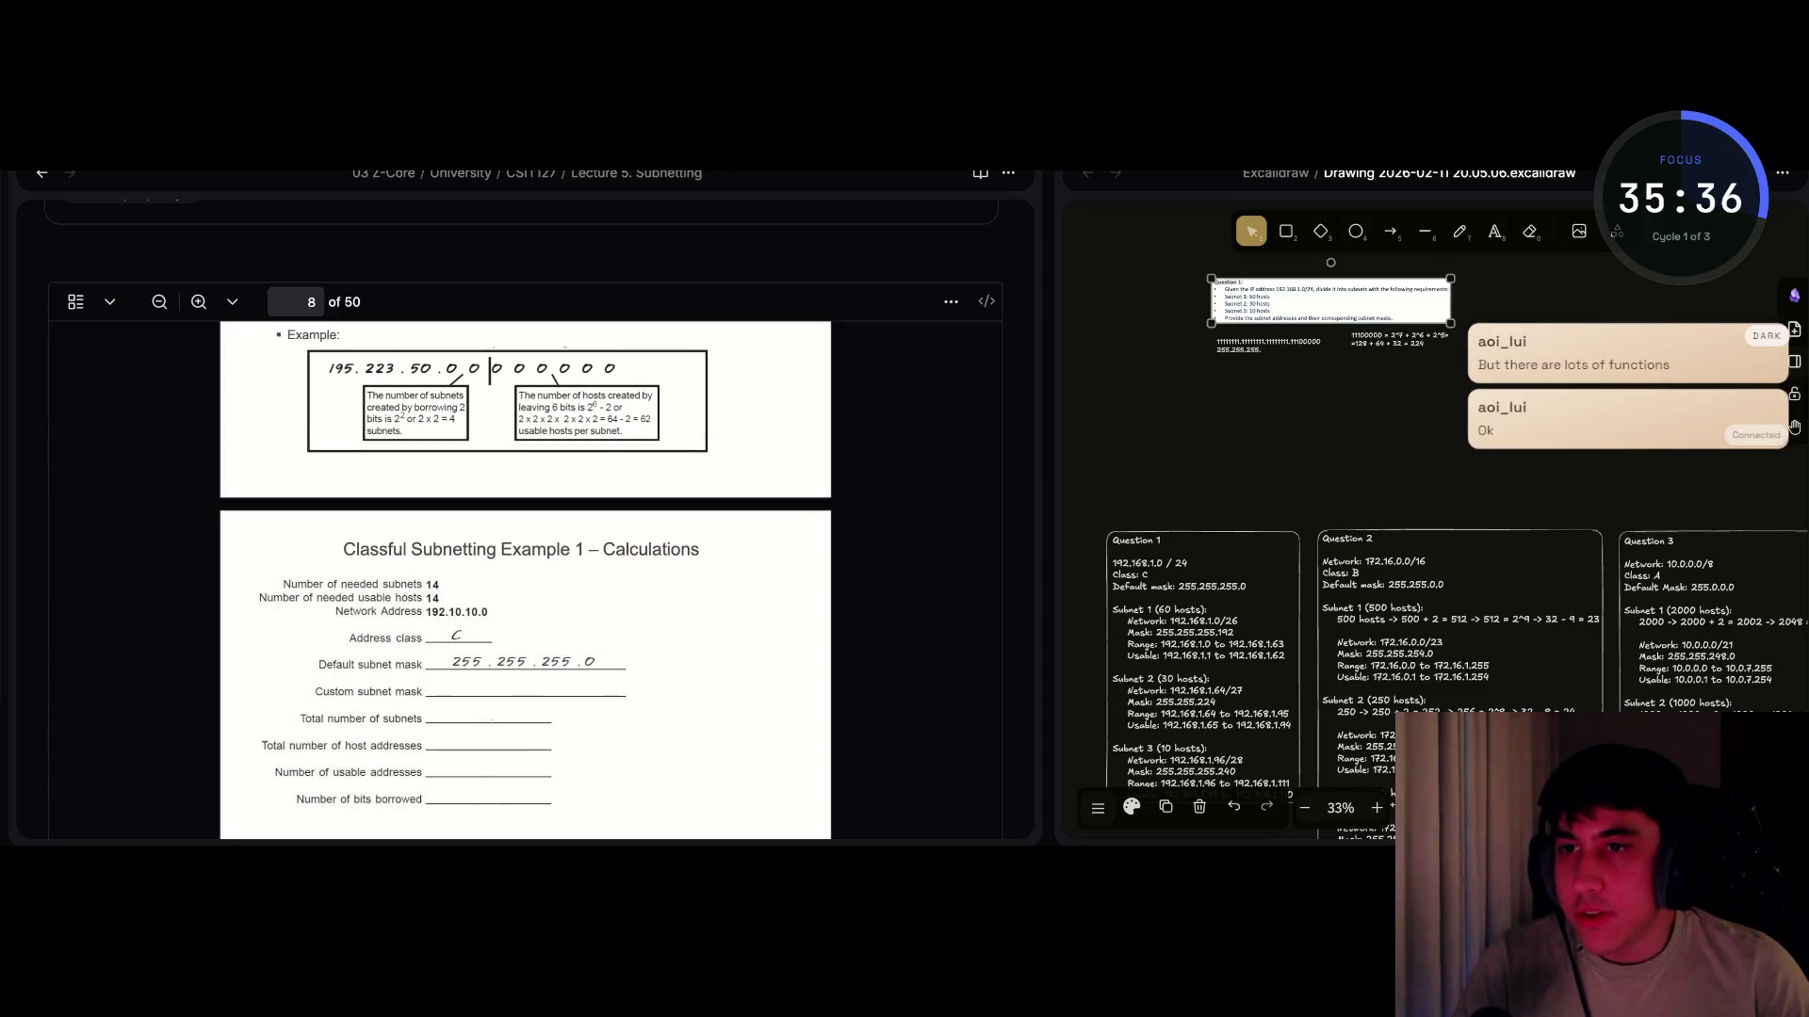
pyautogui.scroll(3, 523, 565)
pyautogui.scroll(-15, 523, 565)
pyautogui.scroll(-2, 523, 566)
pyautogui.scroll(-3, 523, 567)
pyautogui.scroll(-10, 523, 566)
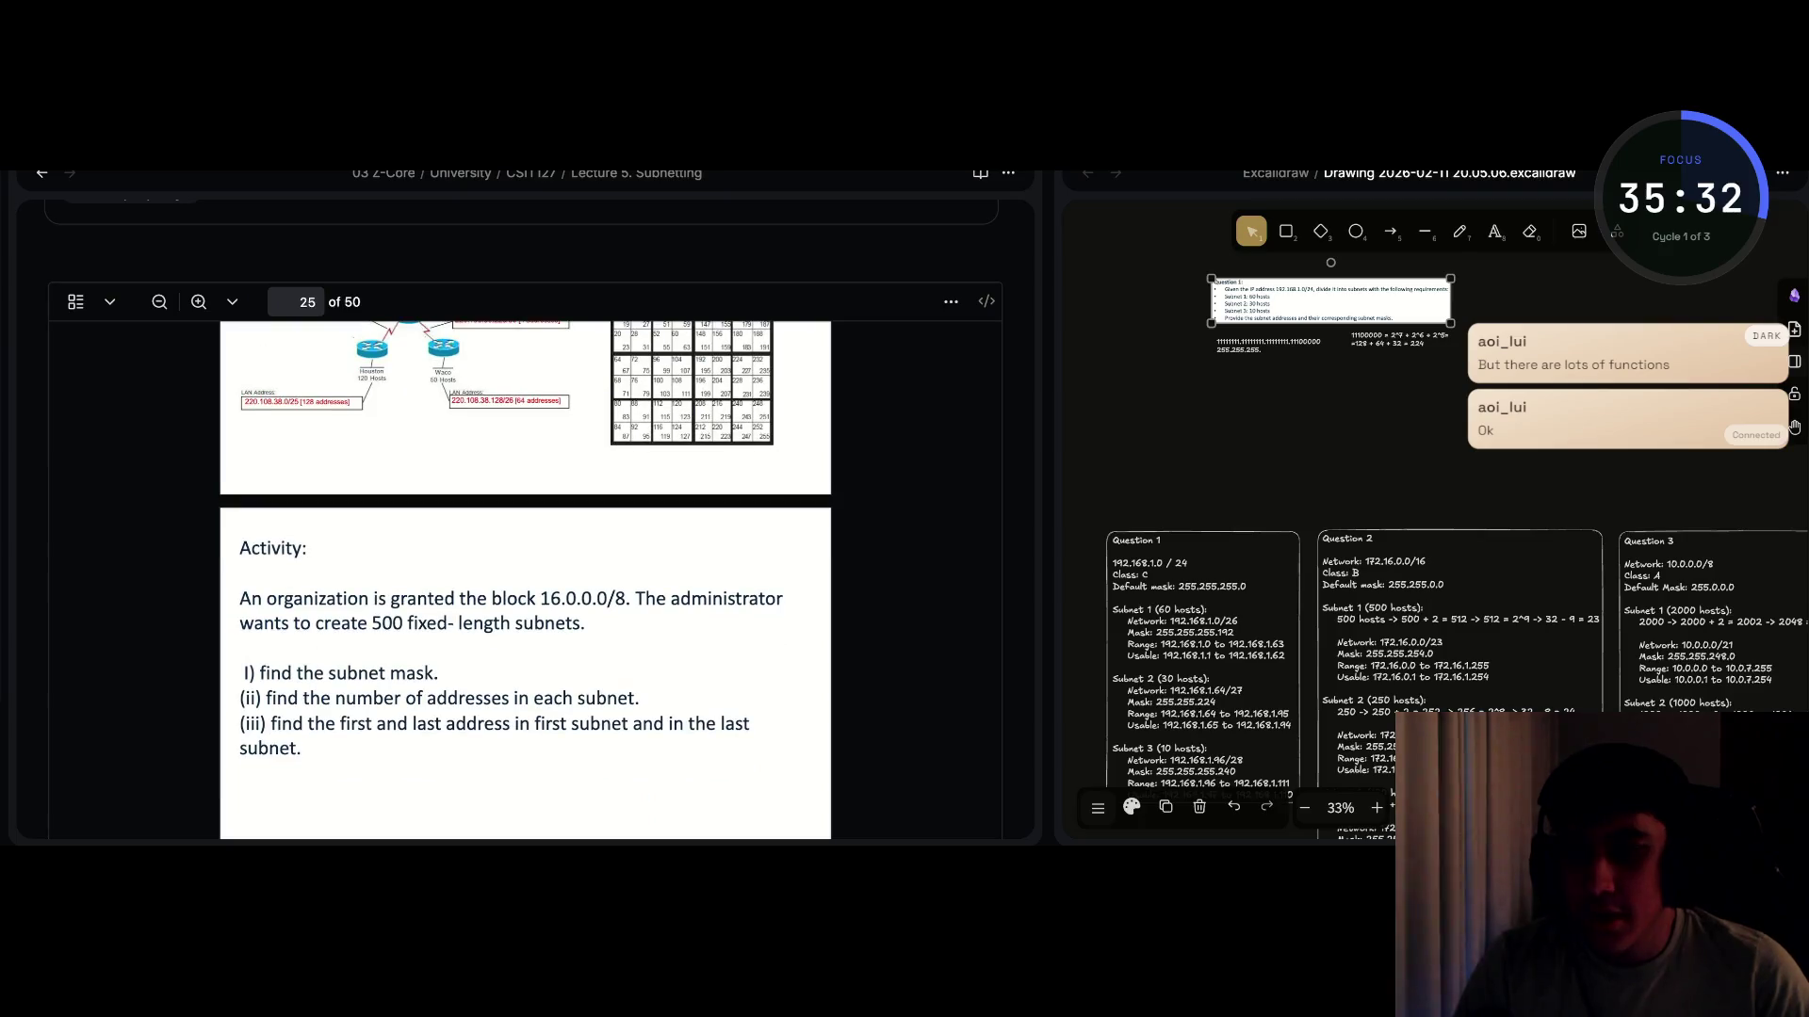
pyautogui.scroll(1, 523, 566)
pyautogui.scroll(15, 523, 565)
pyautogui.scroll(1, 523, 567)
pyautogui.scroll(-3, 523, 566)
pyautogui.scroll(-1, 523, 566)
pyautogui.scroll(-5, 523, 565)
pyautogui.scroll(-3, 523, 566)
pyautogui.scroll(-5, 522, 565)
pyautogui.scroll(-5, 523, 566)
pyautogui.scroll(-3, 524, 566)
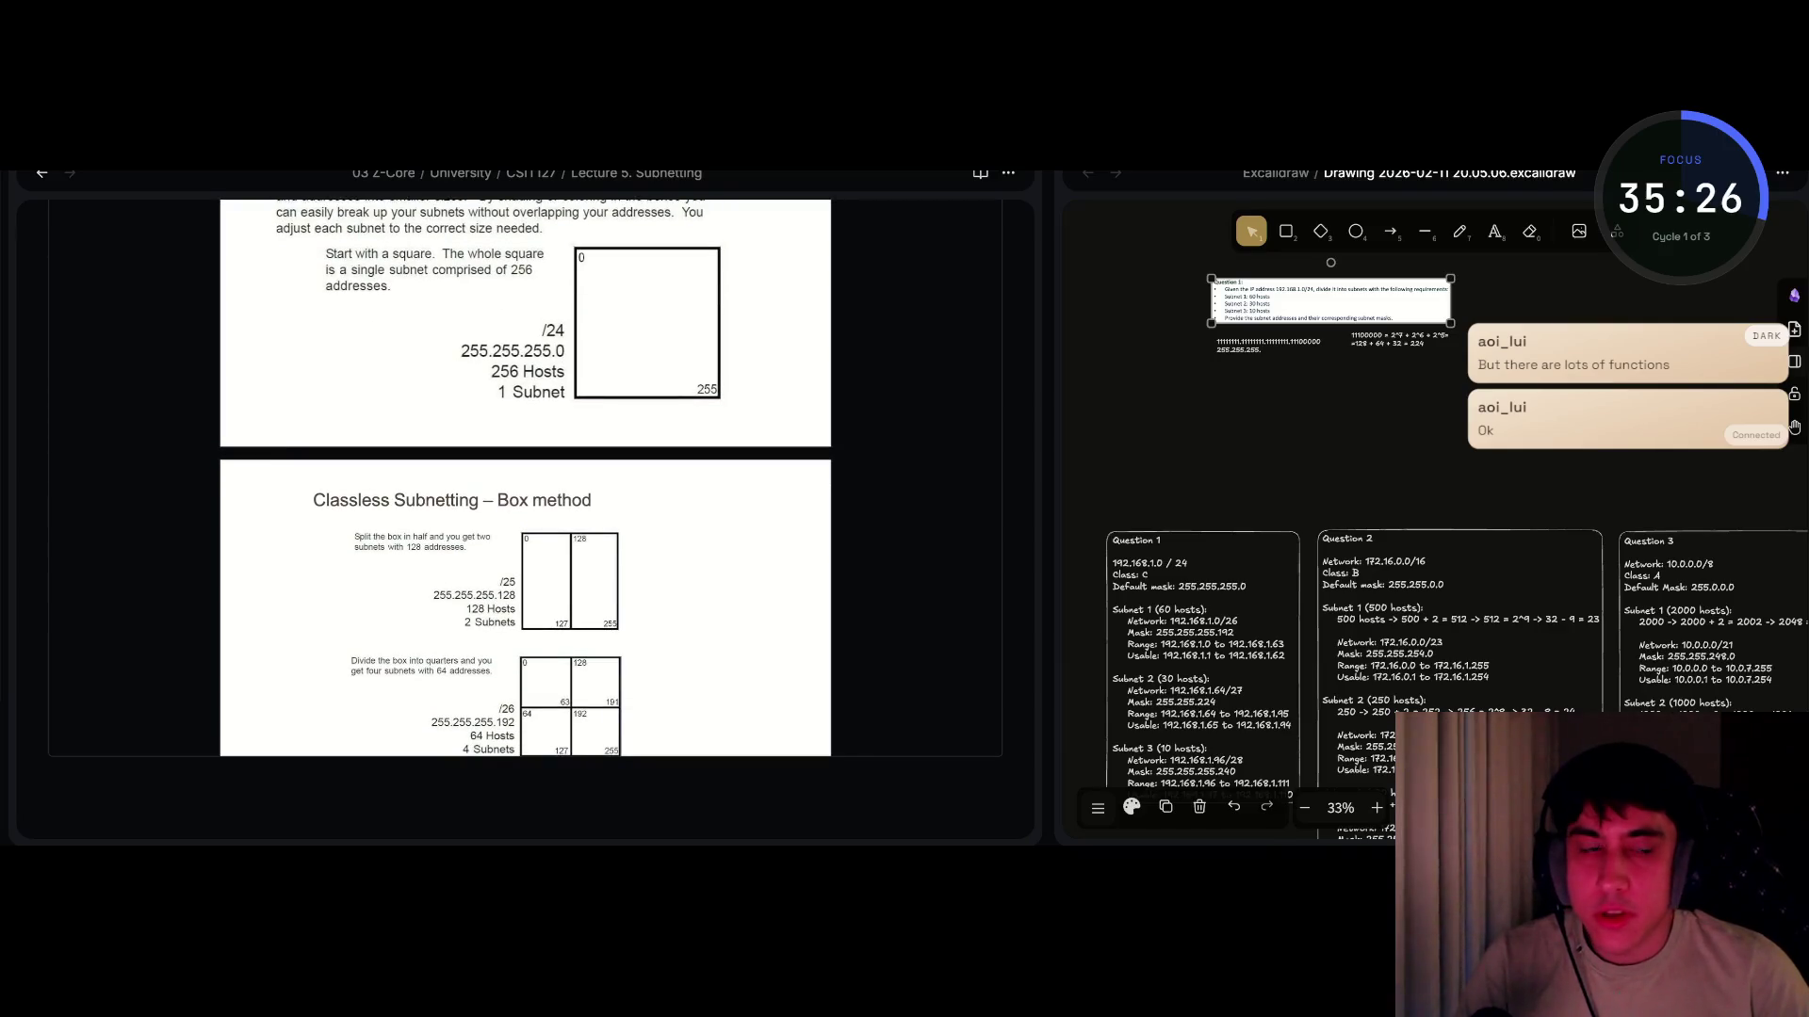
pyautogui.scroll(-3, 523, 567)
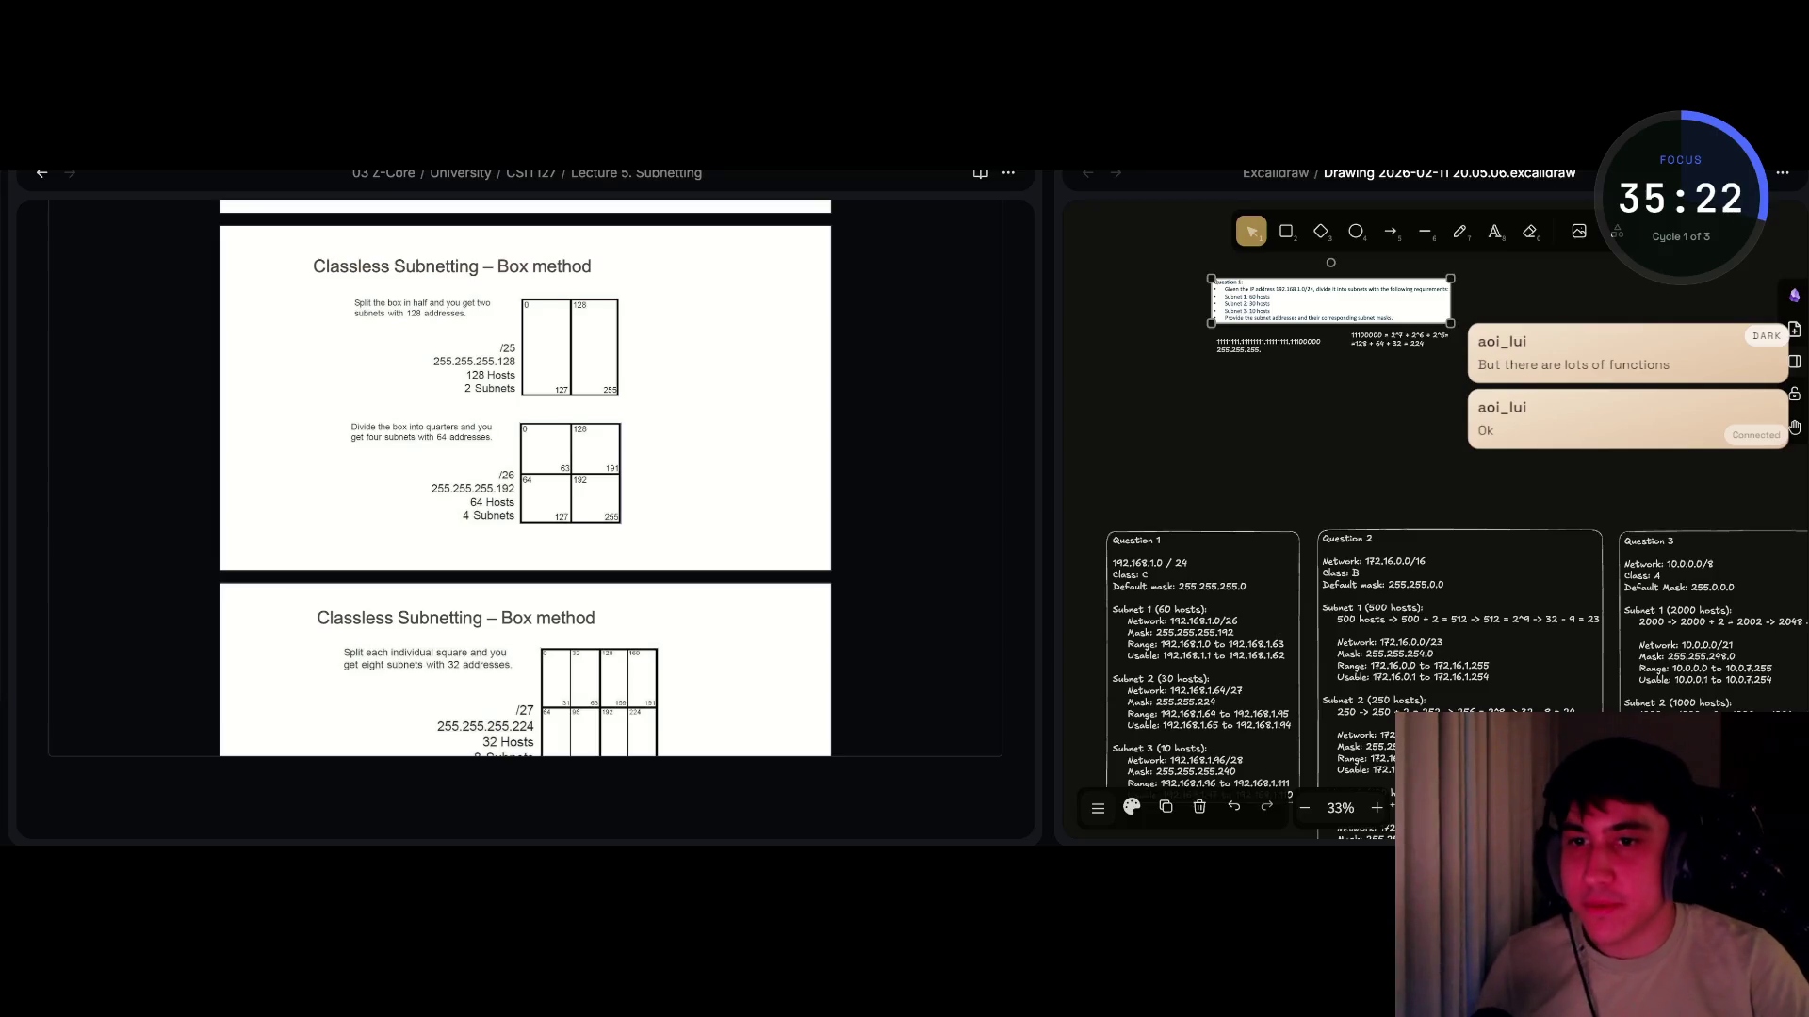
pyautogui.scroll(-5, 523, 566)
pyautogui.scroll(-5, 523, 566)
pyautogui.scroll(-5, 523, 567)
pyautogui.scroll(-5, 523, 566)
pyautogui.scroll(-5, 522, 566)
pyautogui.scroll(-2, 524, 480)
pyautogui.scroll(-1, 522, 481)
pyautogui.scroll(1, 522, 481)
pyautogui.scroll(2, 523, 481)
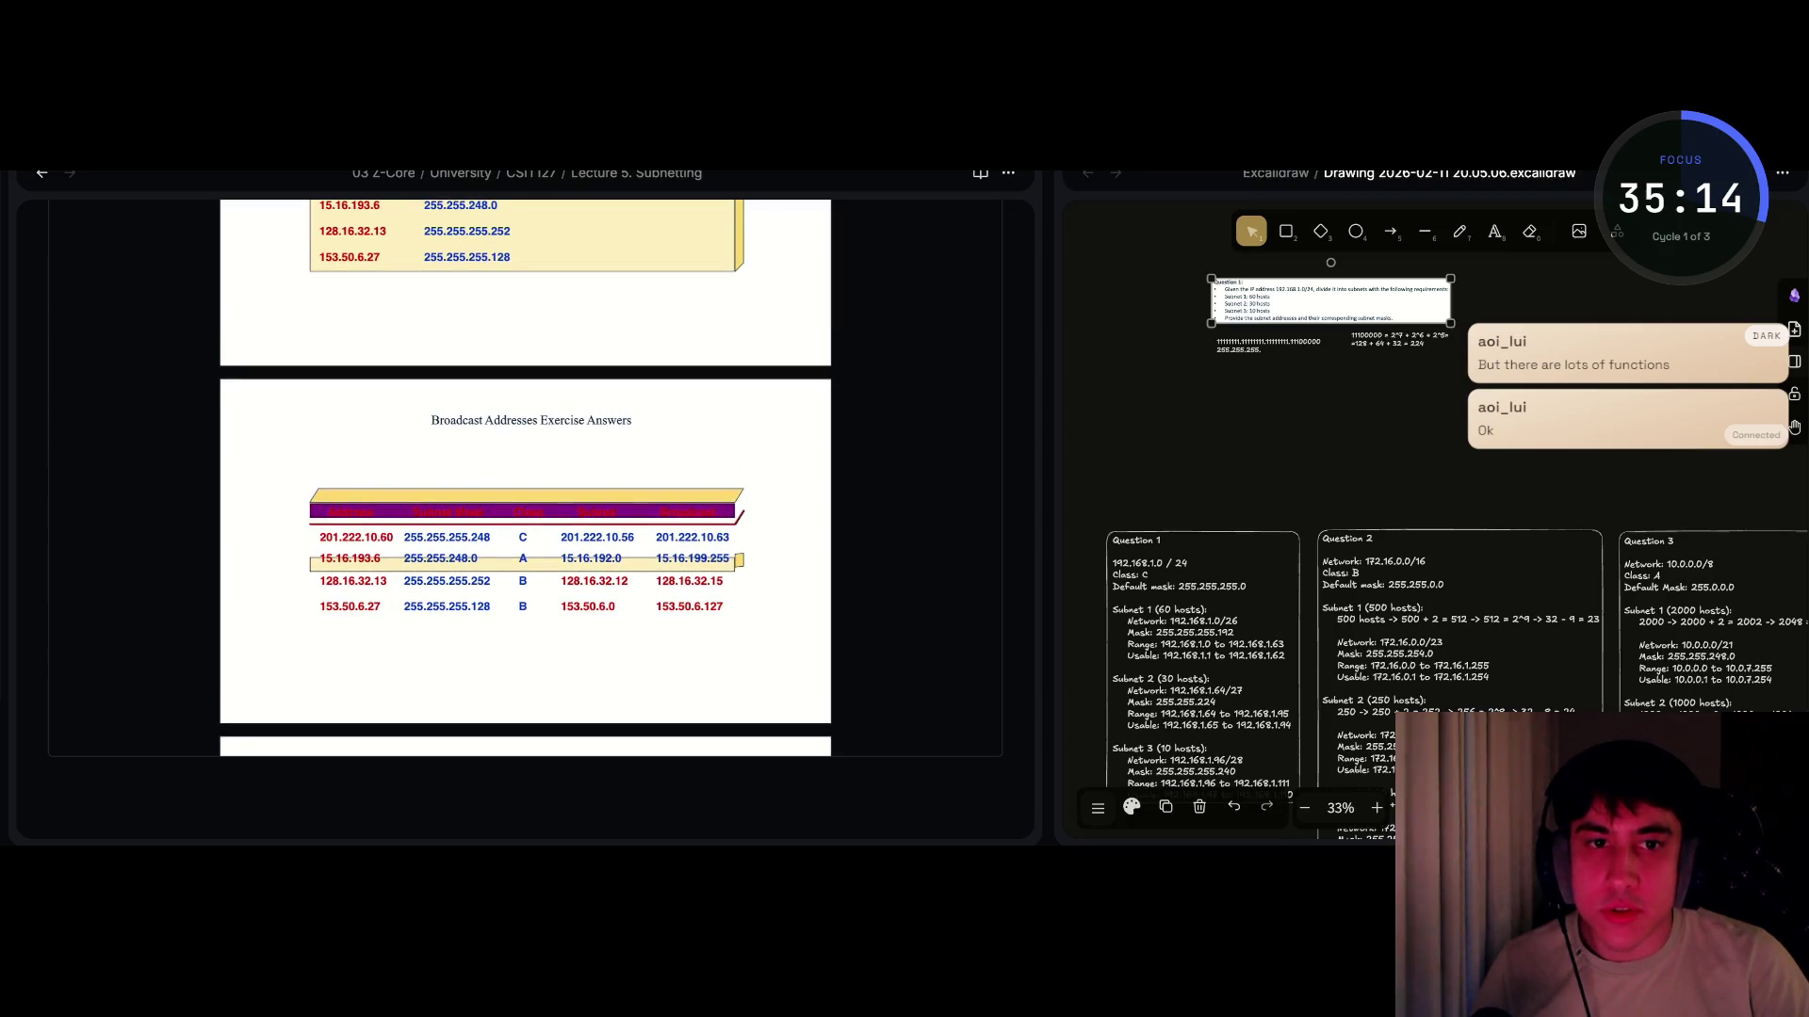
# Widen the subnetting drawing, reveal the vault file list and focus the Lecture 5. Subnetting note.
pyautogui.moveTo(1046, 509); pyautogui.dragTo(817, 509)
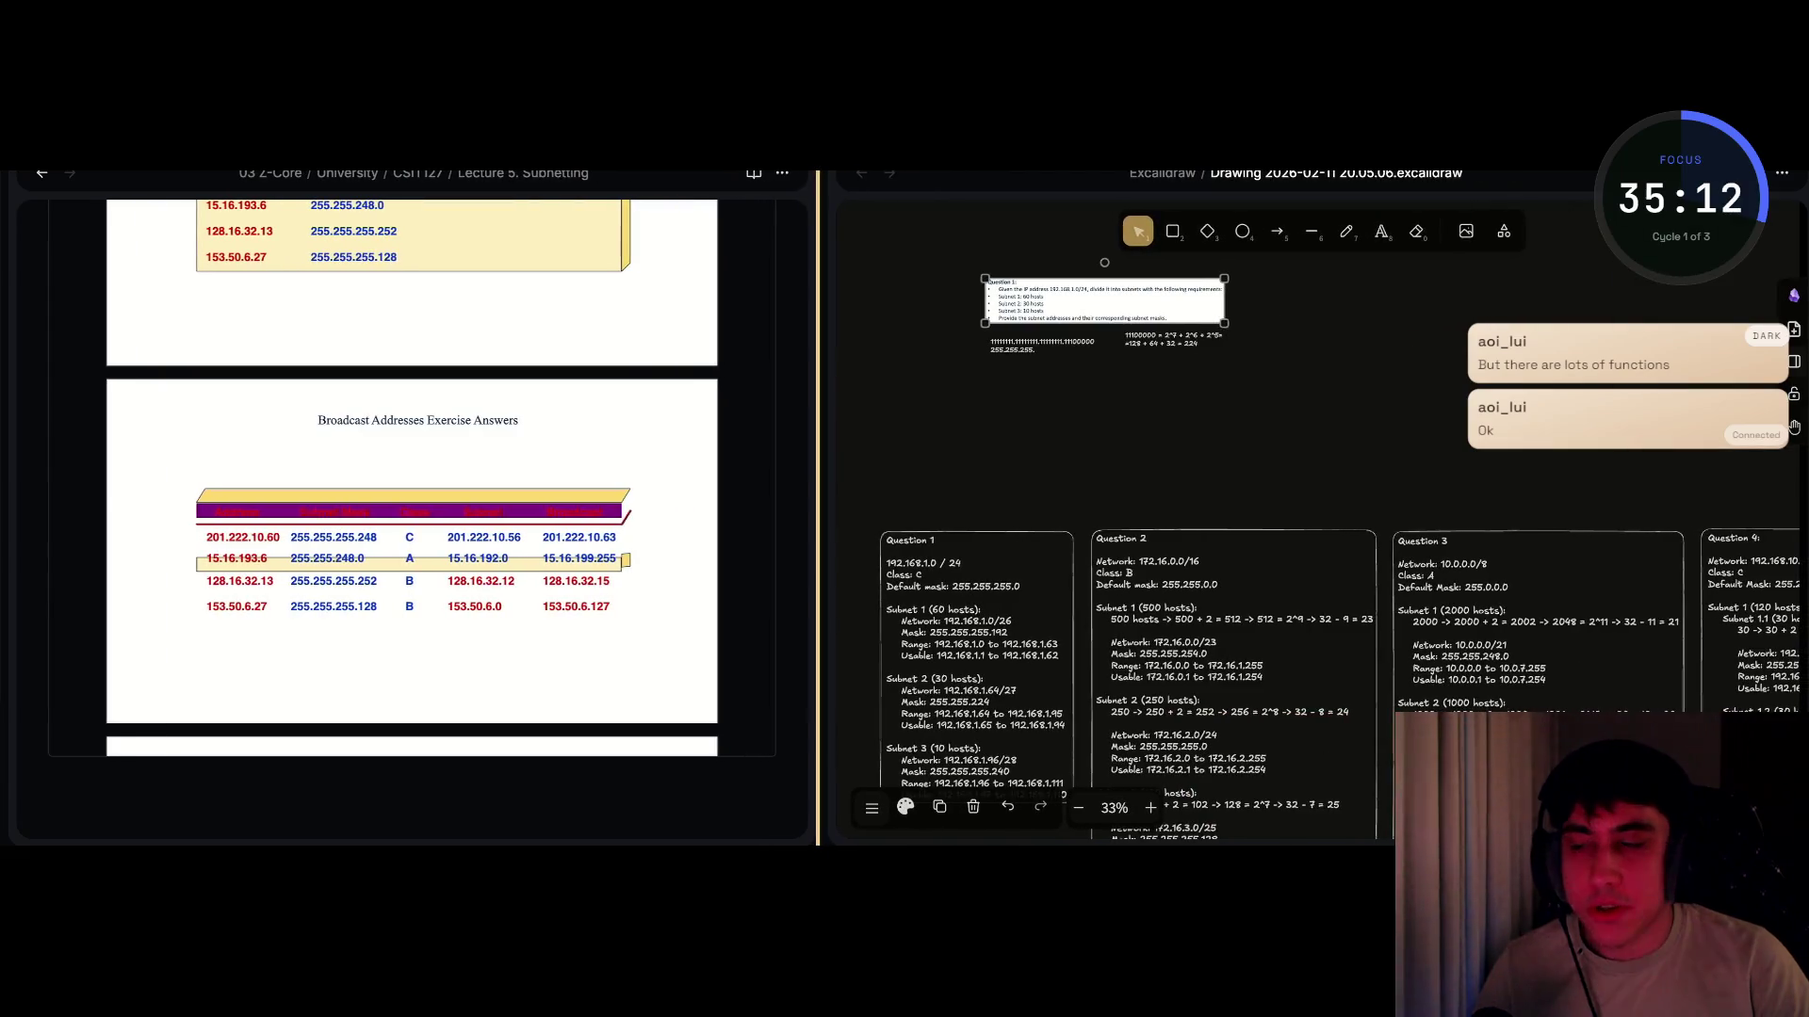
pyautogui.scroll(-1, 1315, 565)
pyautogui.scroll(-1, 1314, 566)
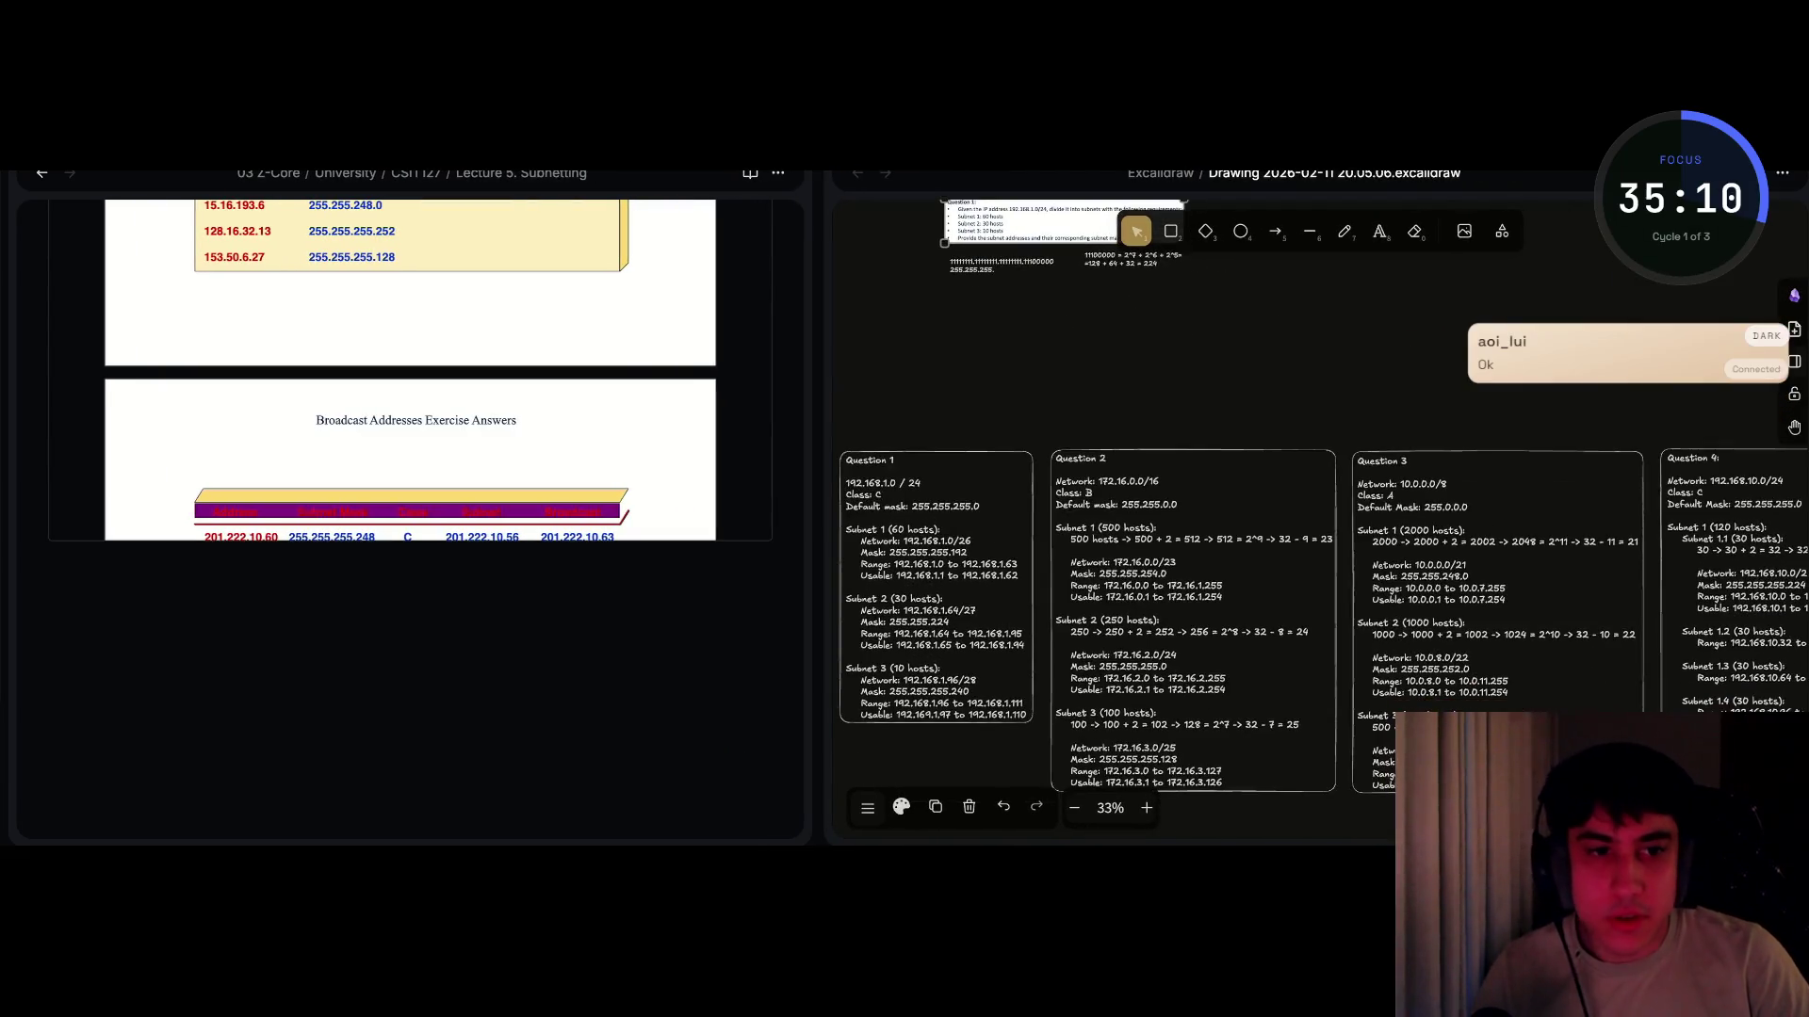
pyautogui.scroll(-2, 1314, 566)
pyautogui.hscroll(3, 1315, 565)
pyautogui.hscroll(1, 1315, 565)
pyautogui.hscroll(2, 1315, 567)
pyautogui.hscroll(4, 1314, 565)
pyautogui.keyDown('ctrl'); pyautogui.scroll(1, 1201, 636); pyautogui.keyUp('ctrl')
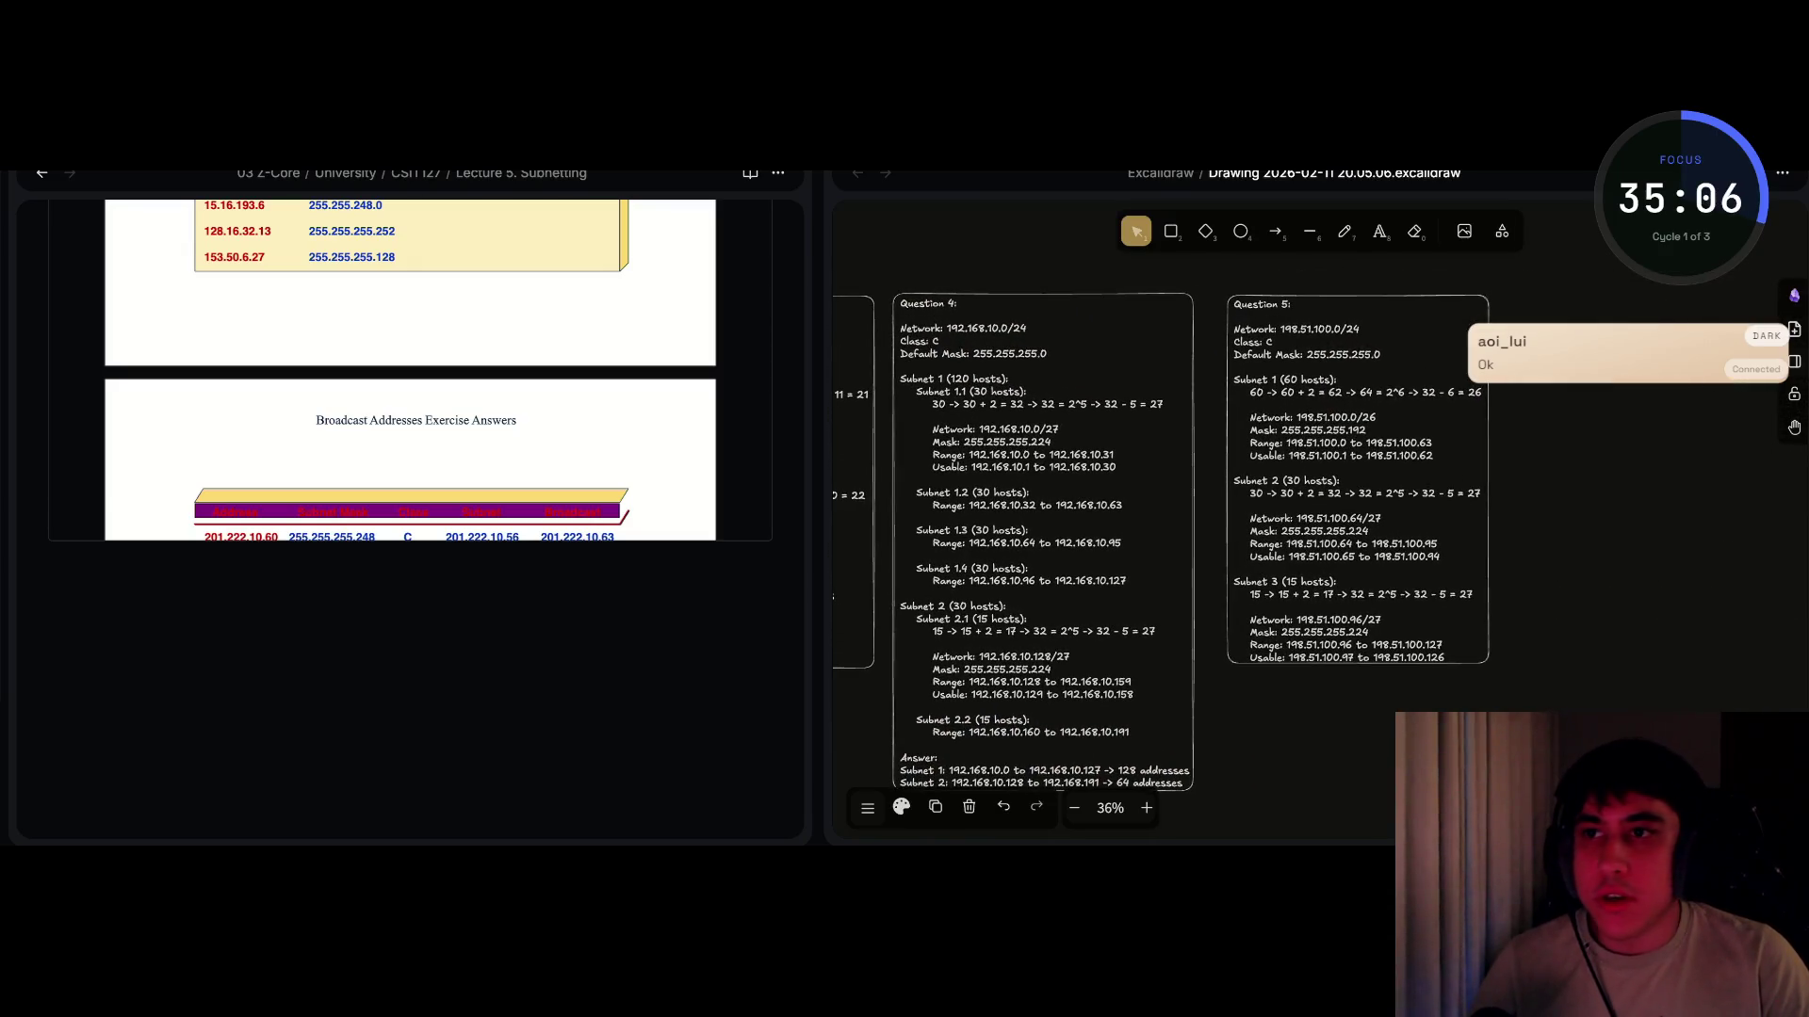
pyautogui.hscroll(-1, 1203, 565)
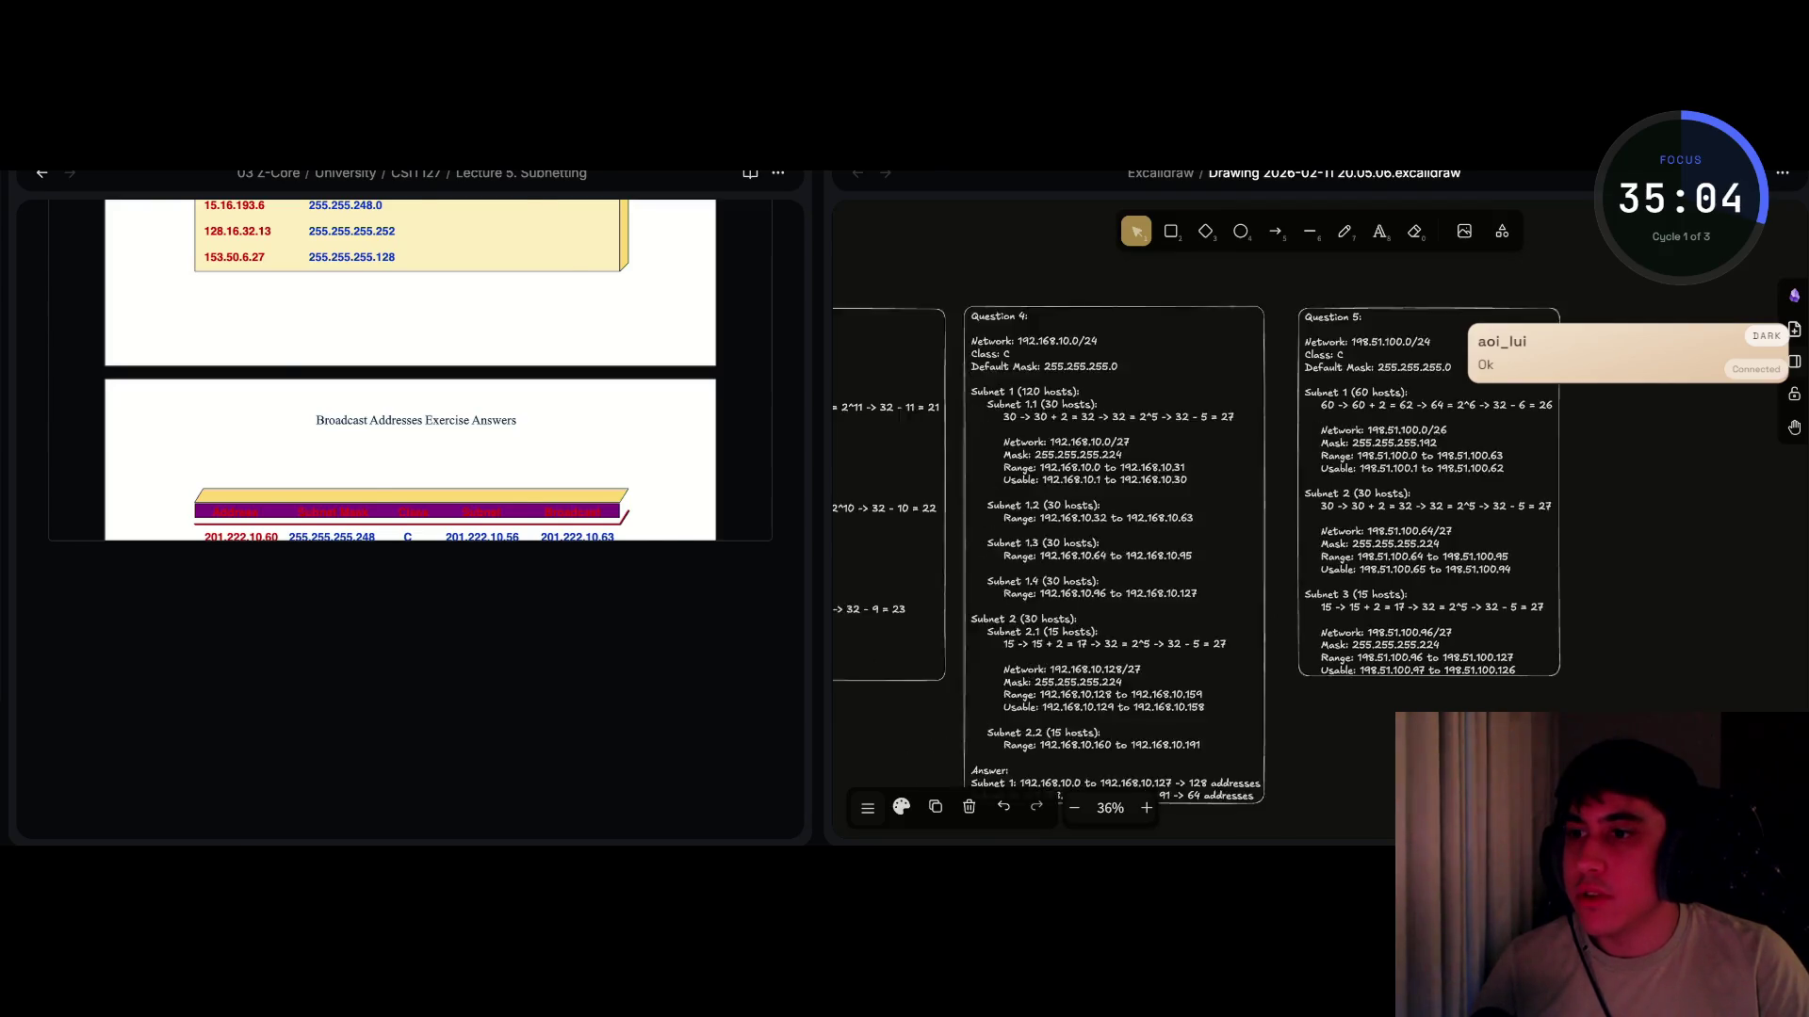
pyautogui.hotkey('ctrl', 'shift', 'e')
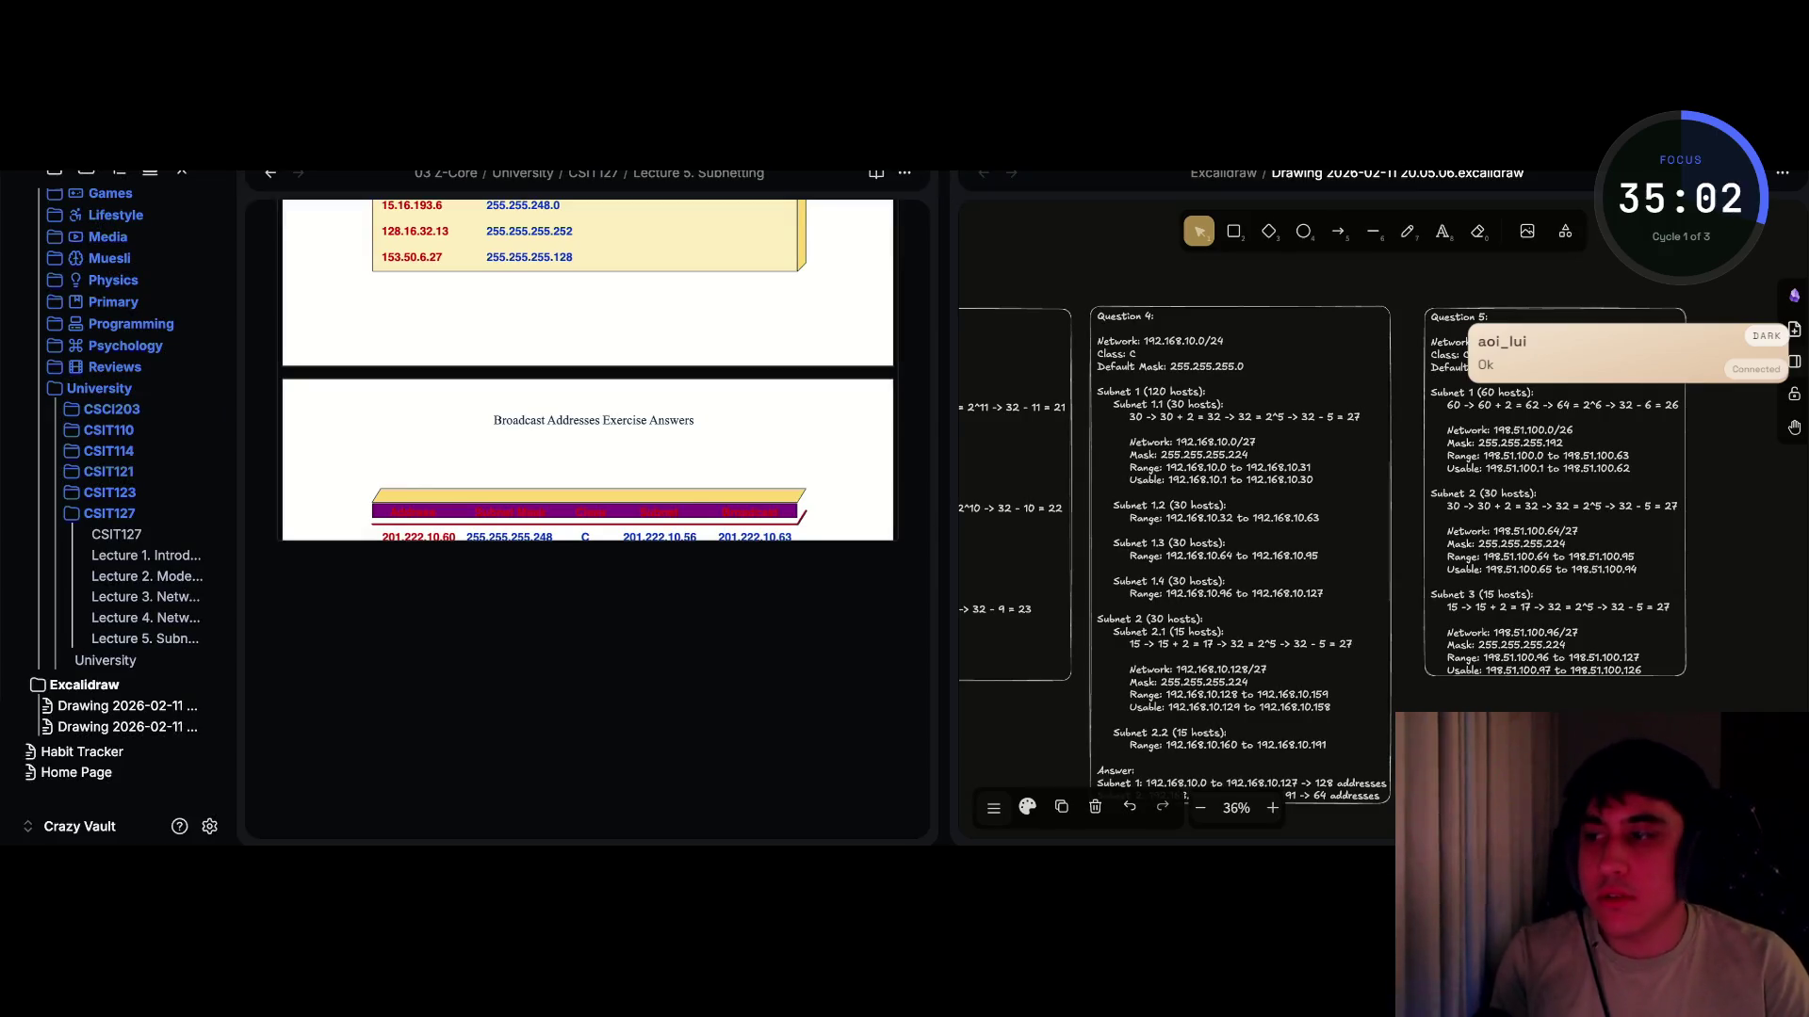
pyautogui.click(279, 552)
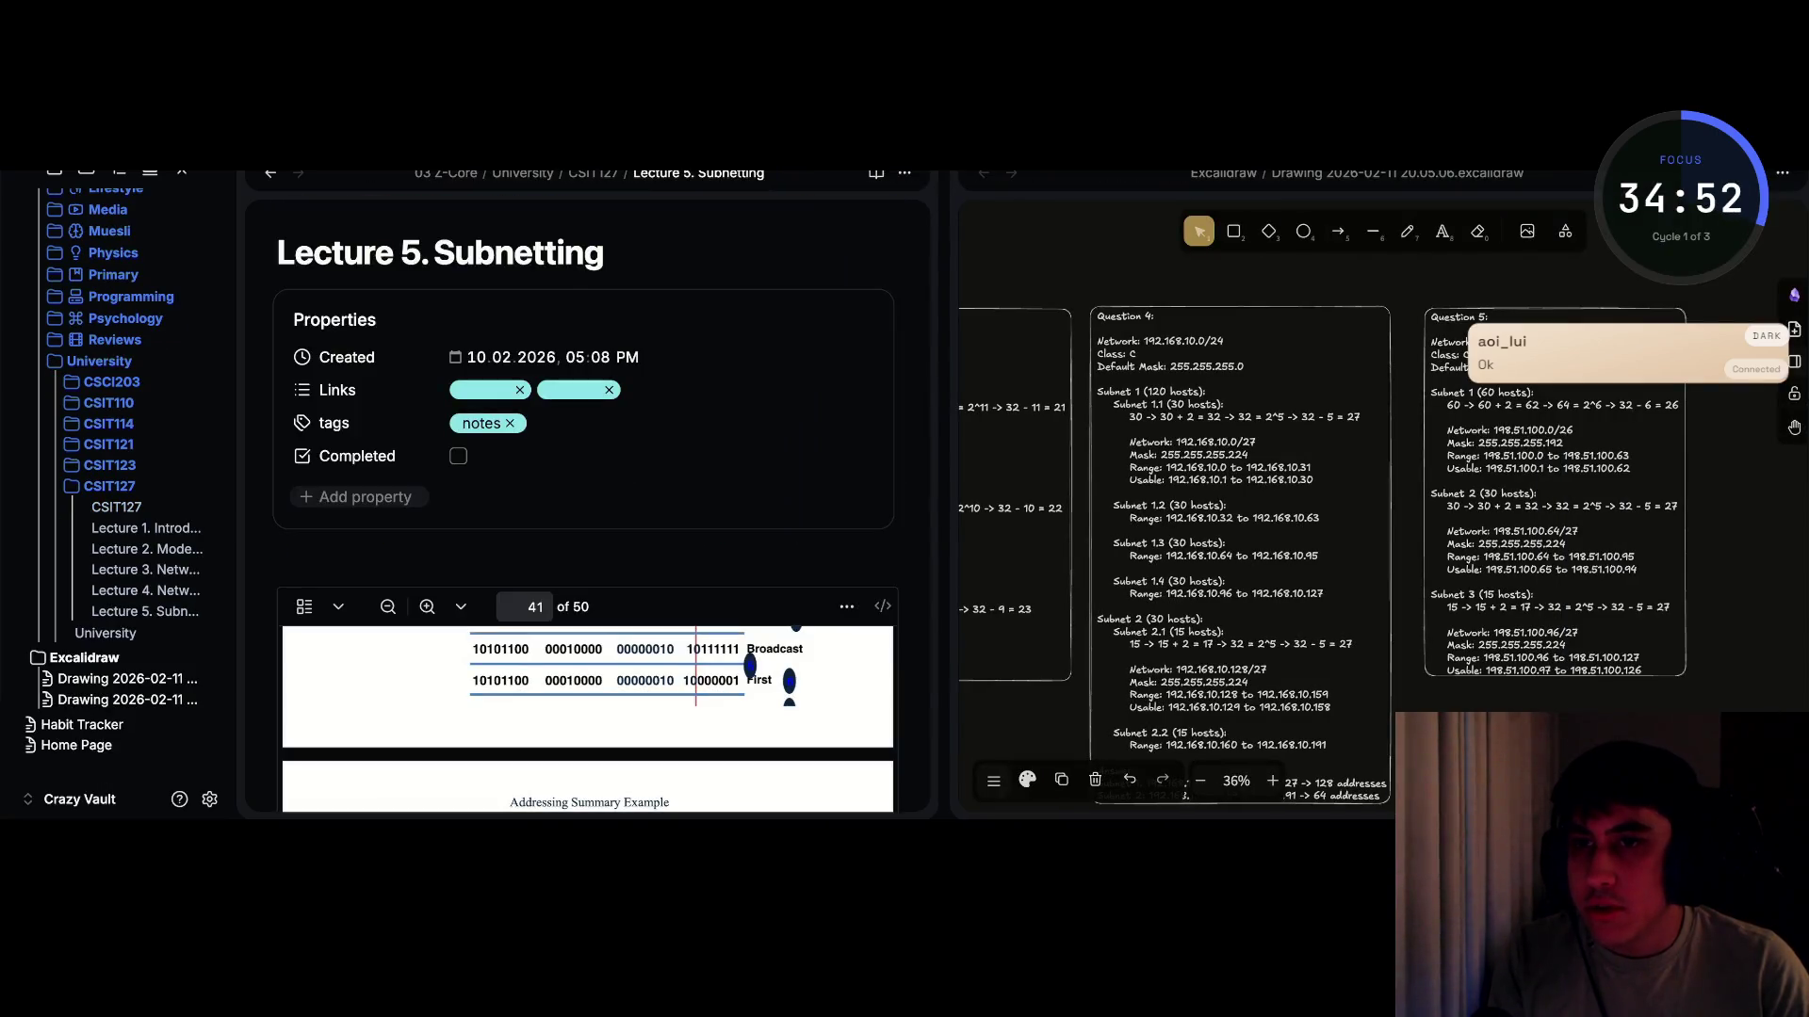
pyautogui.scroll(-1, 410, 222)
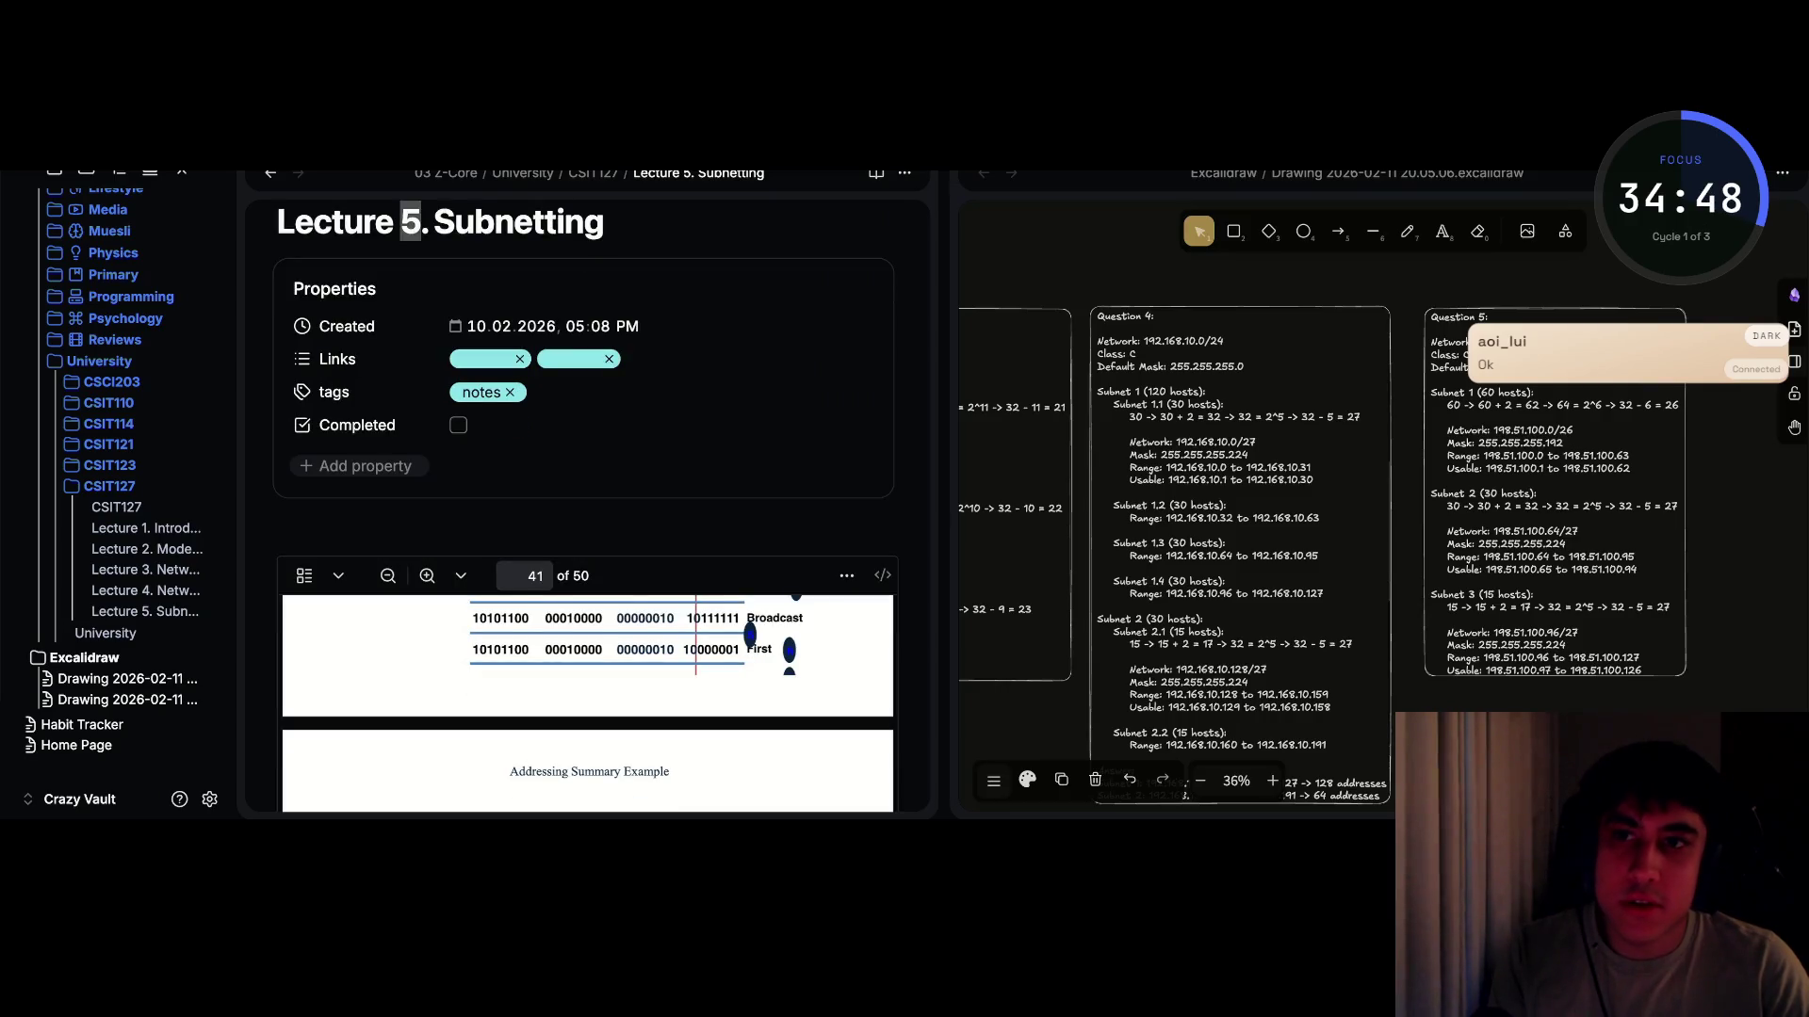
# Move the cursor forward and back one character in the Lecture 5. Subnetting title.
pyautogui.press('l')
pyautogui.press('l')
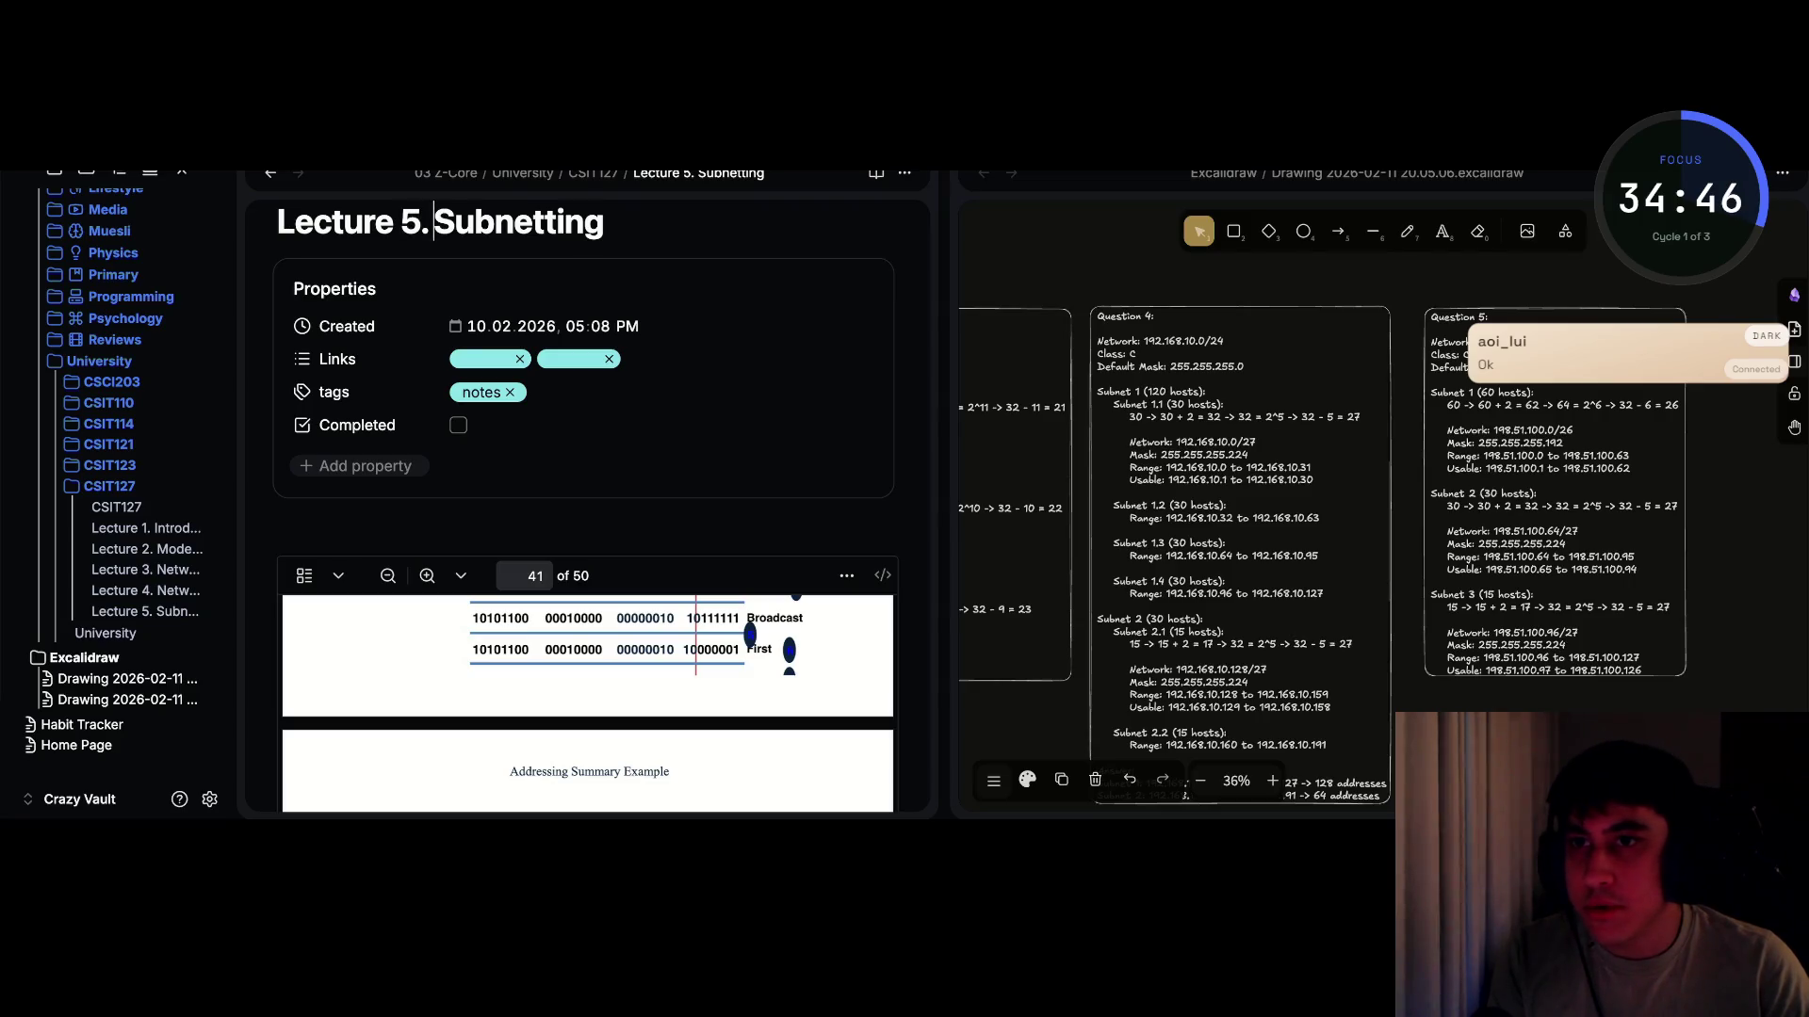
pyautogui.press('h')
pyautogui.scroll(-2, 588, 680)
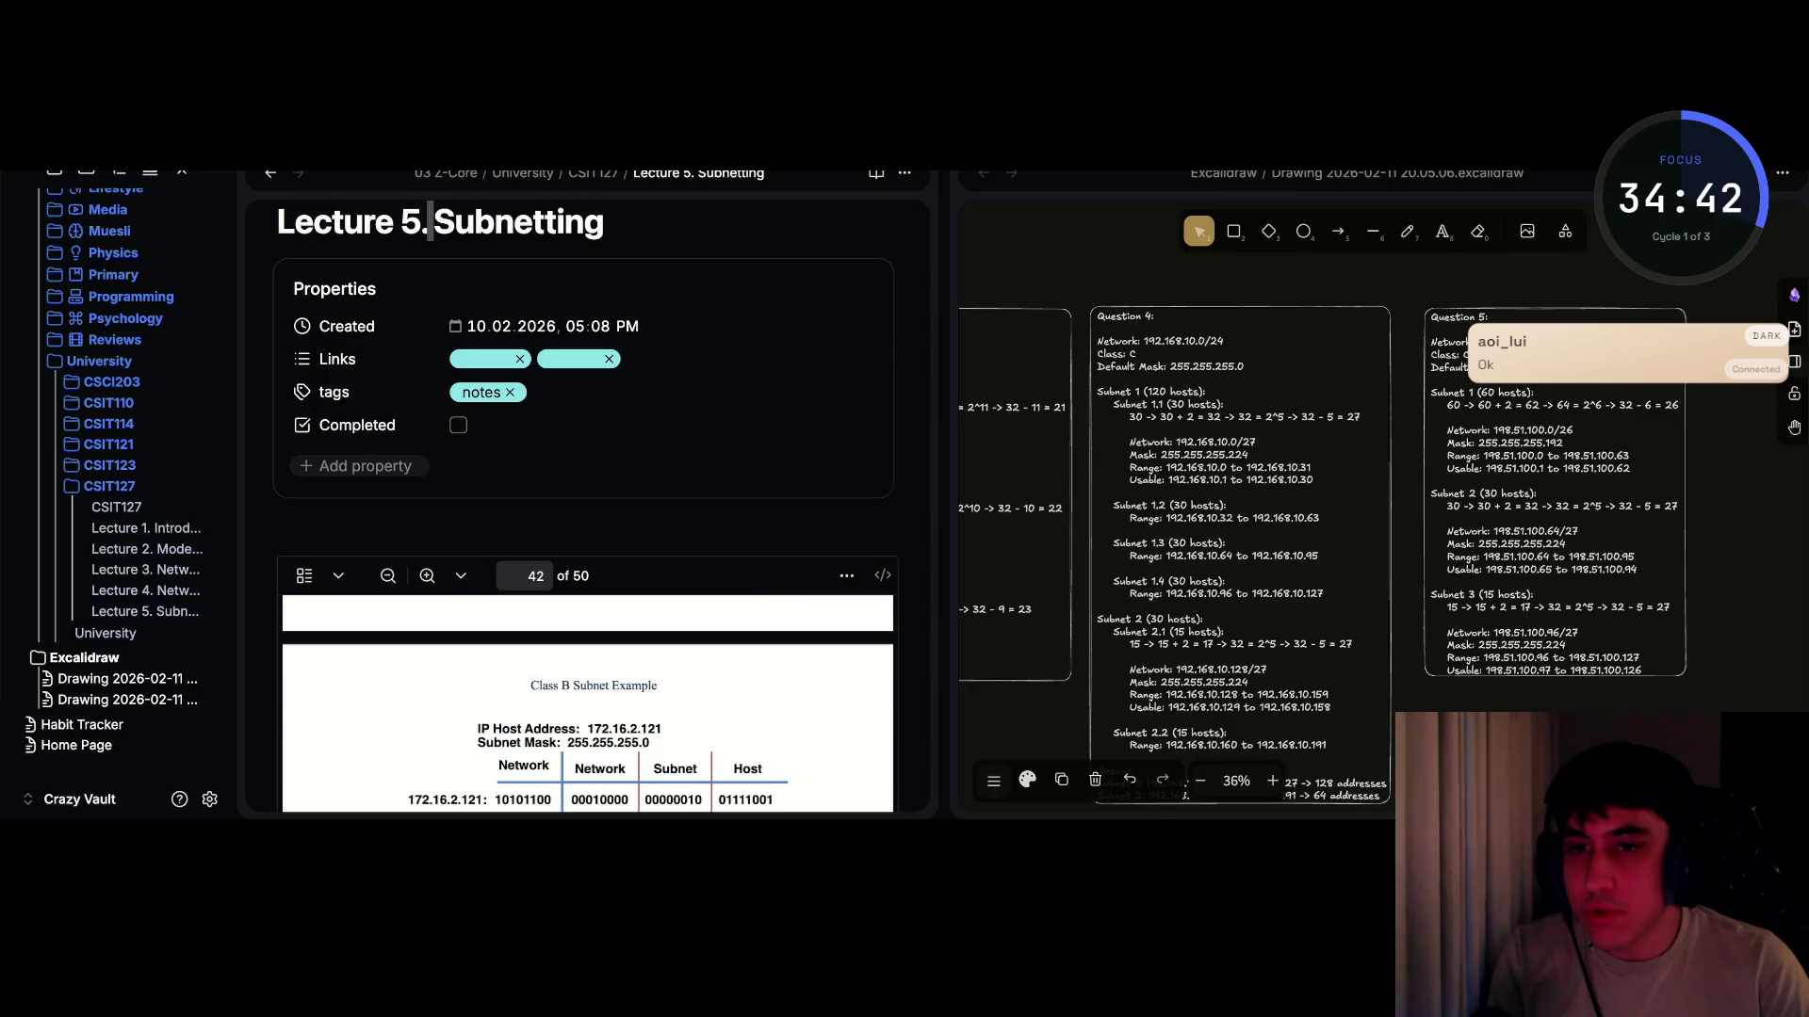
pyautogui.scroll(-5, 588, 425)
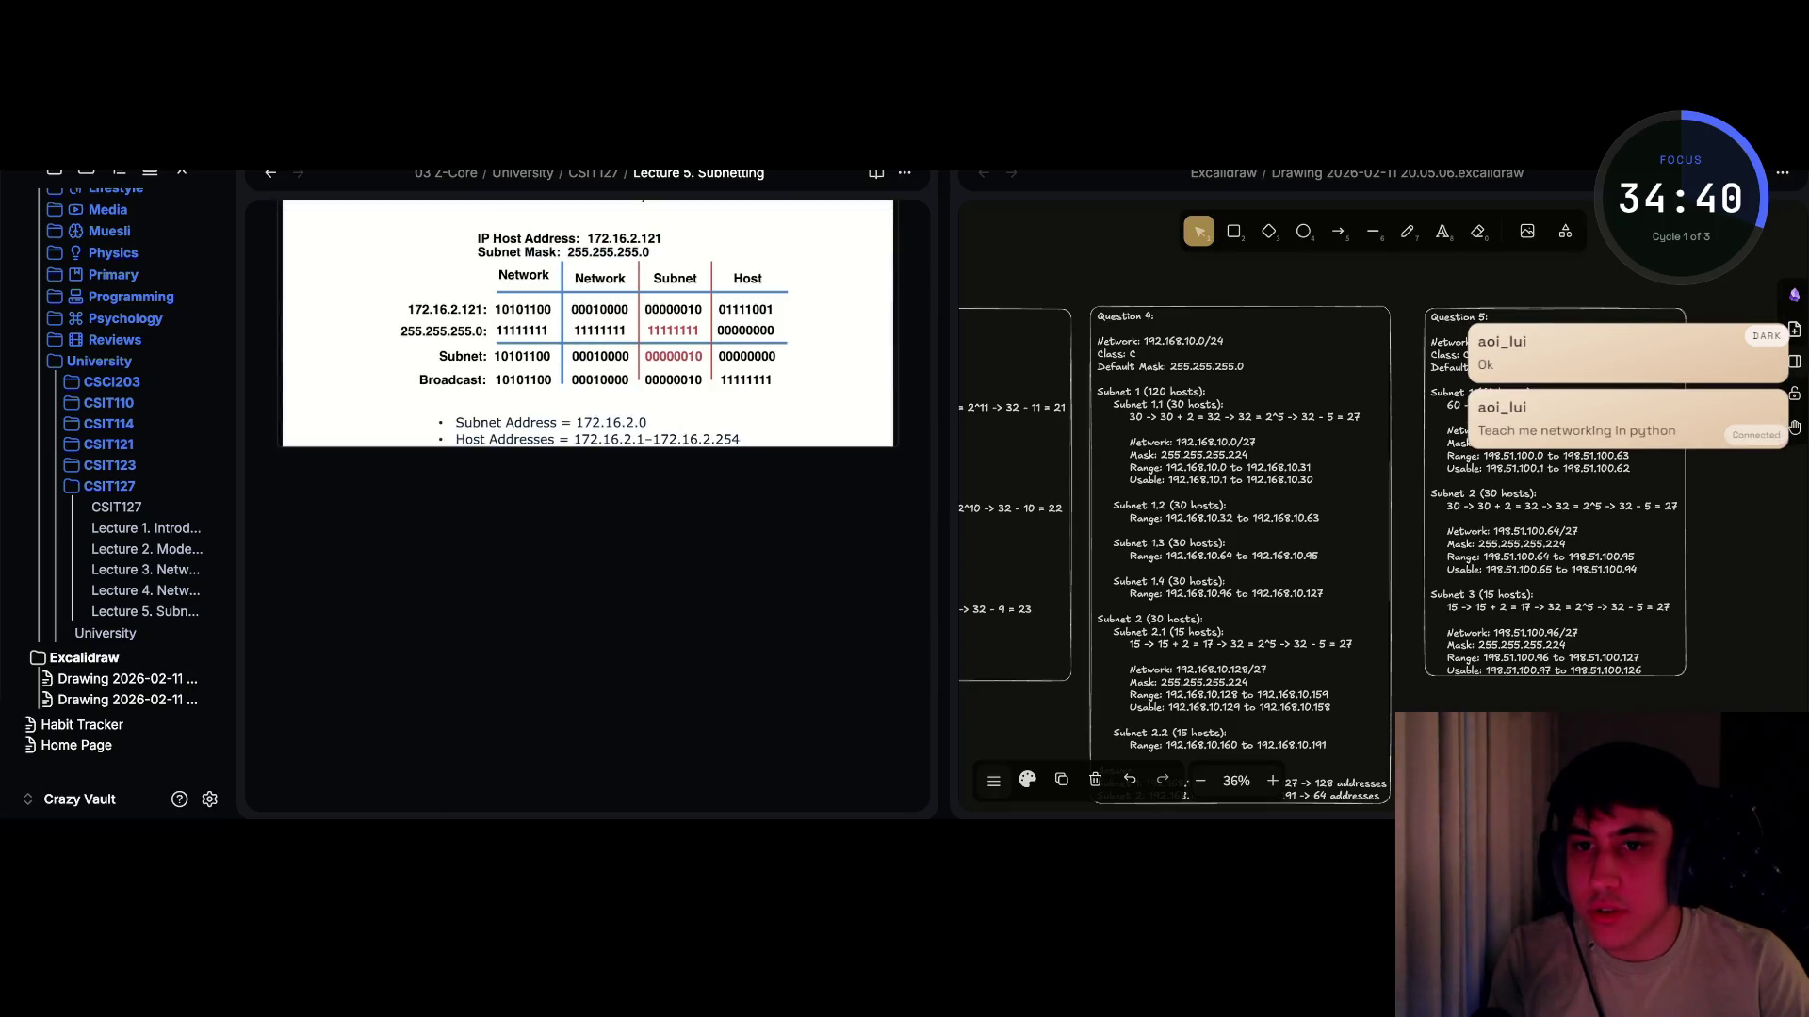
pyautogui.scroll(-3, 589, 424)
pyautogui.scroll(-3, 588, 424)
pyautogui.scroll(-3, 589, 425)
pyautogui.scroll(-2, 588, 424)
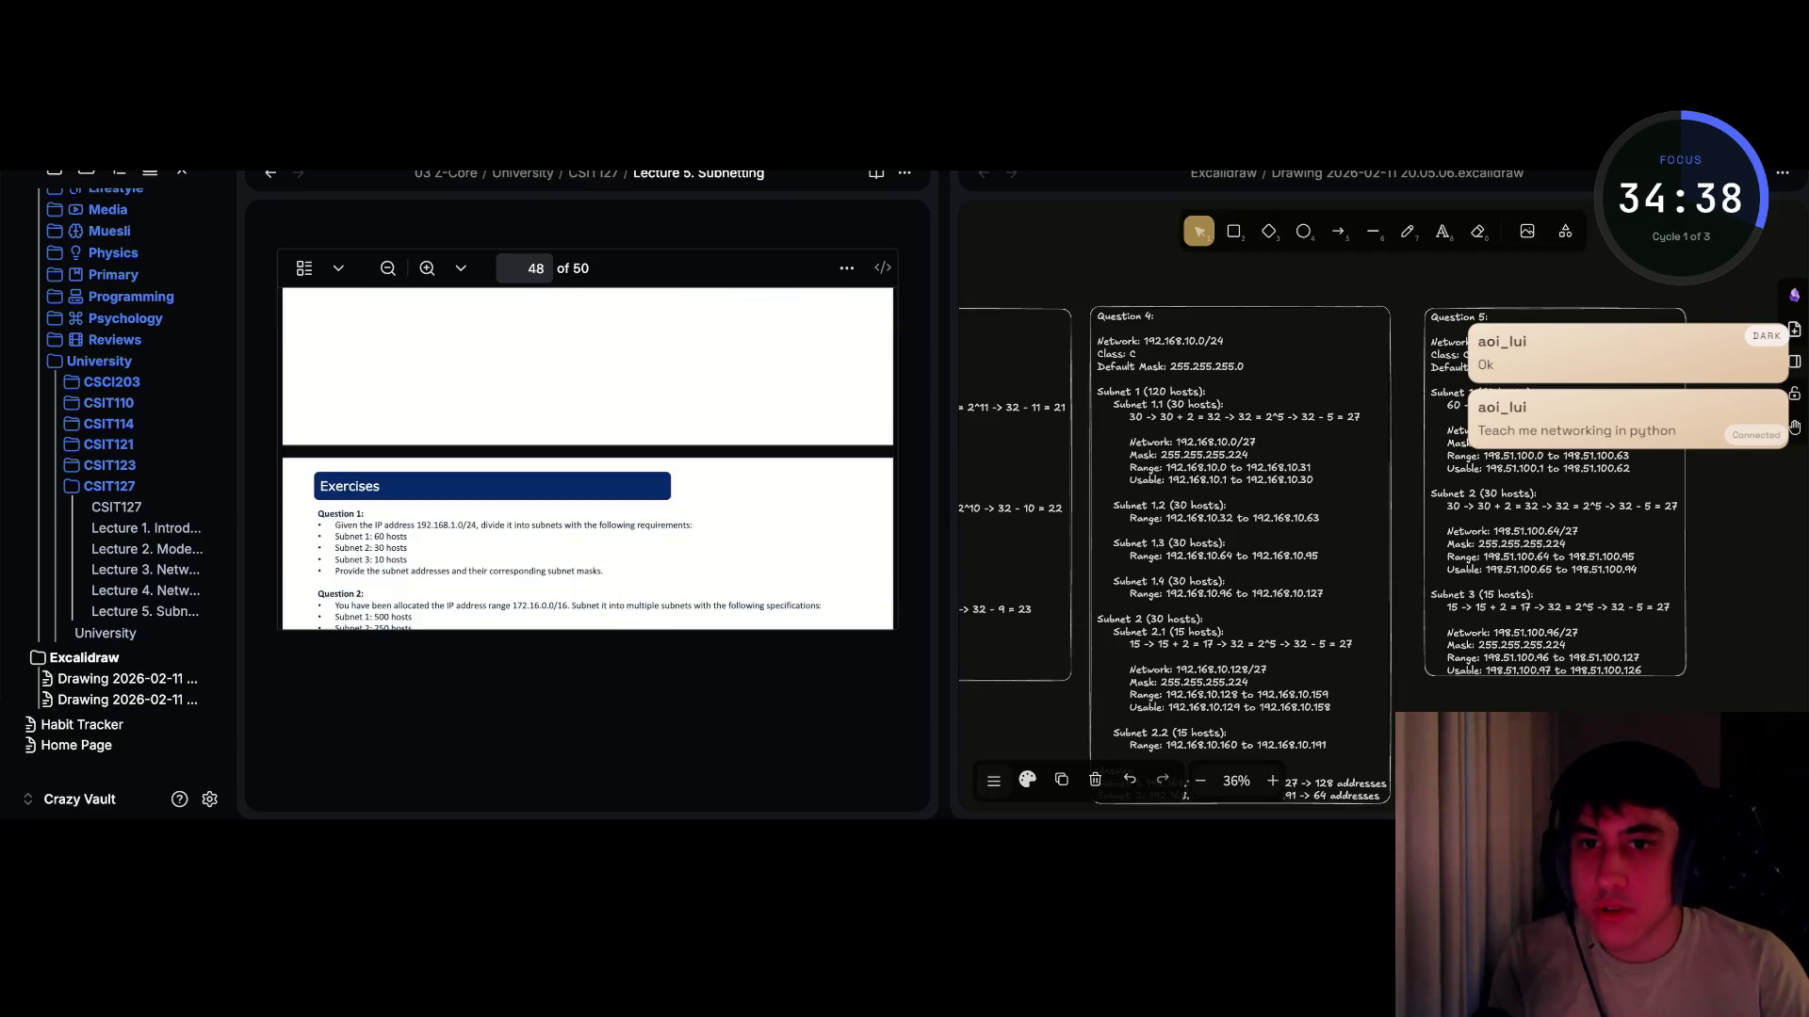
pyautogui.scroll(-3, 588, 424)
pyautogui.scroll(-3, 588, 425)
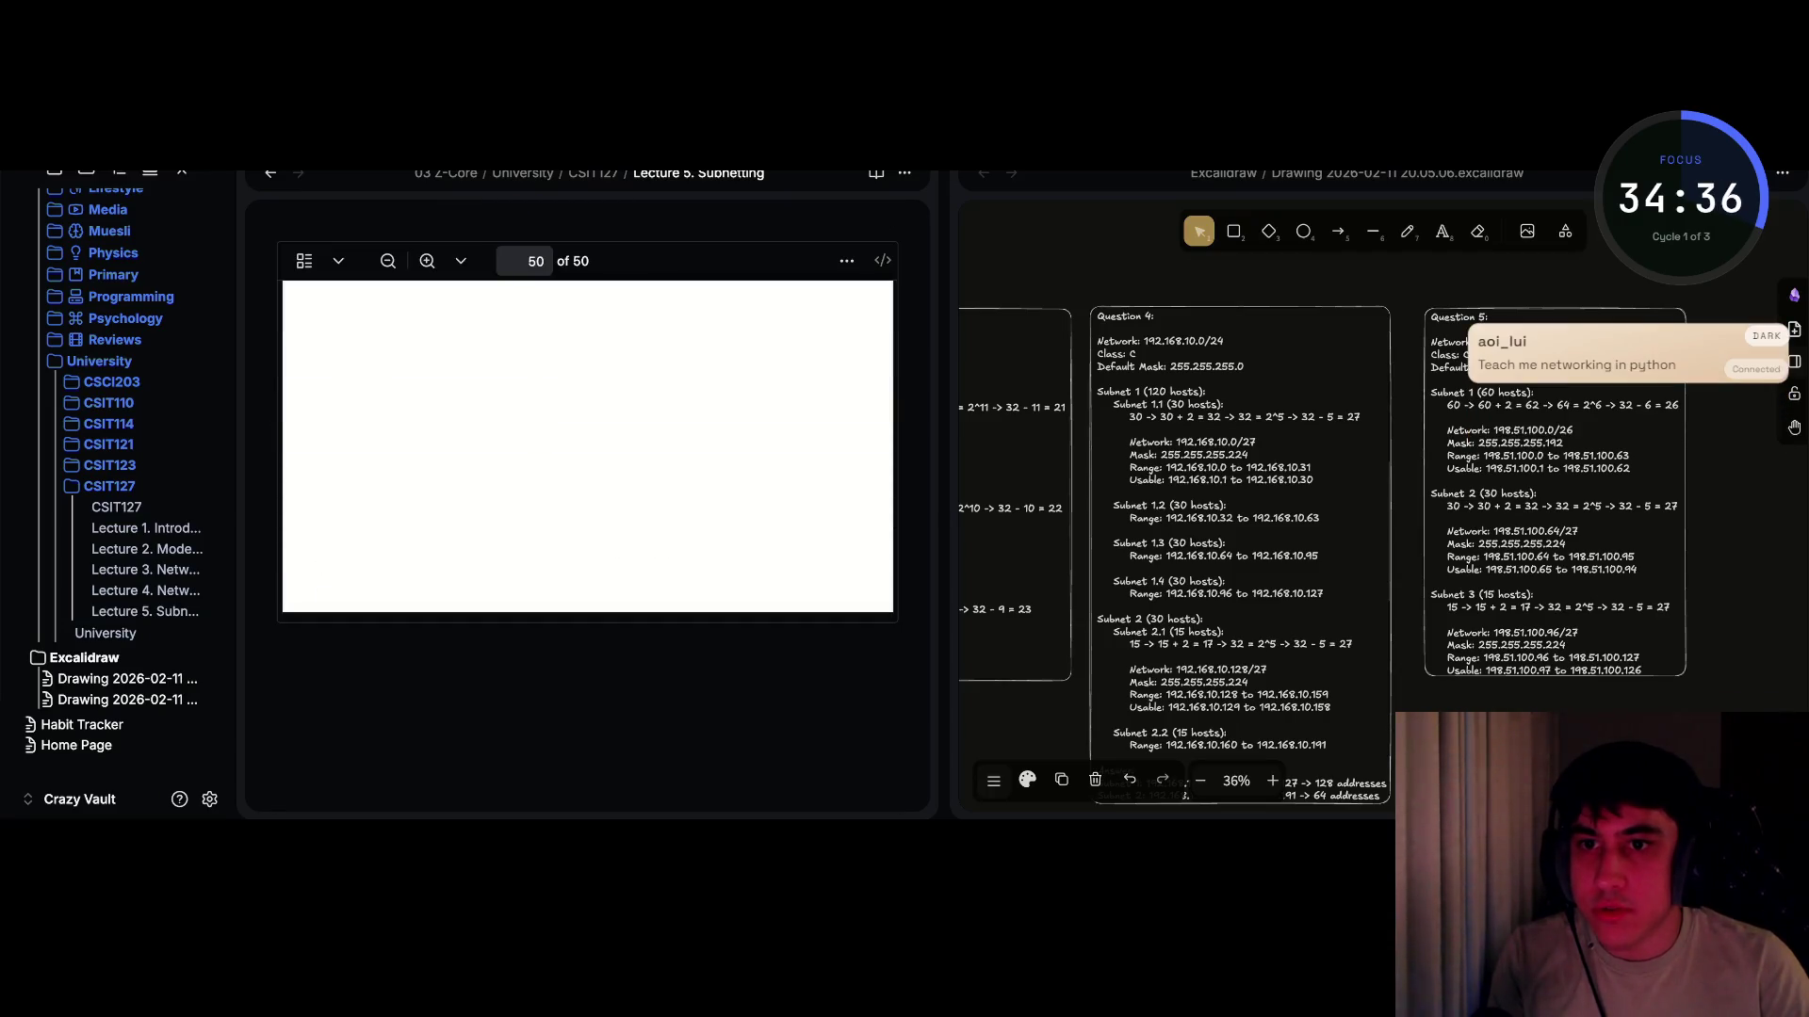
pyautogui.scroll(3, 588, 509)
pyautogui.scroll(2, 588, 509)
pyautogui.scroll(2, 588, 510)
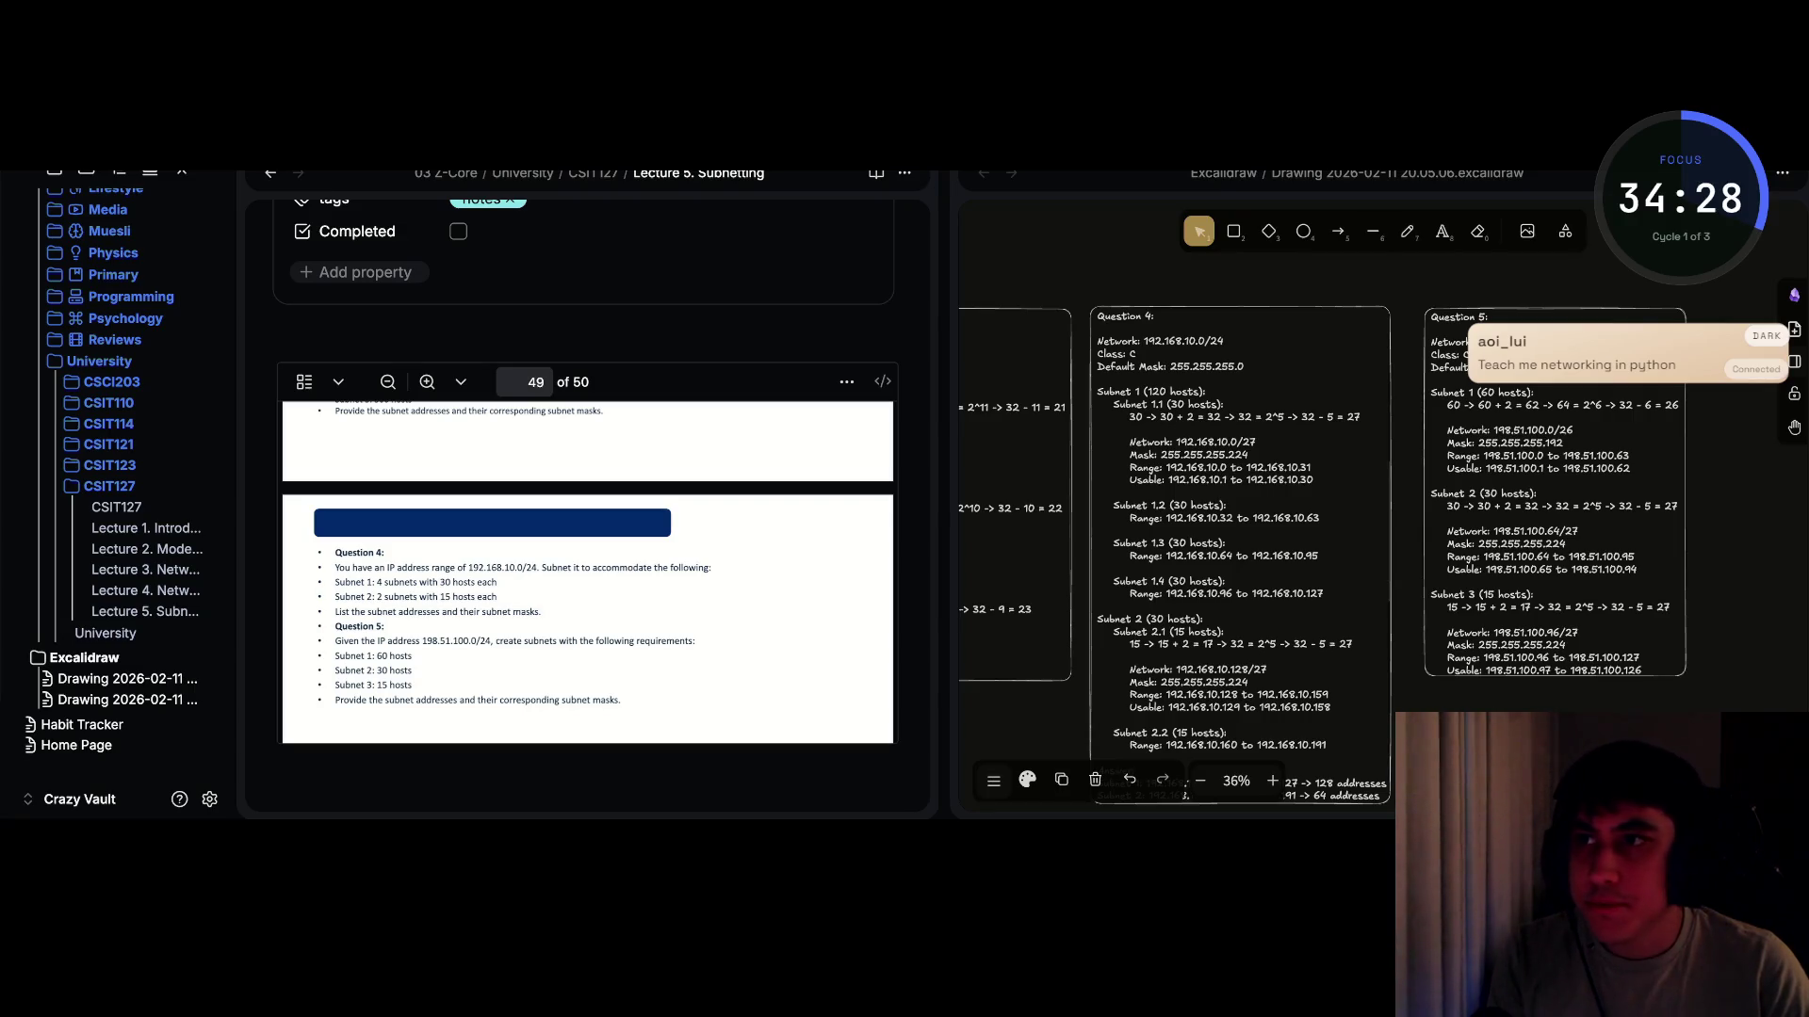
pyautogui.scroll(2, 427, 252)
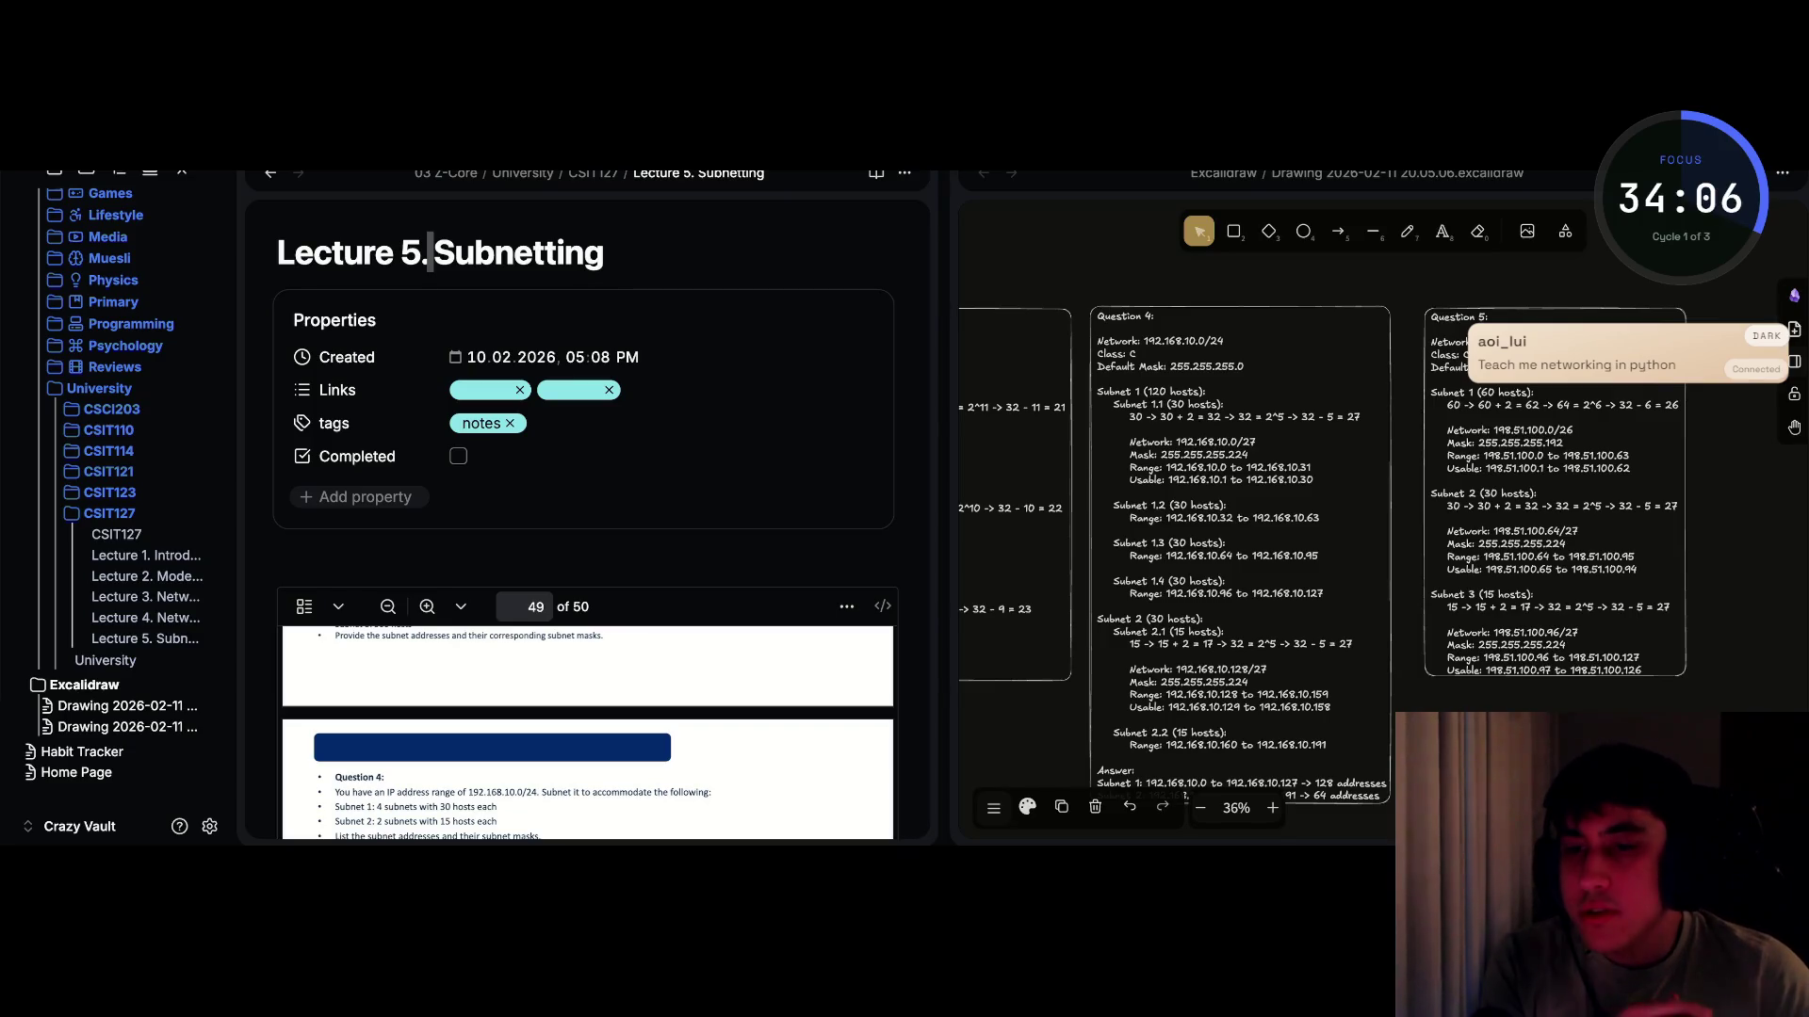
pyautogui.scroll(-5, 586, 523)
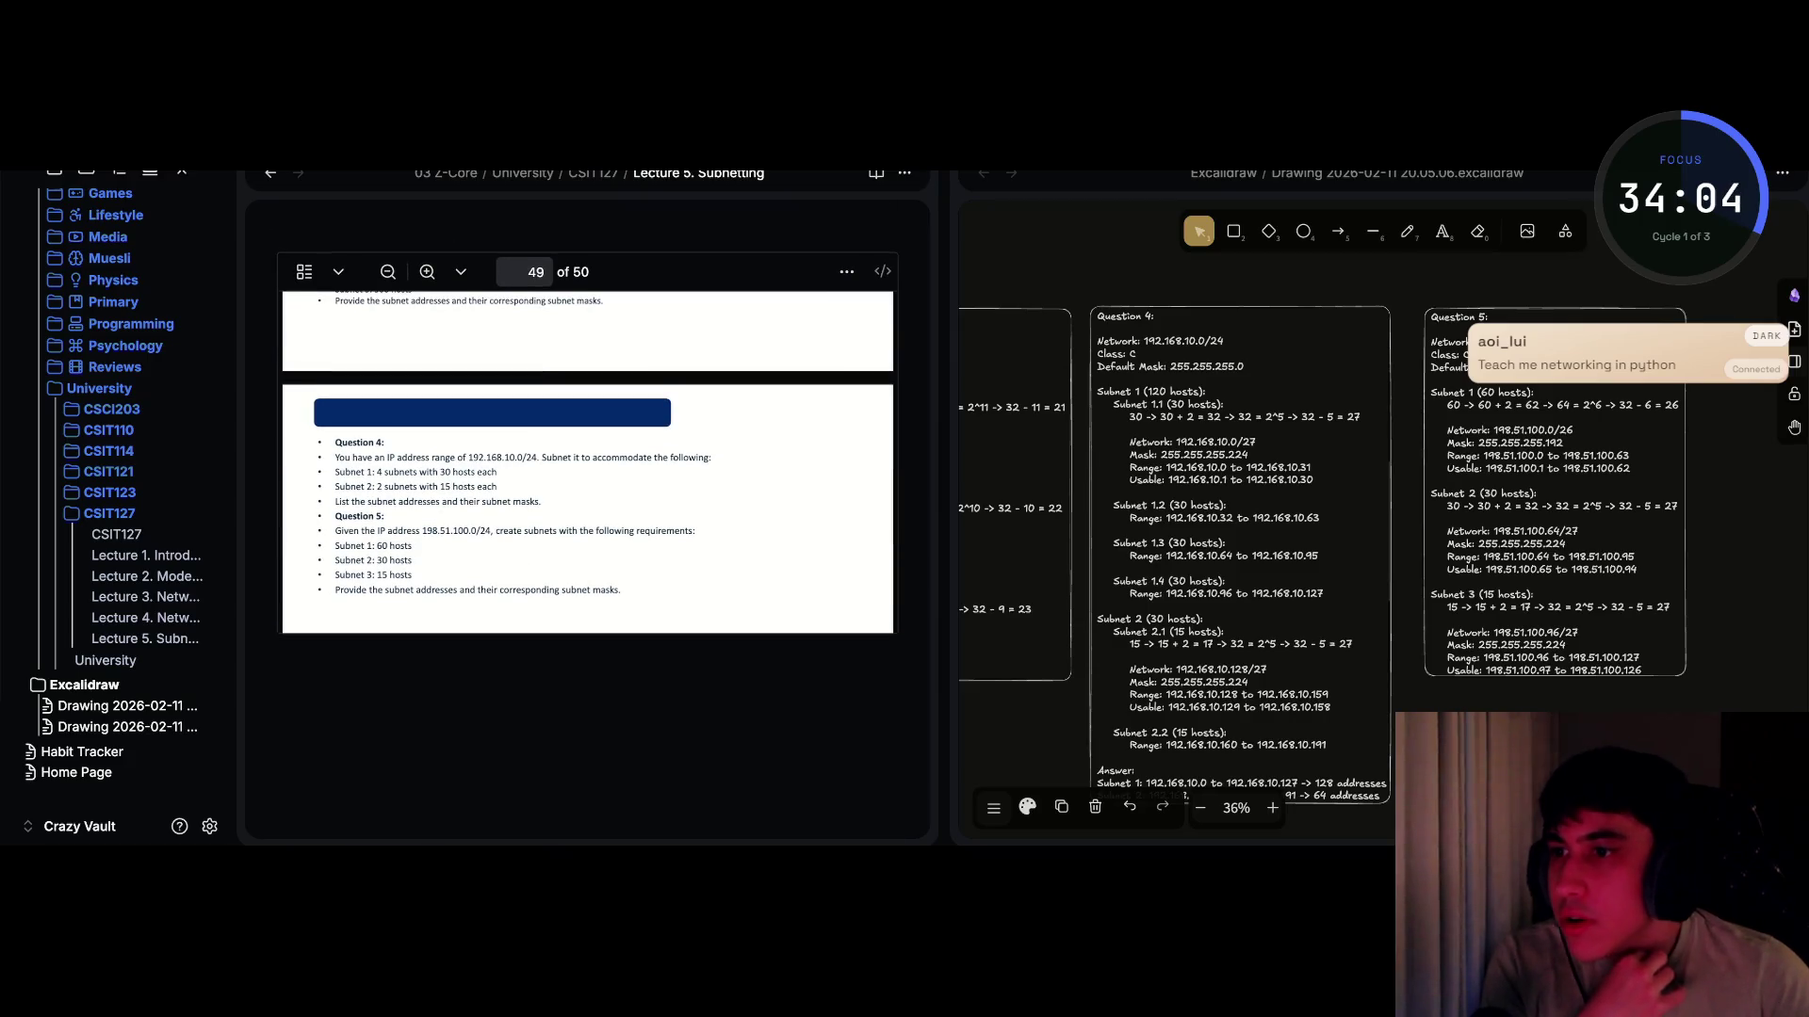
pyautogui.scroll(10, 587, 467)
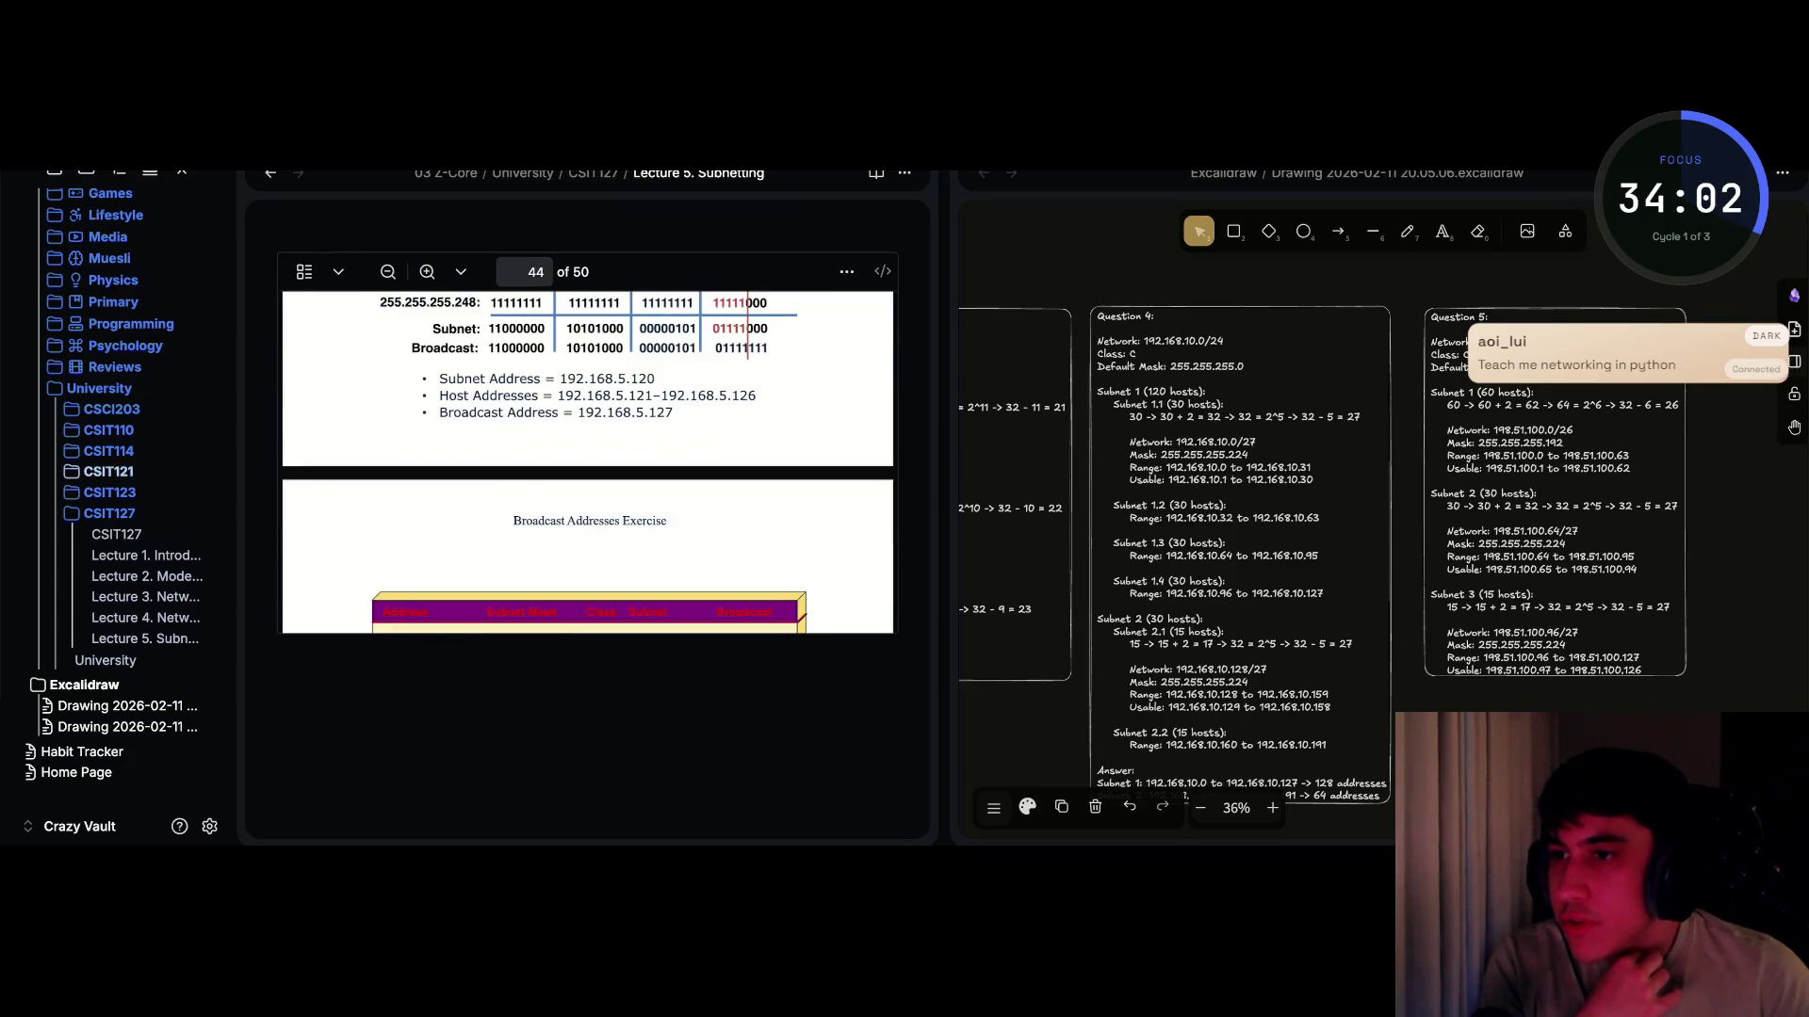
# Expand the CSIT121 folder and load its Lecture 5 note on raising exceptions.
pyautogui.click(110, 471)
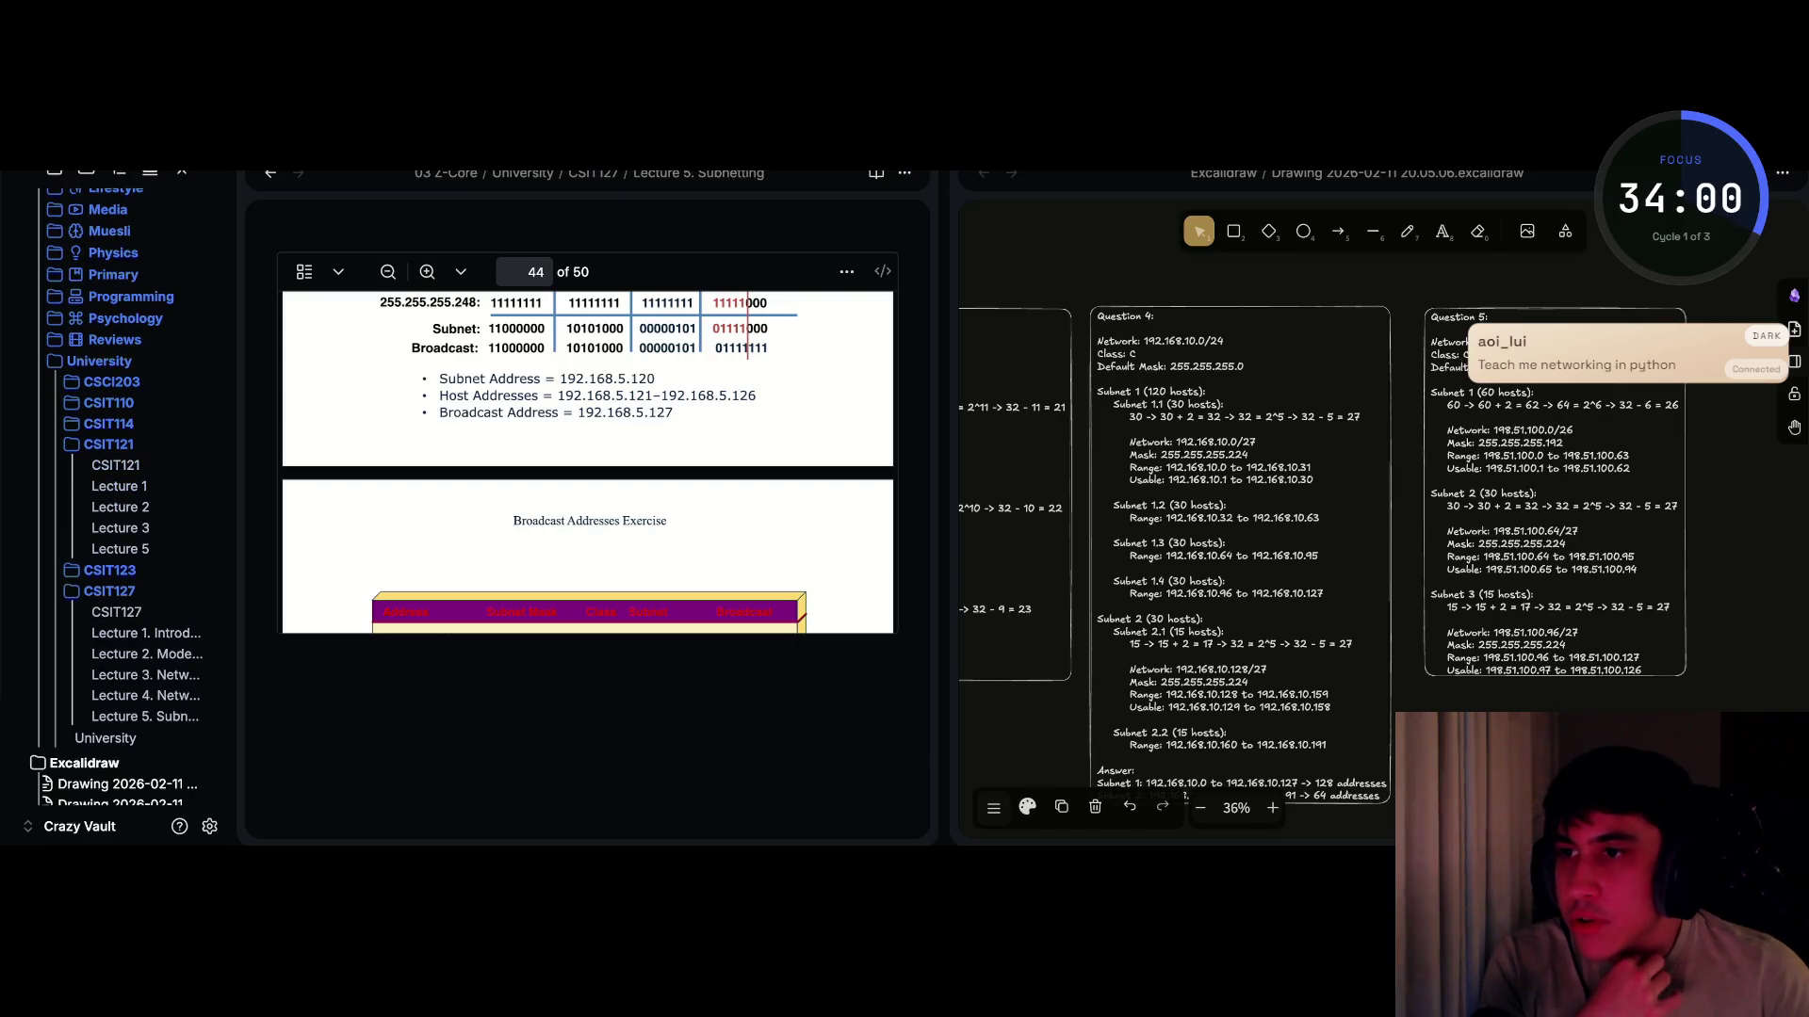
pyautogui.scroll(3, 110, 494)
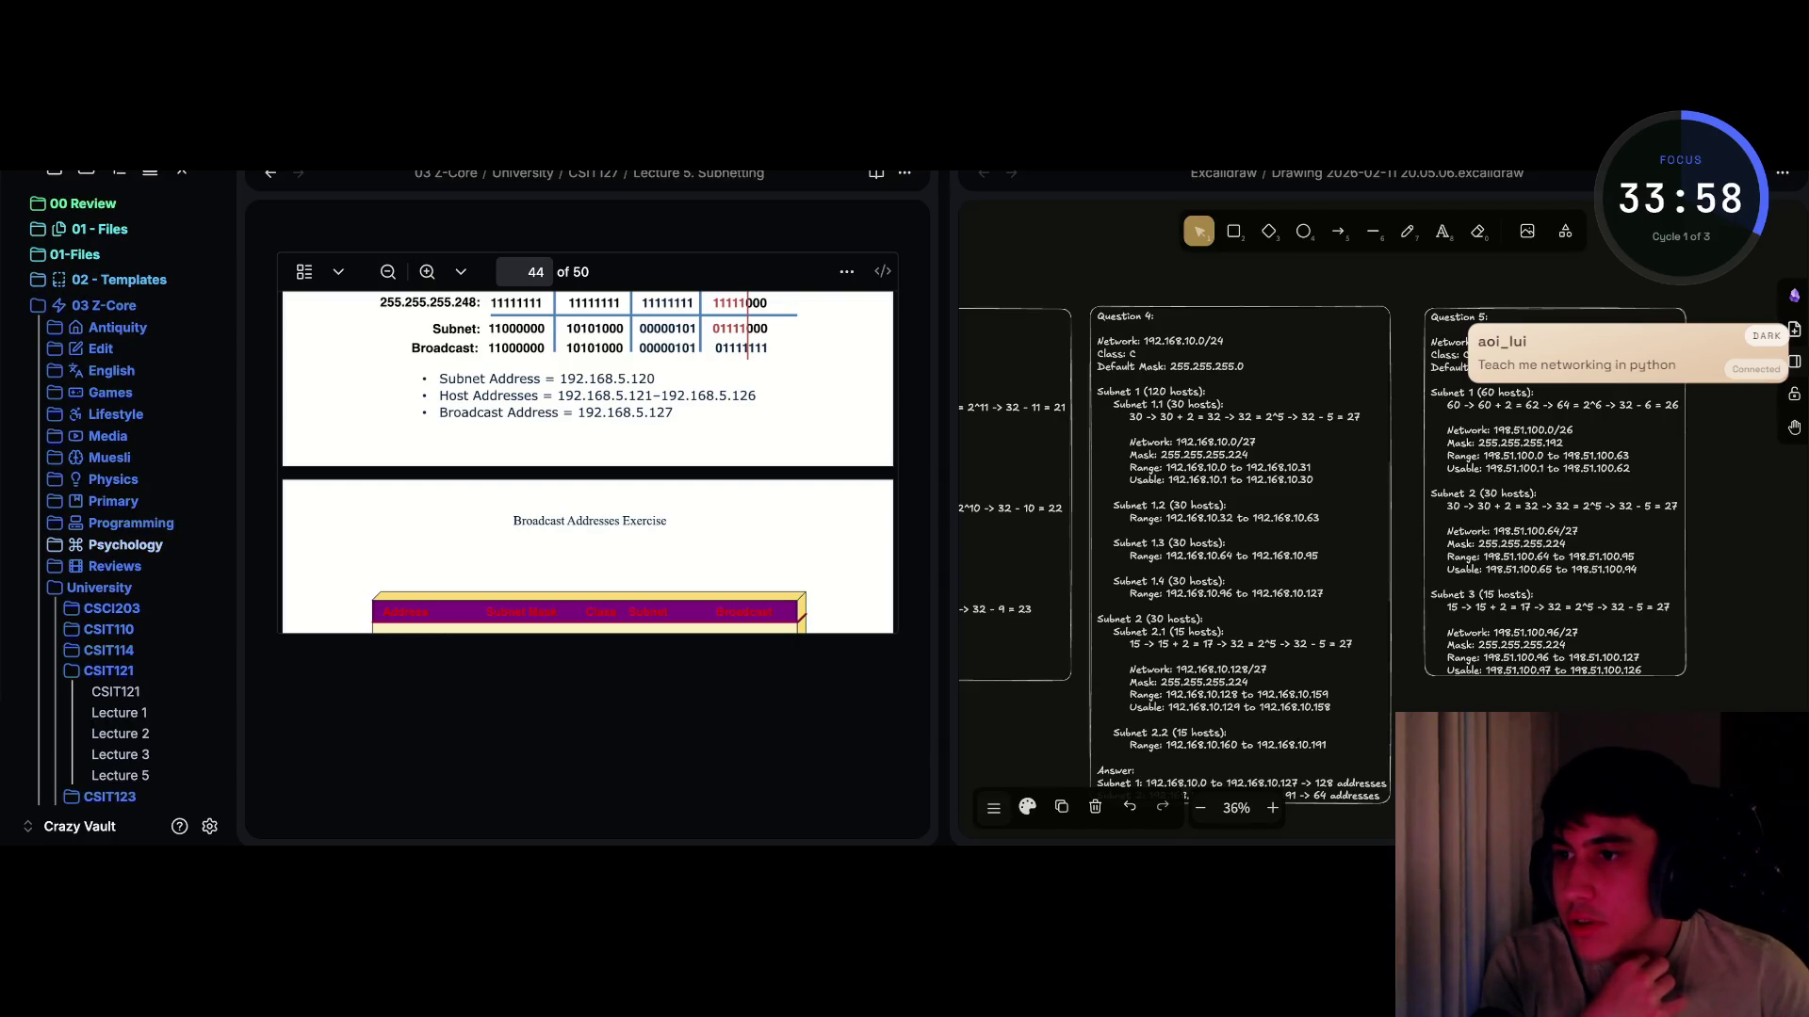
pyautogui.scroll(-3, 127, 544)
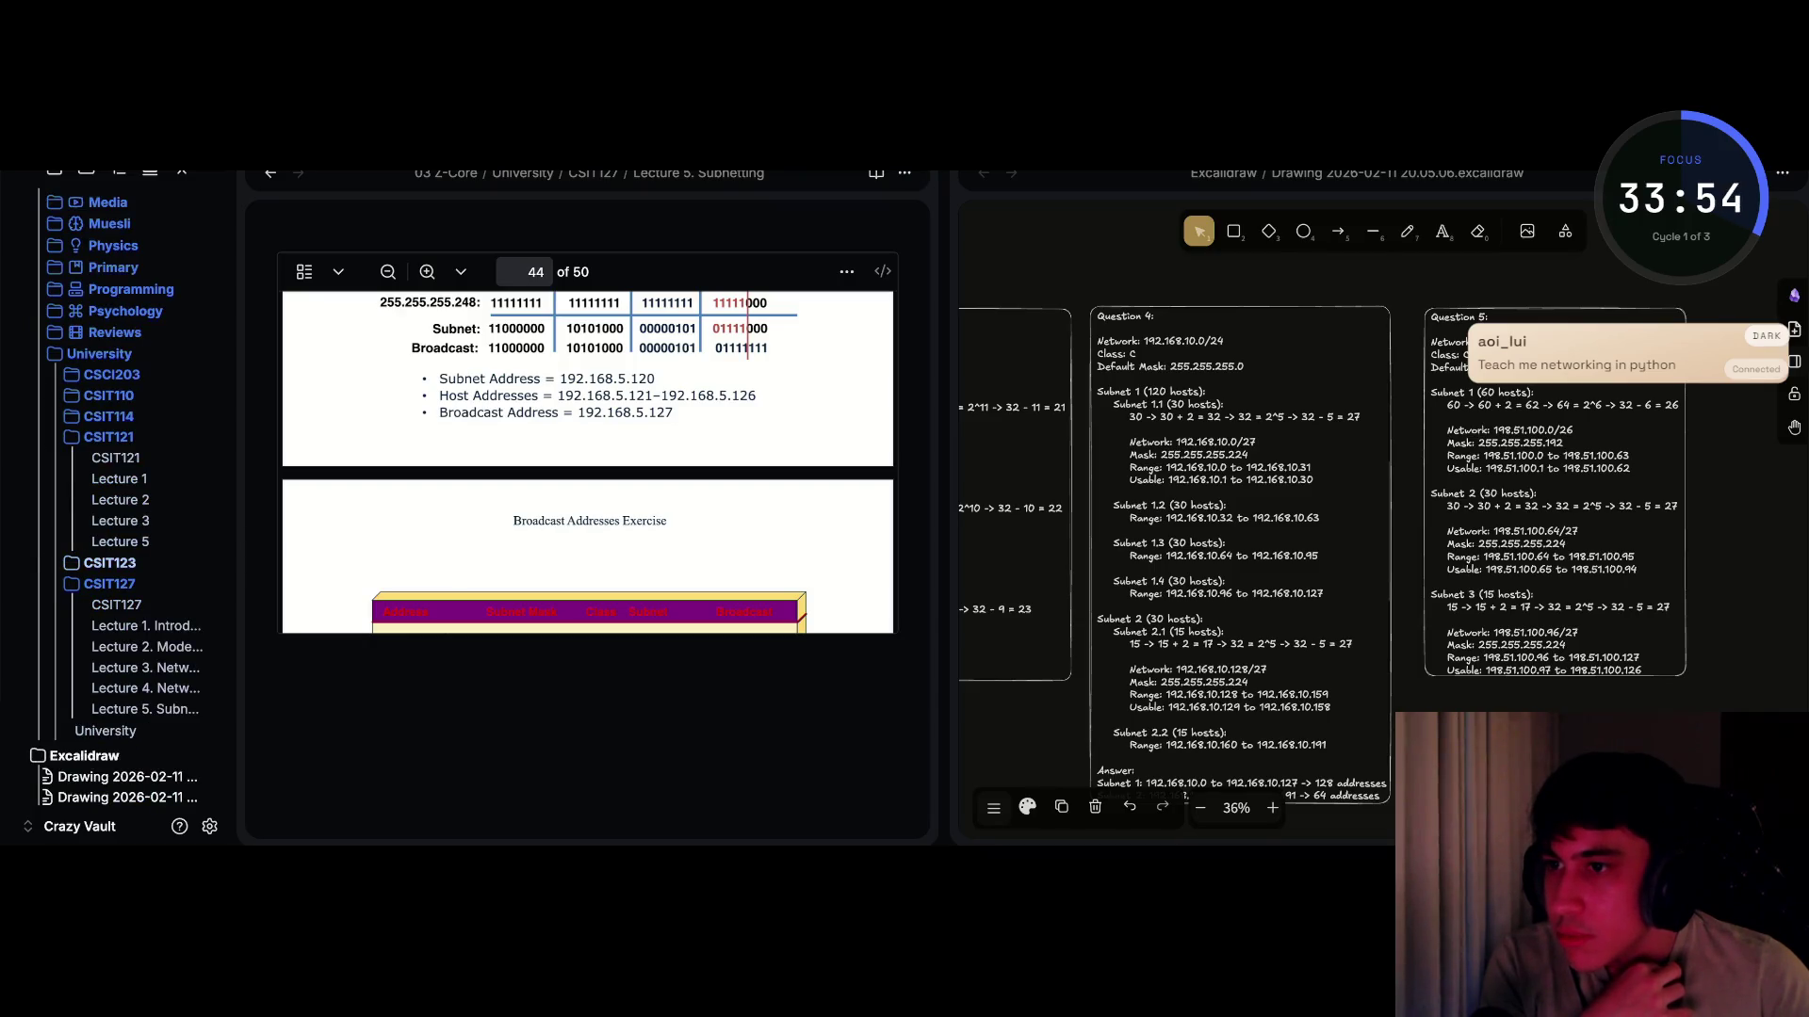
pyautogui.scroll(-3, 114, 496)
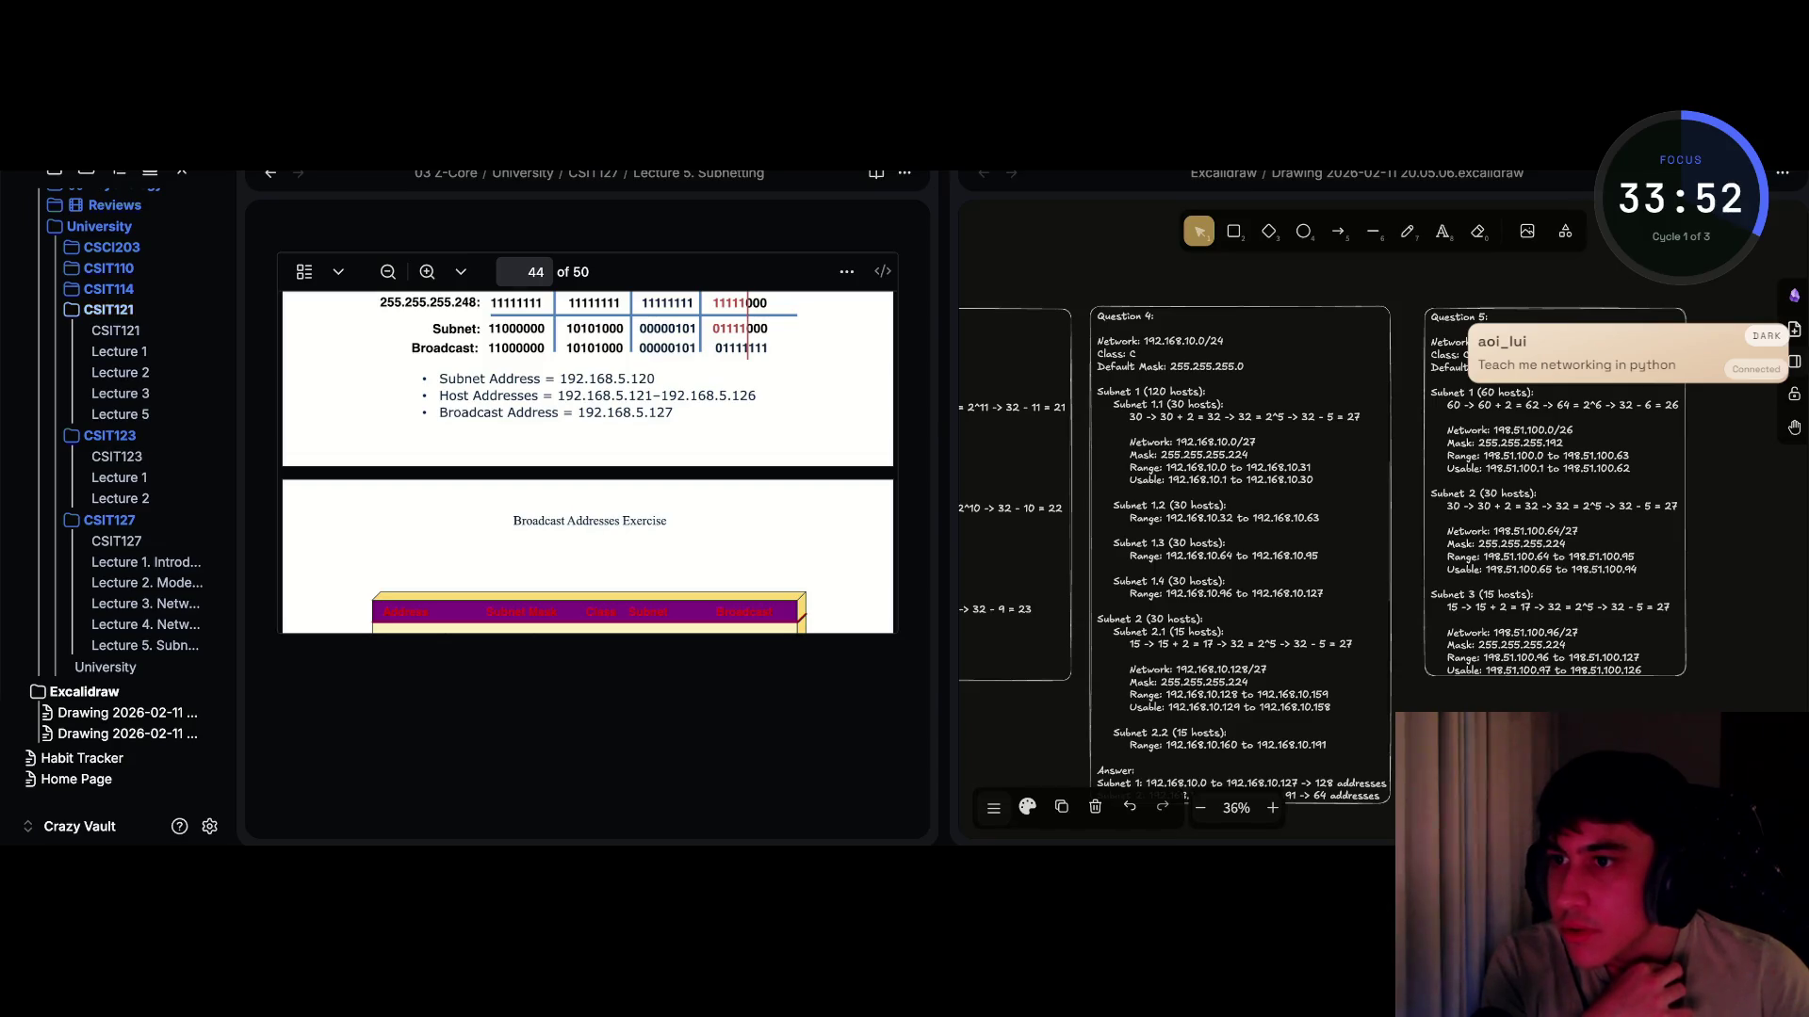
pyautogui.click(120, 414)
pyautogui.scroll(-2, 587, 565)
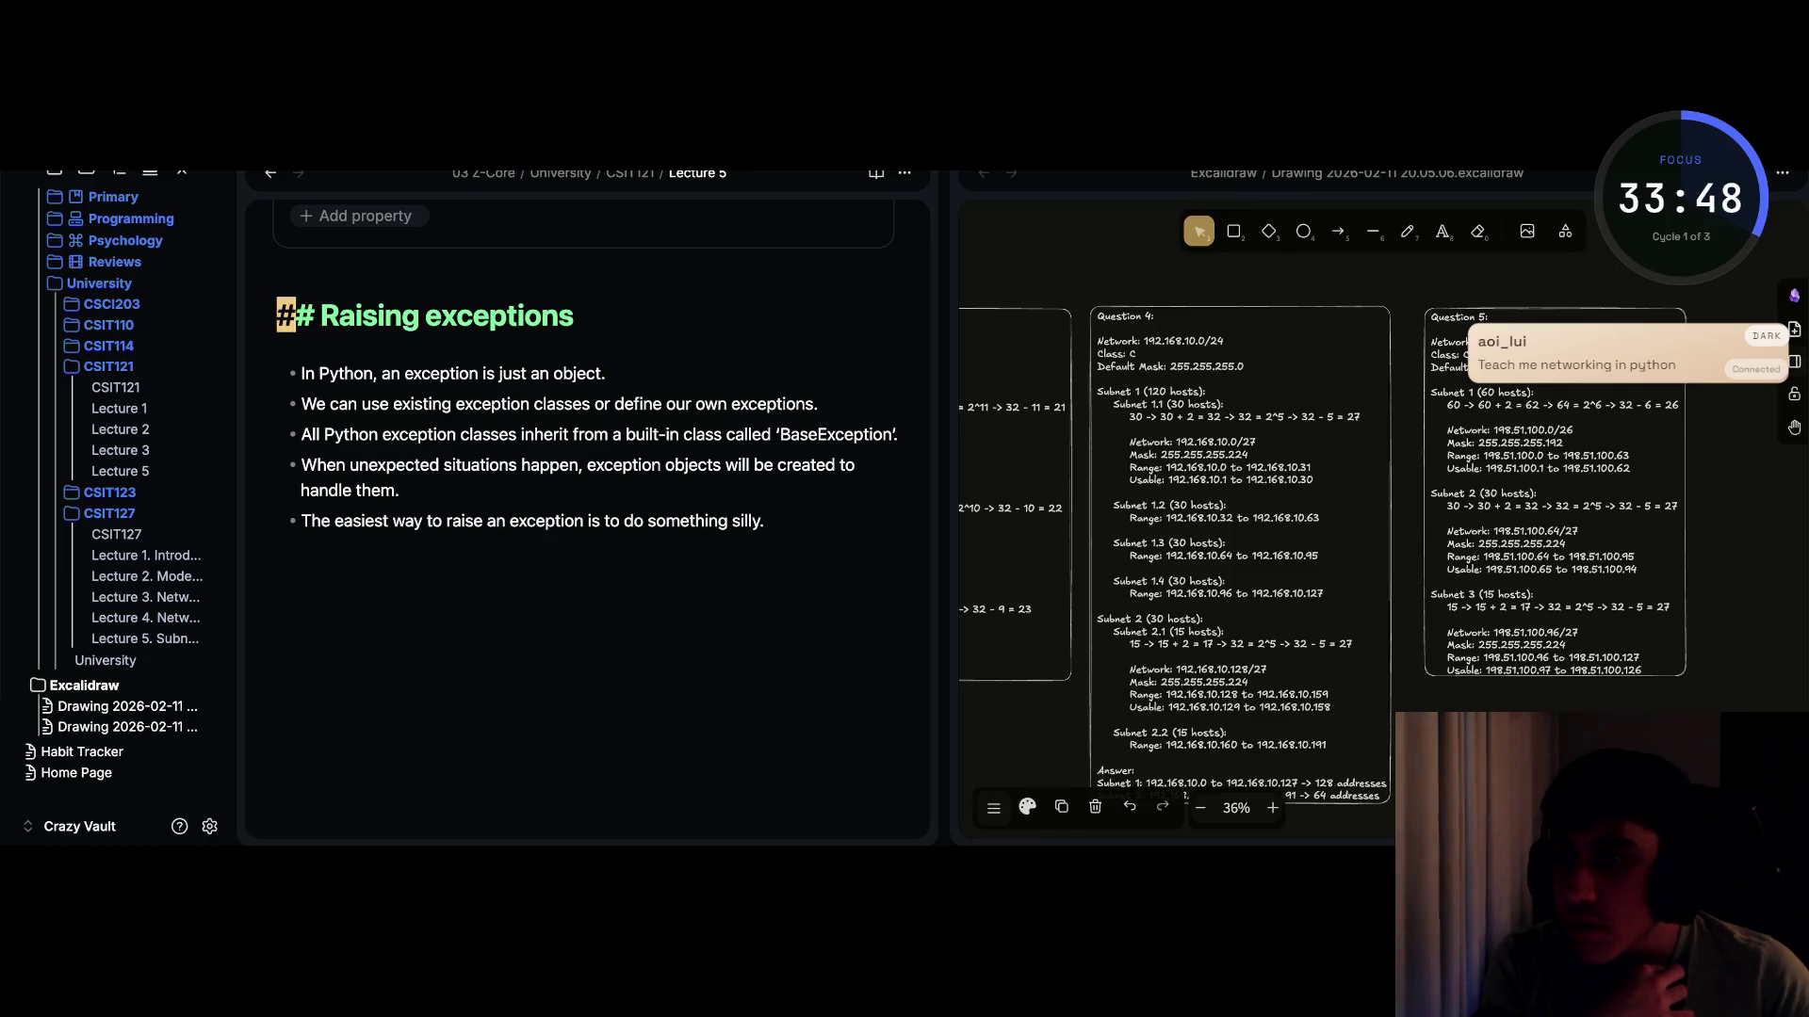
pyautogui.hotkey('ctrl', 'alt', 'Left')
pyautogui.hotkey('ctrl', 'alt', 'Right')
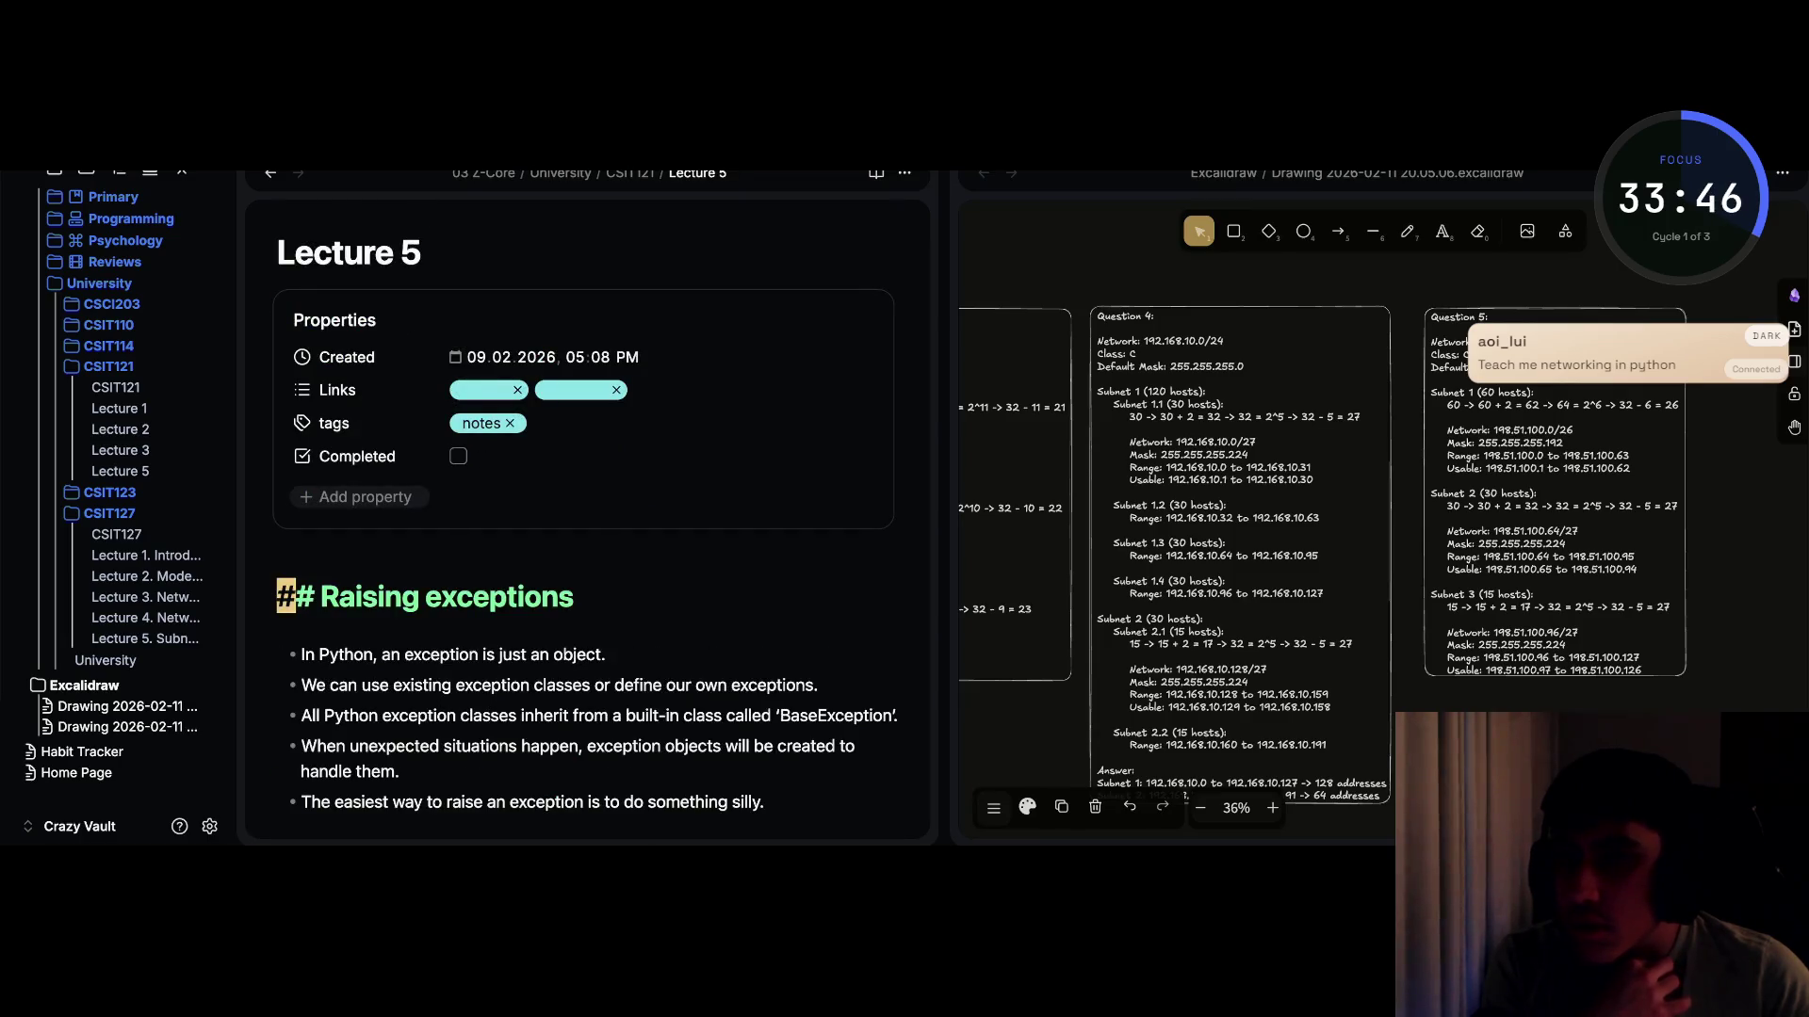
pyautogui.scroll(-2, 587, 510)
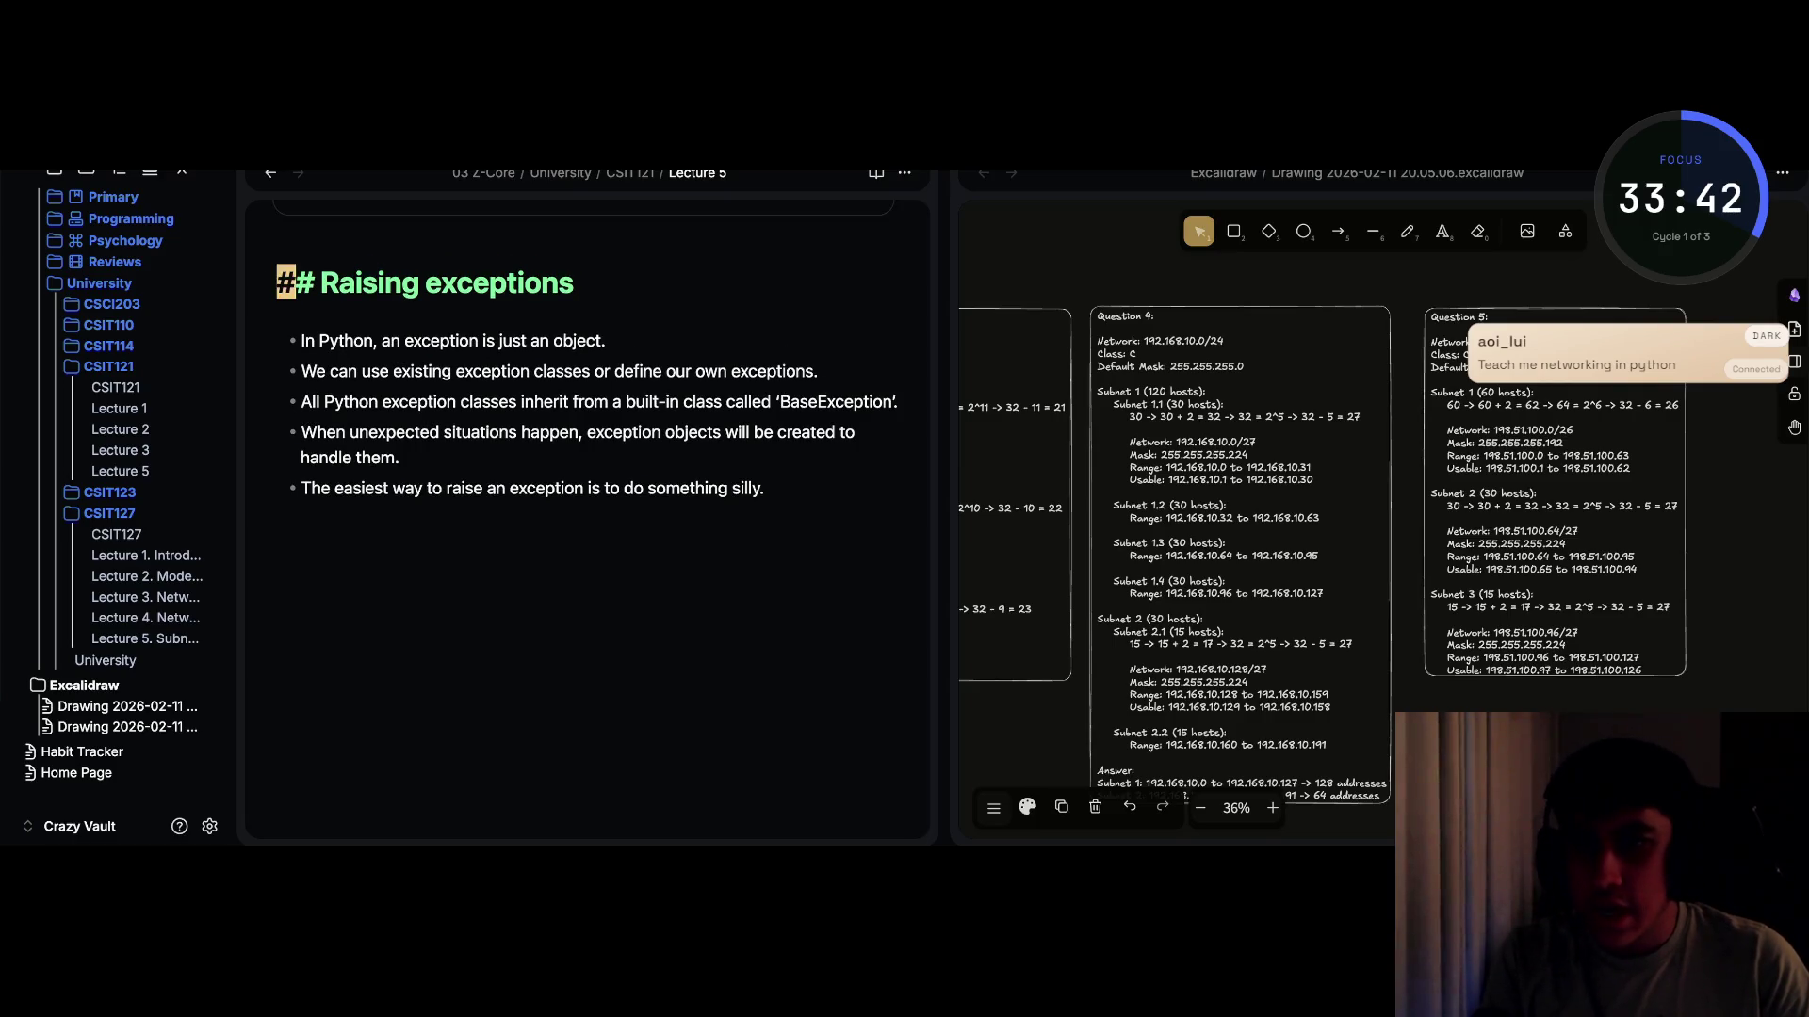
pyautogui.click(503, 402)
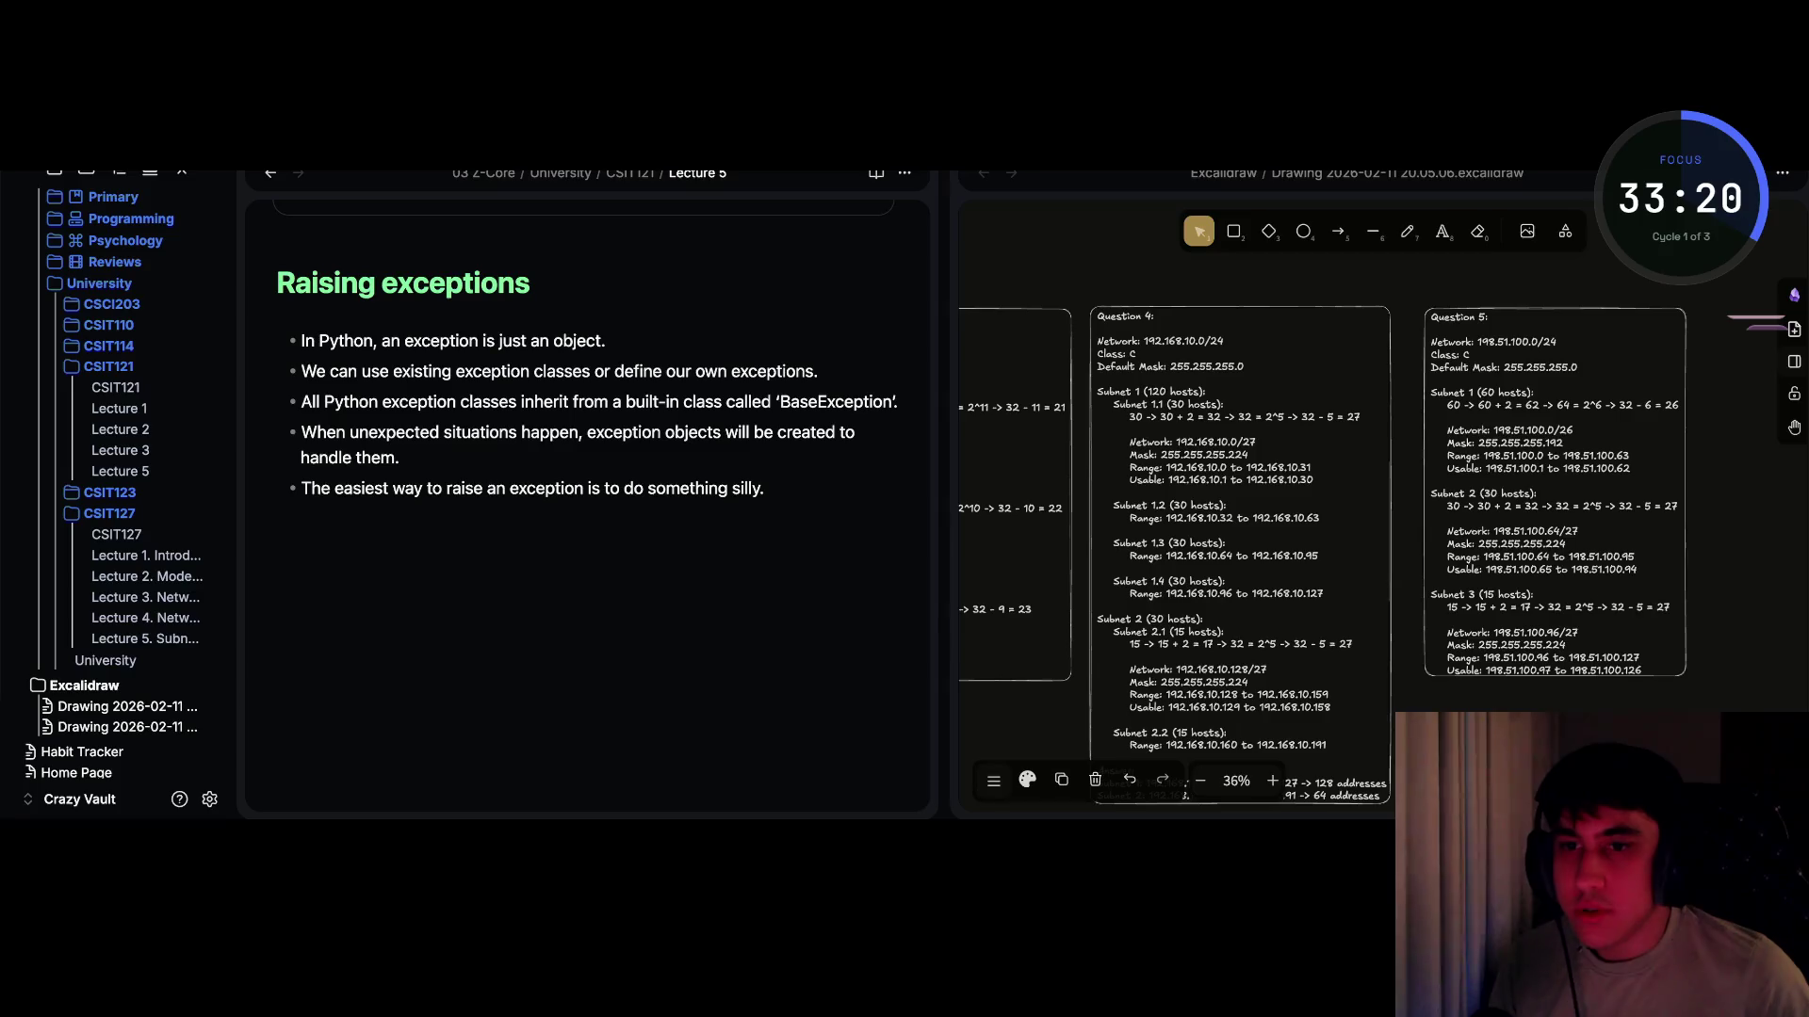
pyautogui.scroll(-2, 586, 510)
pyautogui.scroll(-2, 586, 510)
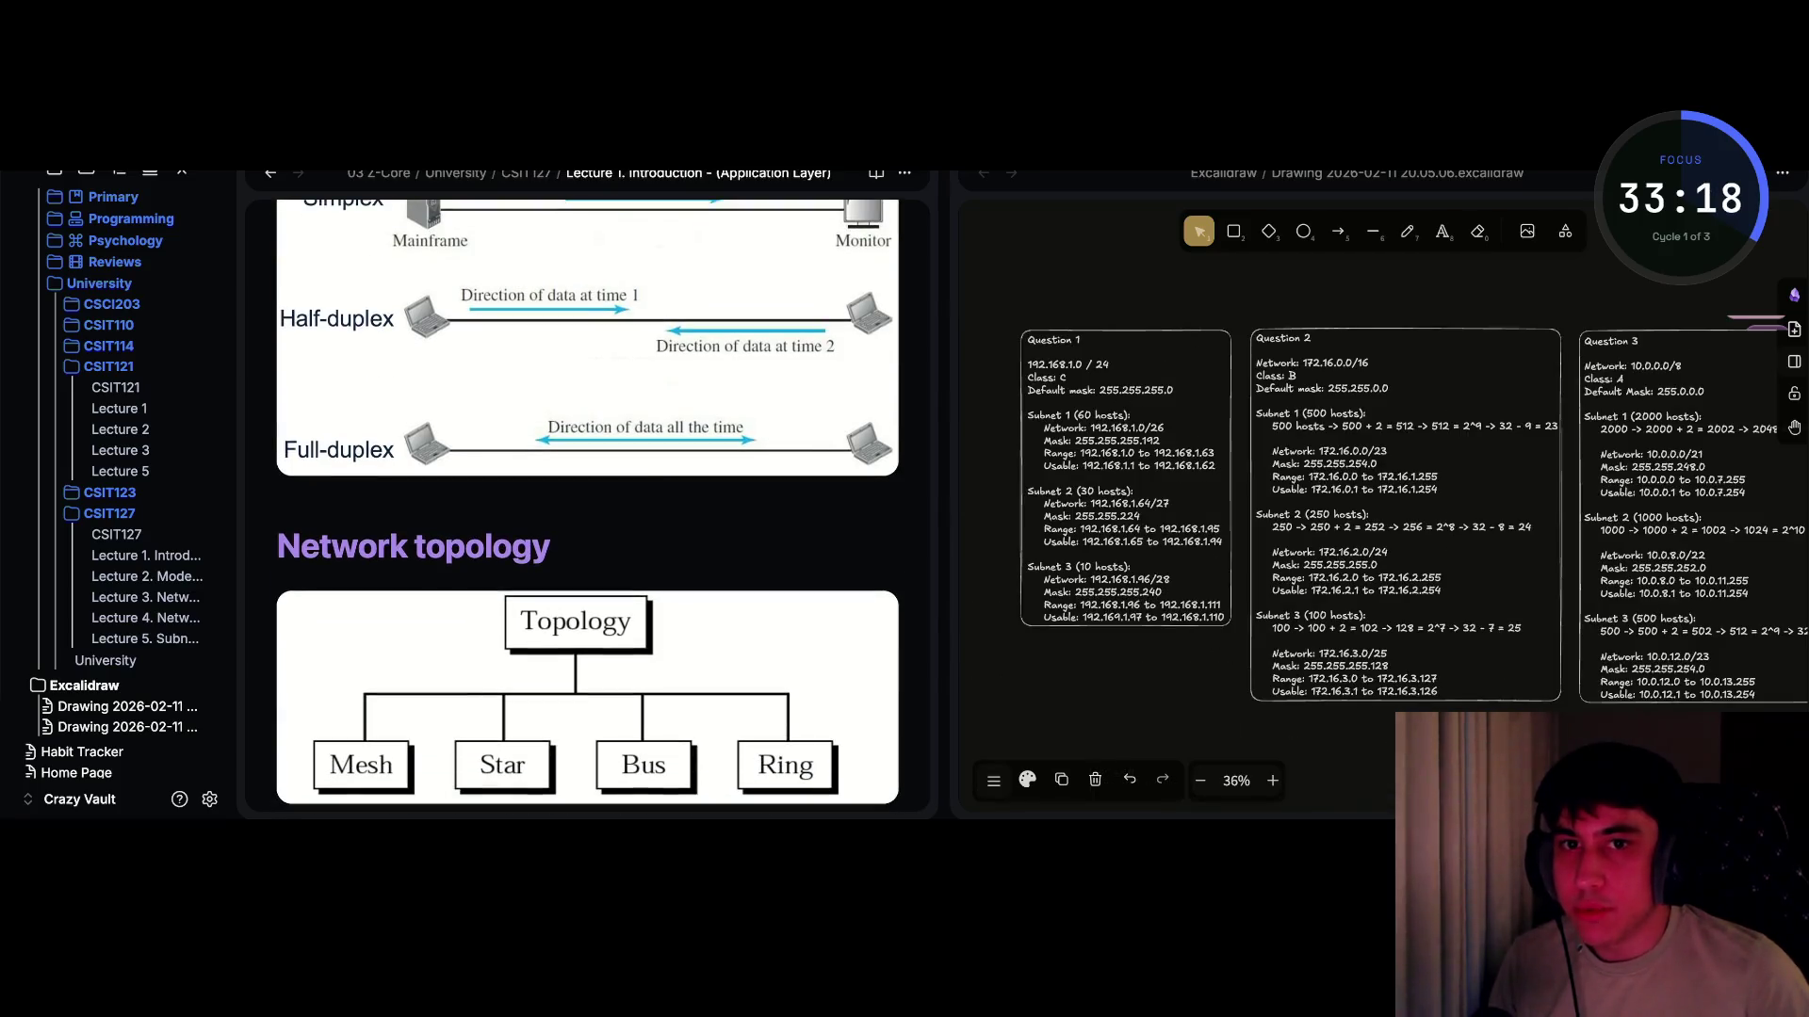
pyautogui.scroll(2, 586, 509)
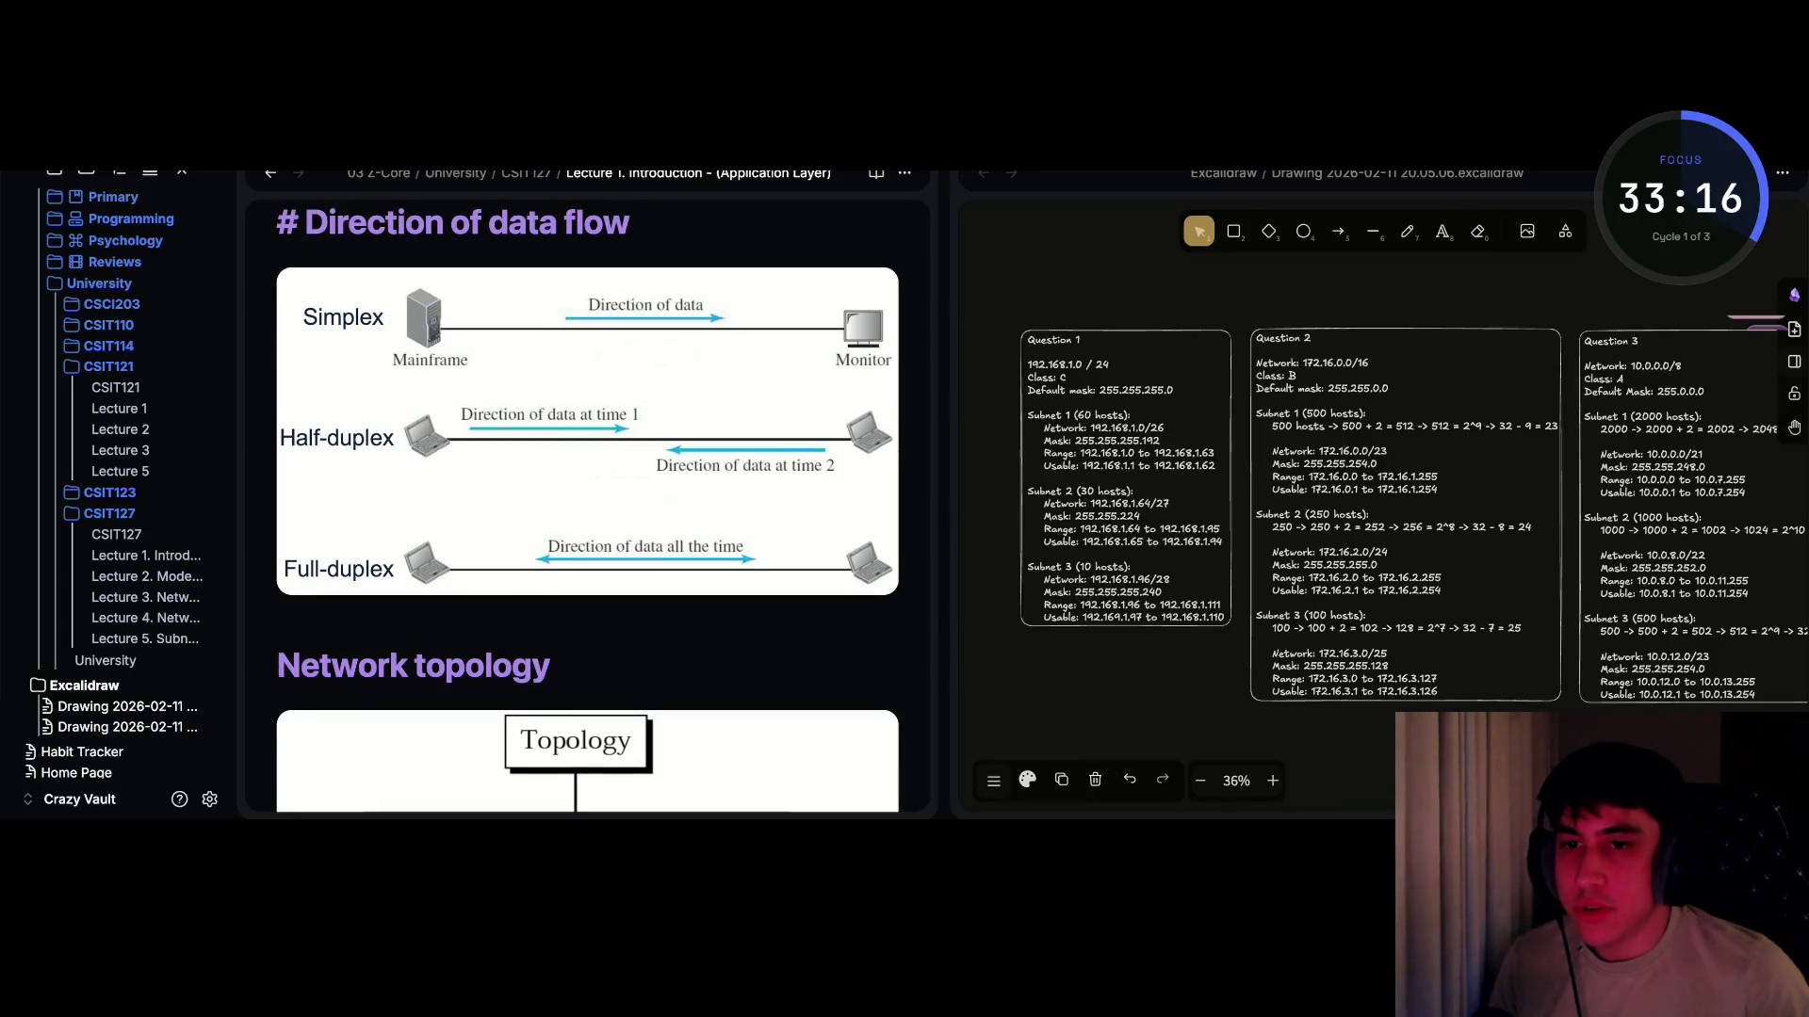
pyautogui.scroll(-3, 587, 508)
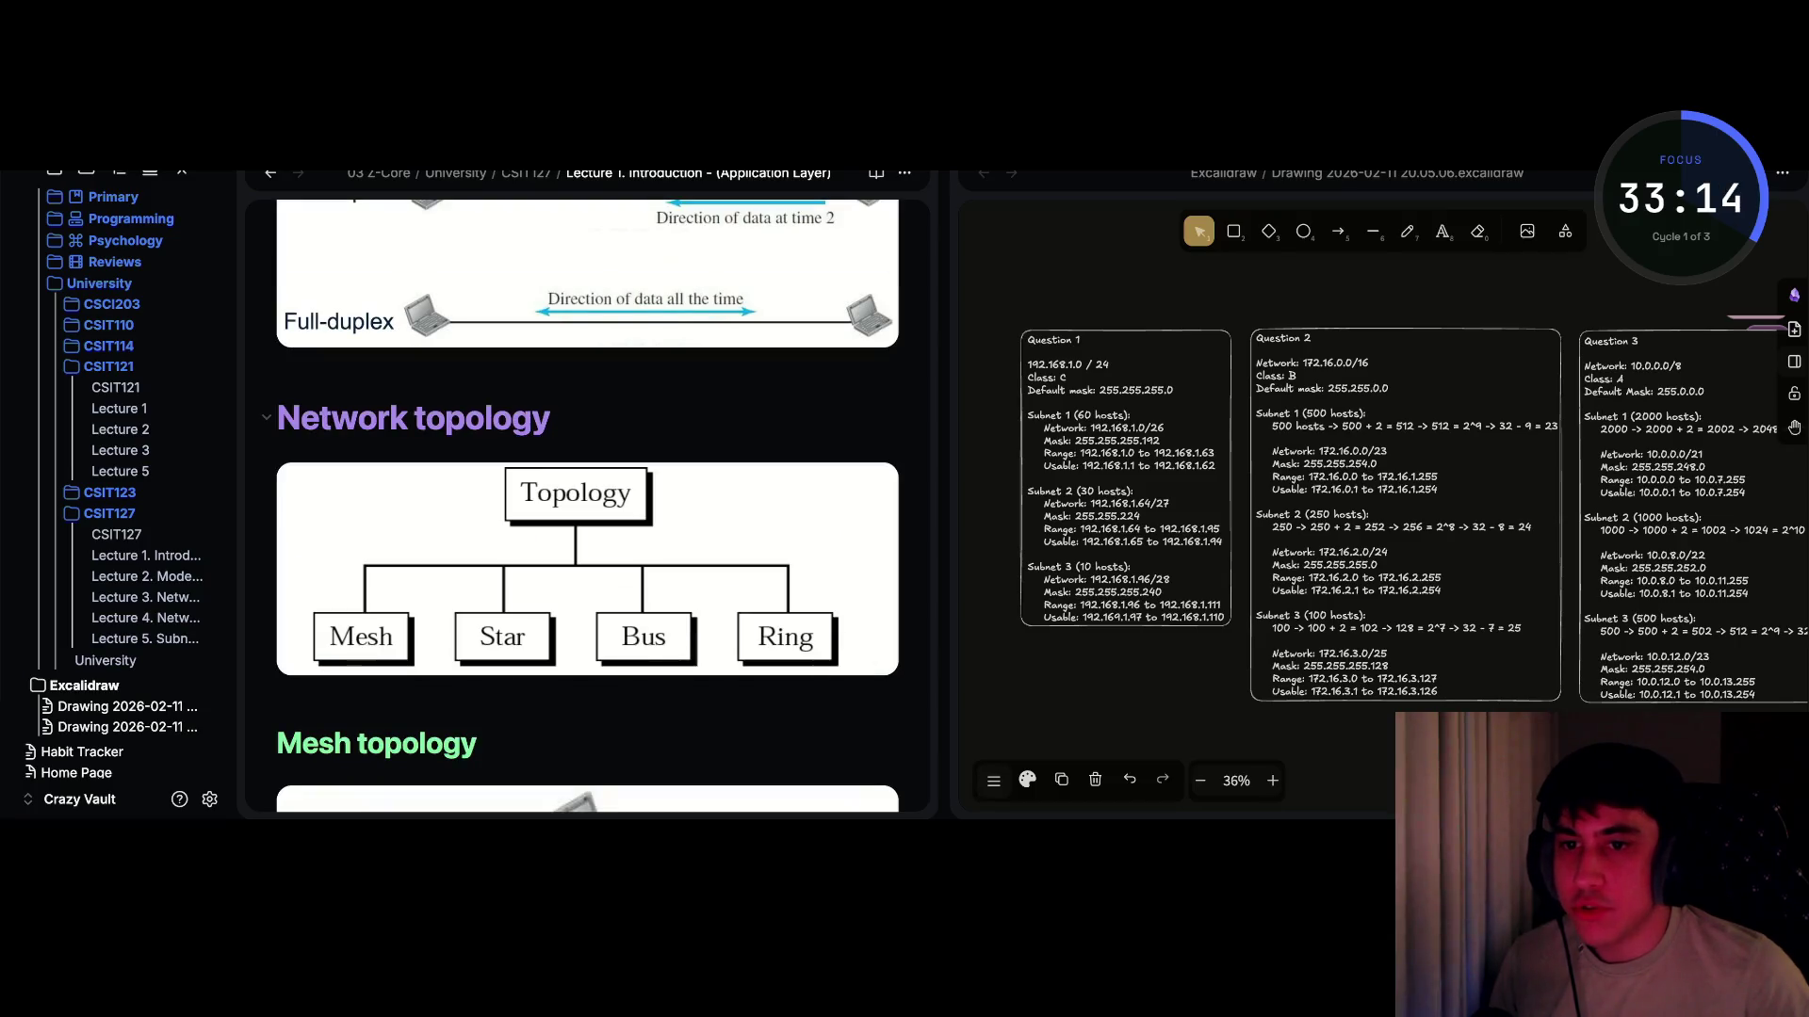
# Select the Network topology heading text, then switch to CSIT127 Lecture 5. Subnetting.
pyautogui.moveTo(357, 418); pyautogui.dragTo(554, 418)
pyautogui.scroll(-2, 586, 509)
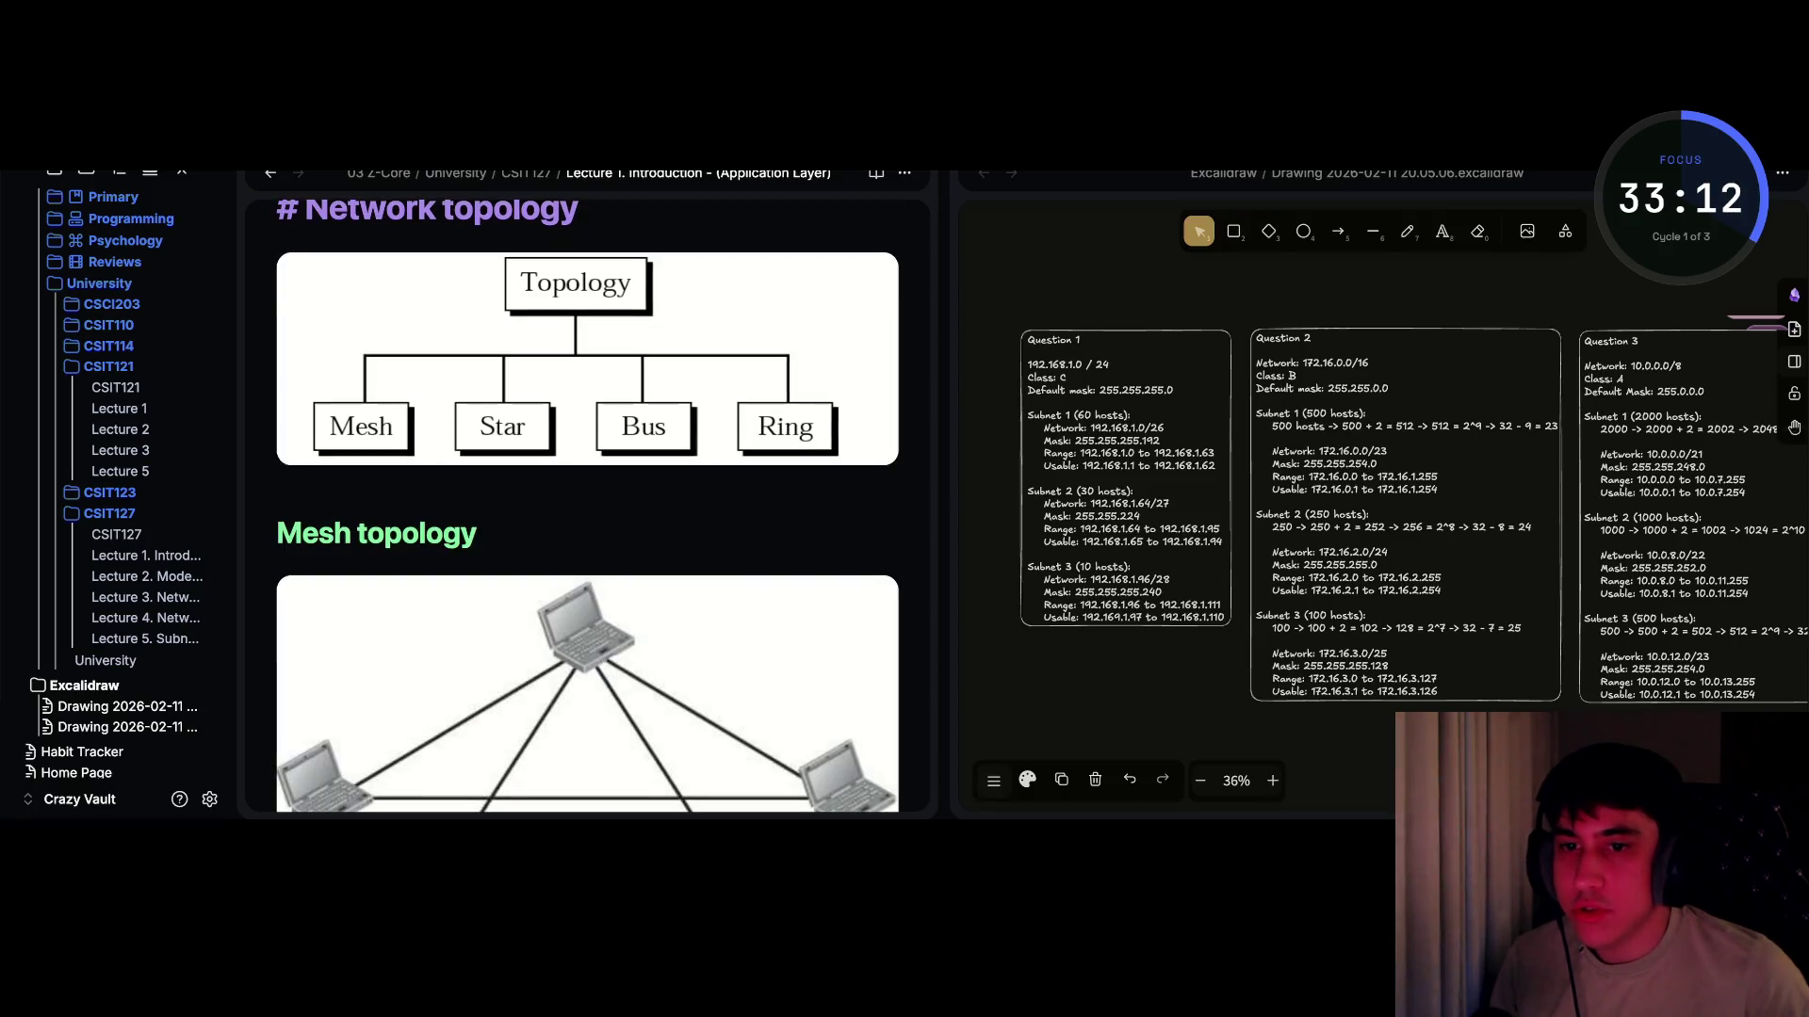
pyautogui.scroll(-4, 586, 509)
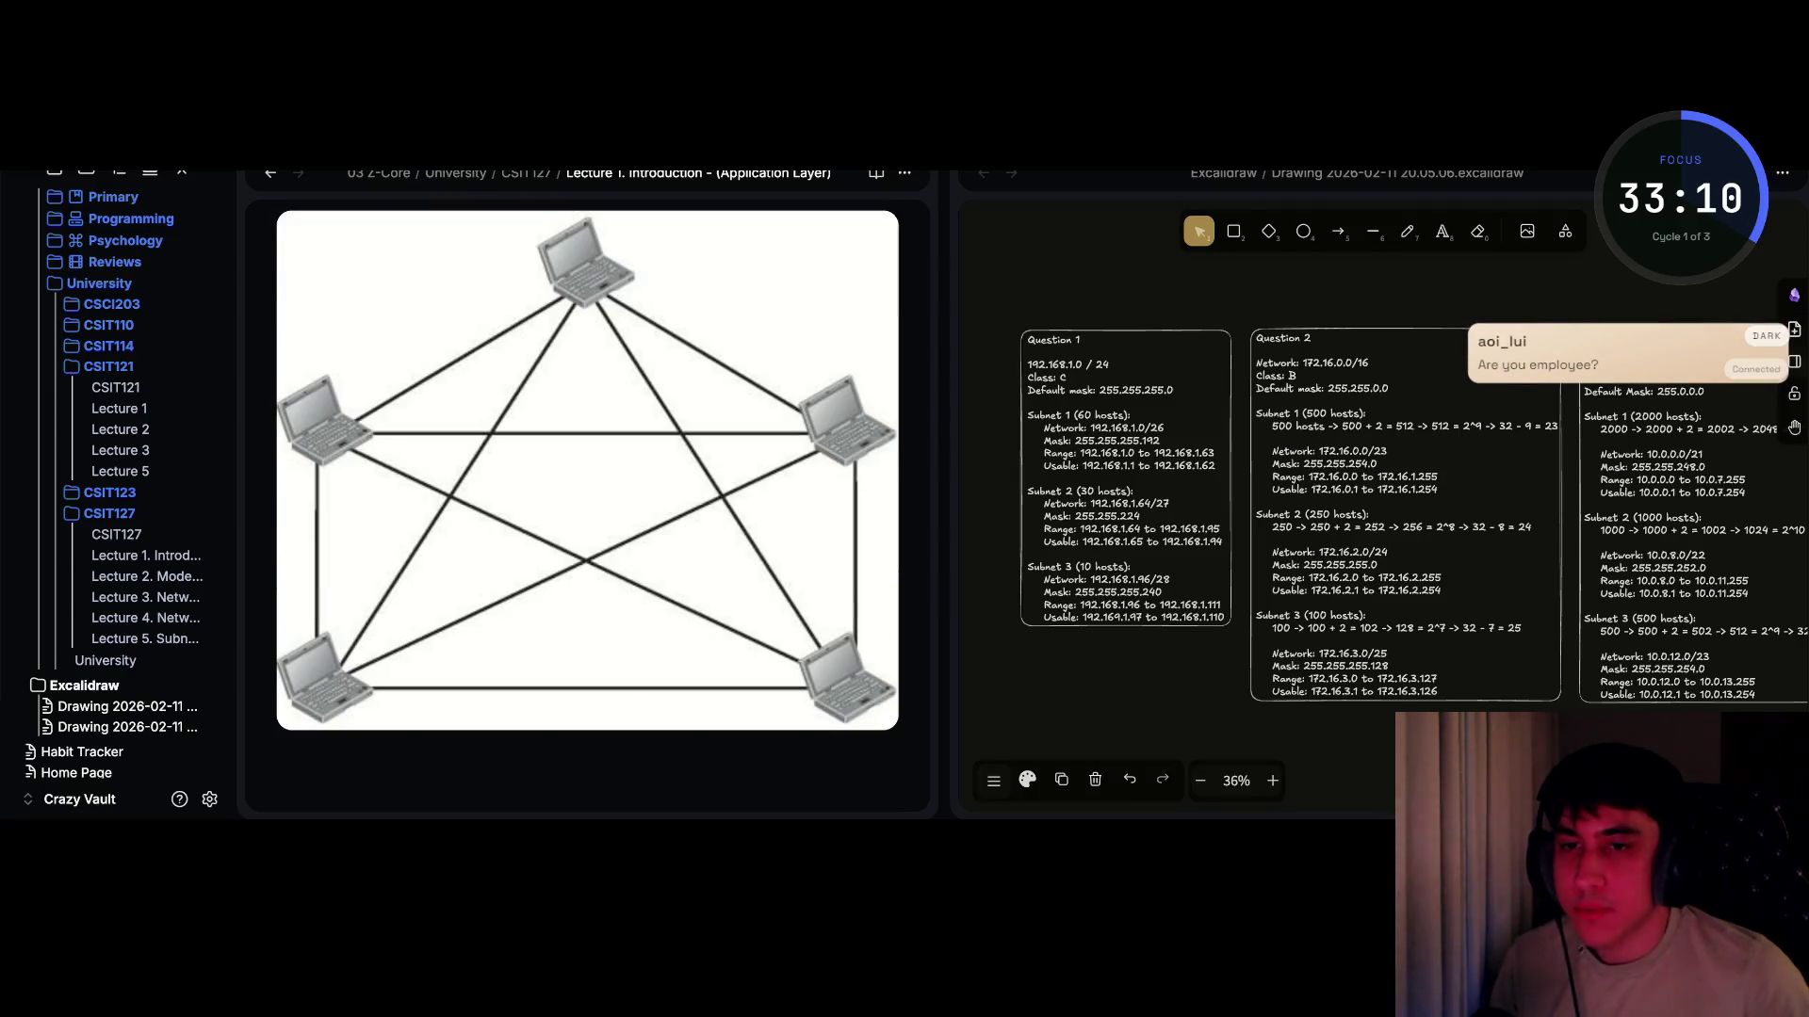
pyautogui.scroll(-5, 586, 510)
pyautogui.scroll(-5, 587, 509)
pyautogui.scroll(-1, 587, 508)
pyautogui.scroll(-3, 587, 509)
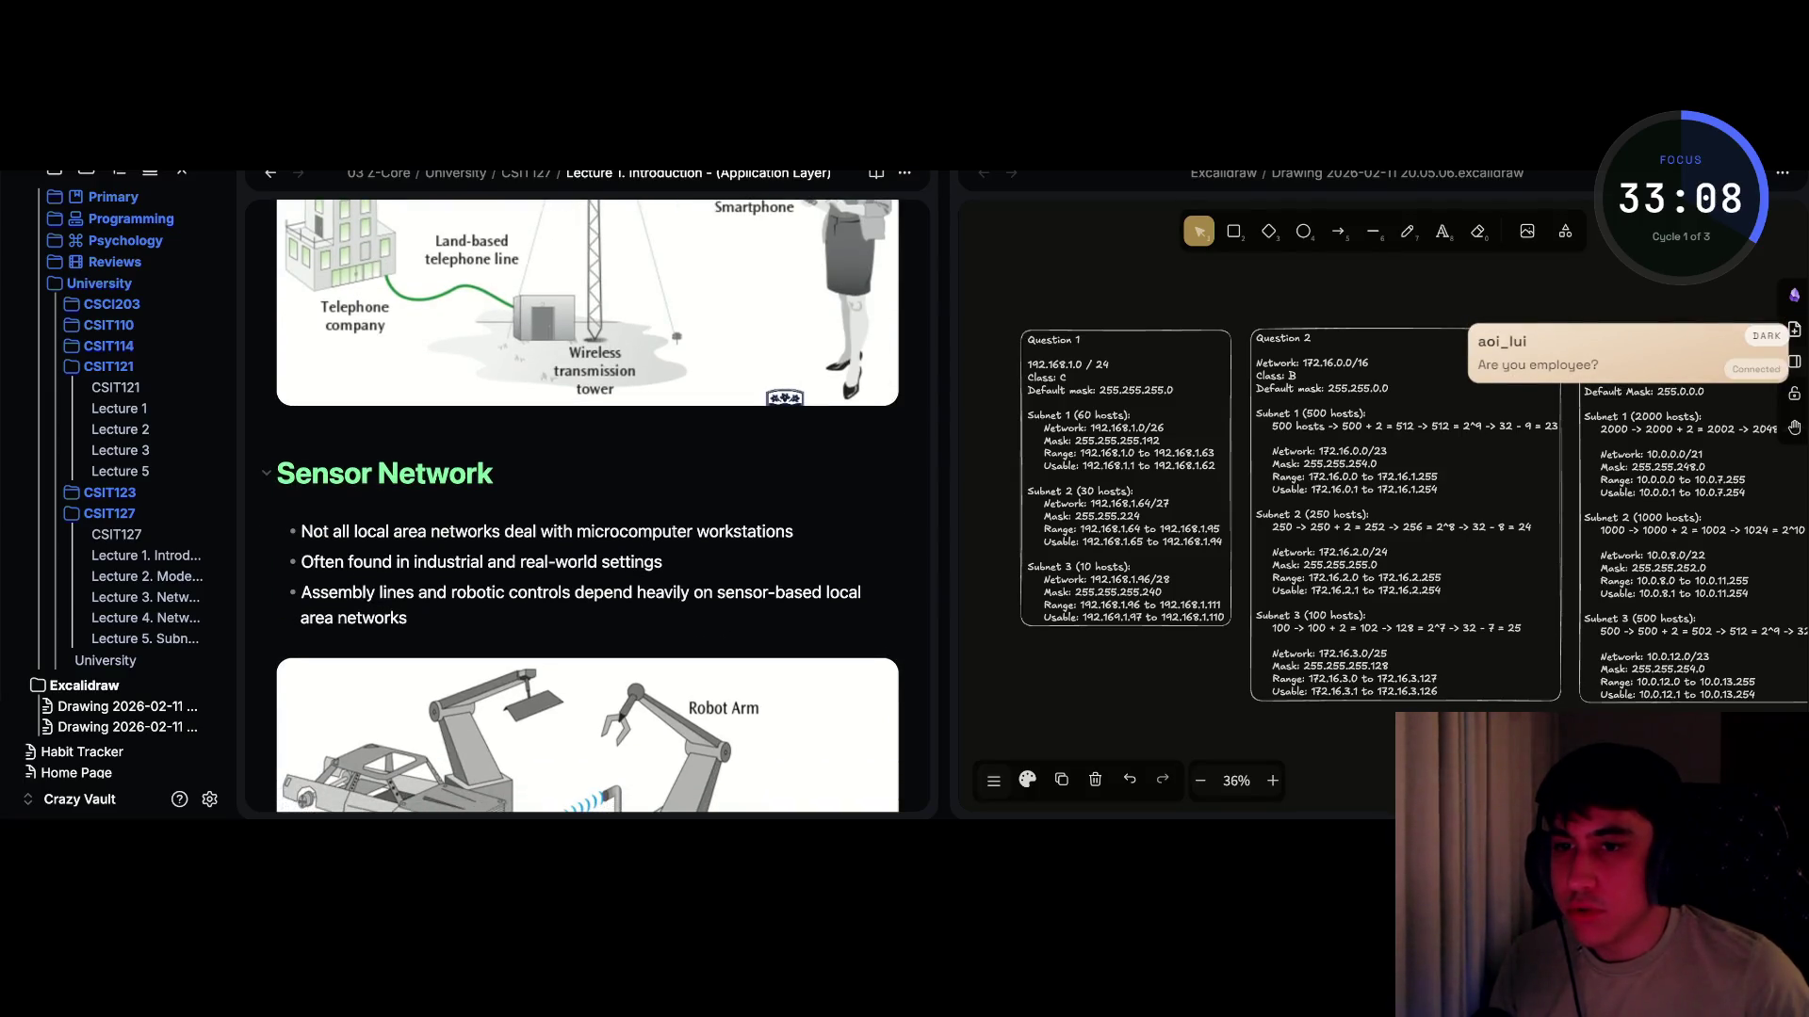
pyautogui.scroll(-1, 587, 509)
pyautogui.scroll(-1, 587, 508)
pyautogui.click(145, 638)
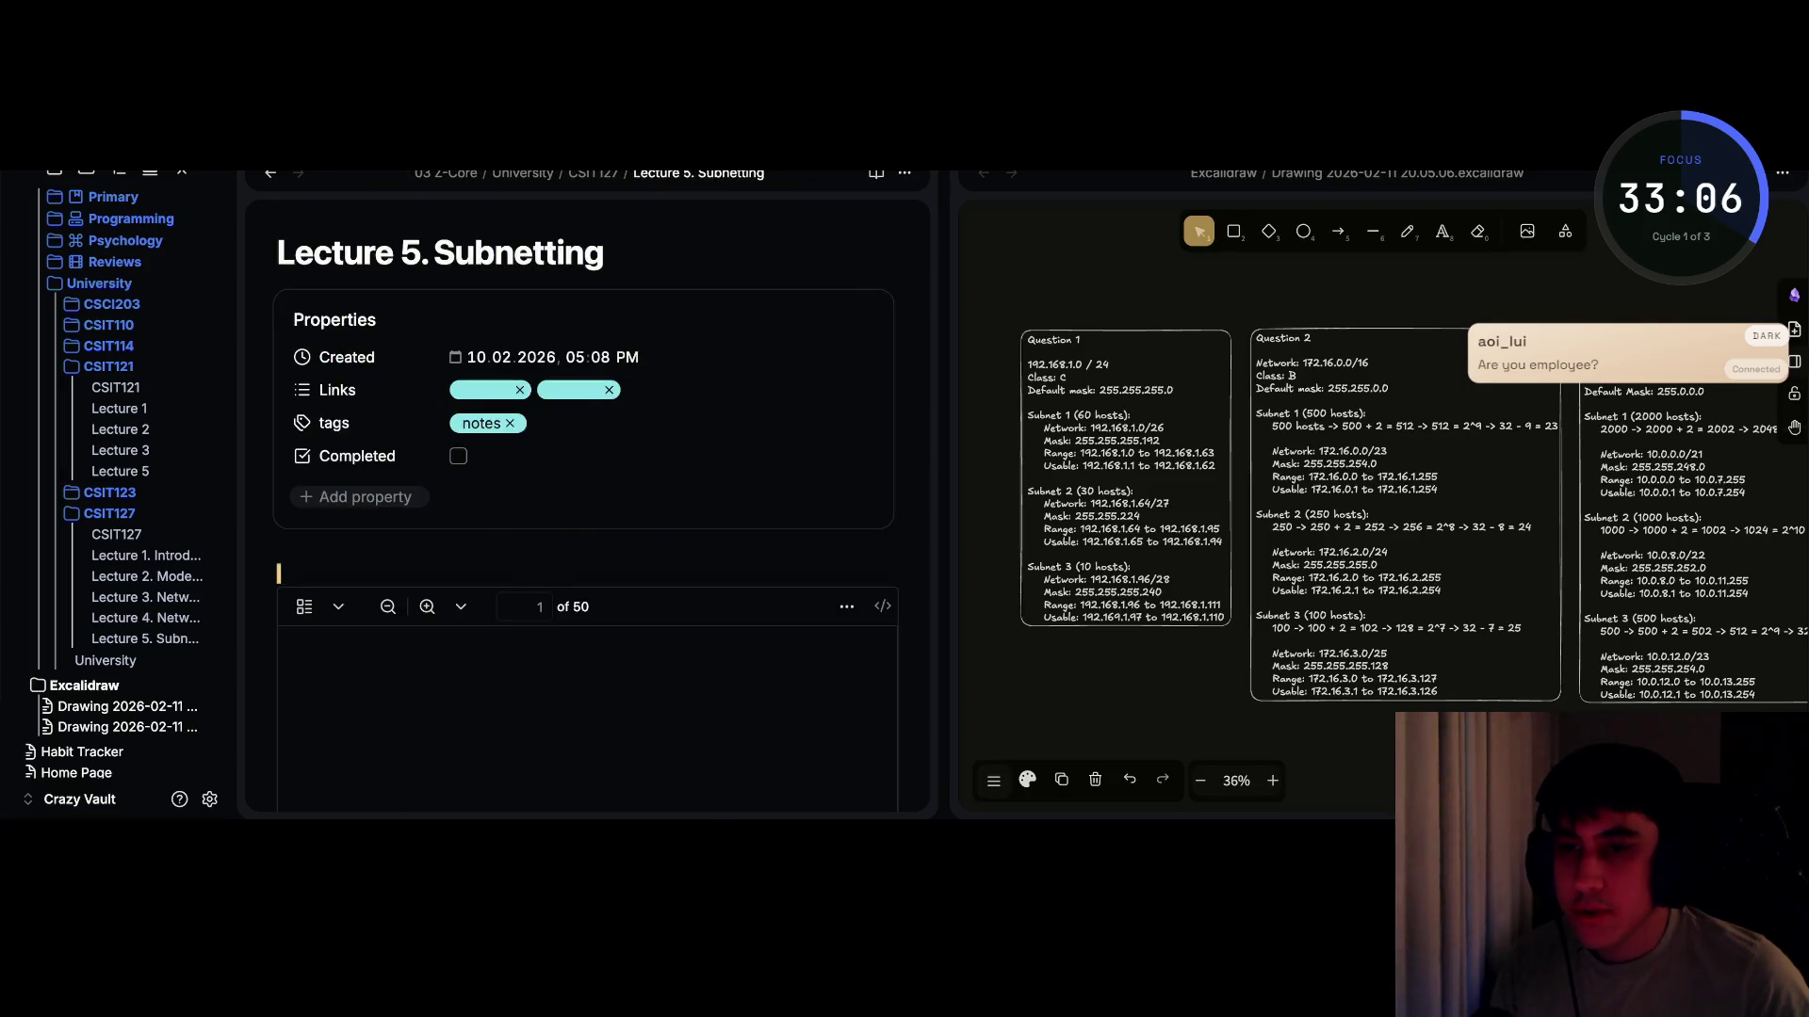
pyautogui.scroll(-5, 586, 510)
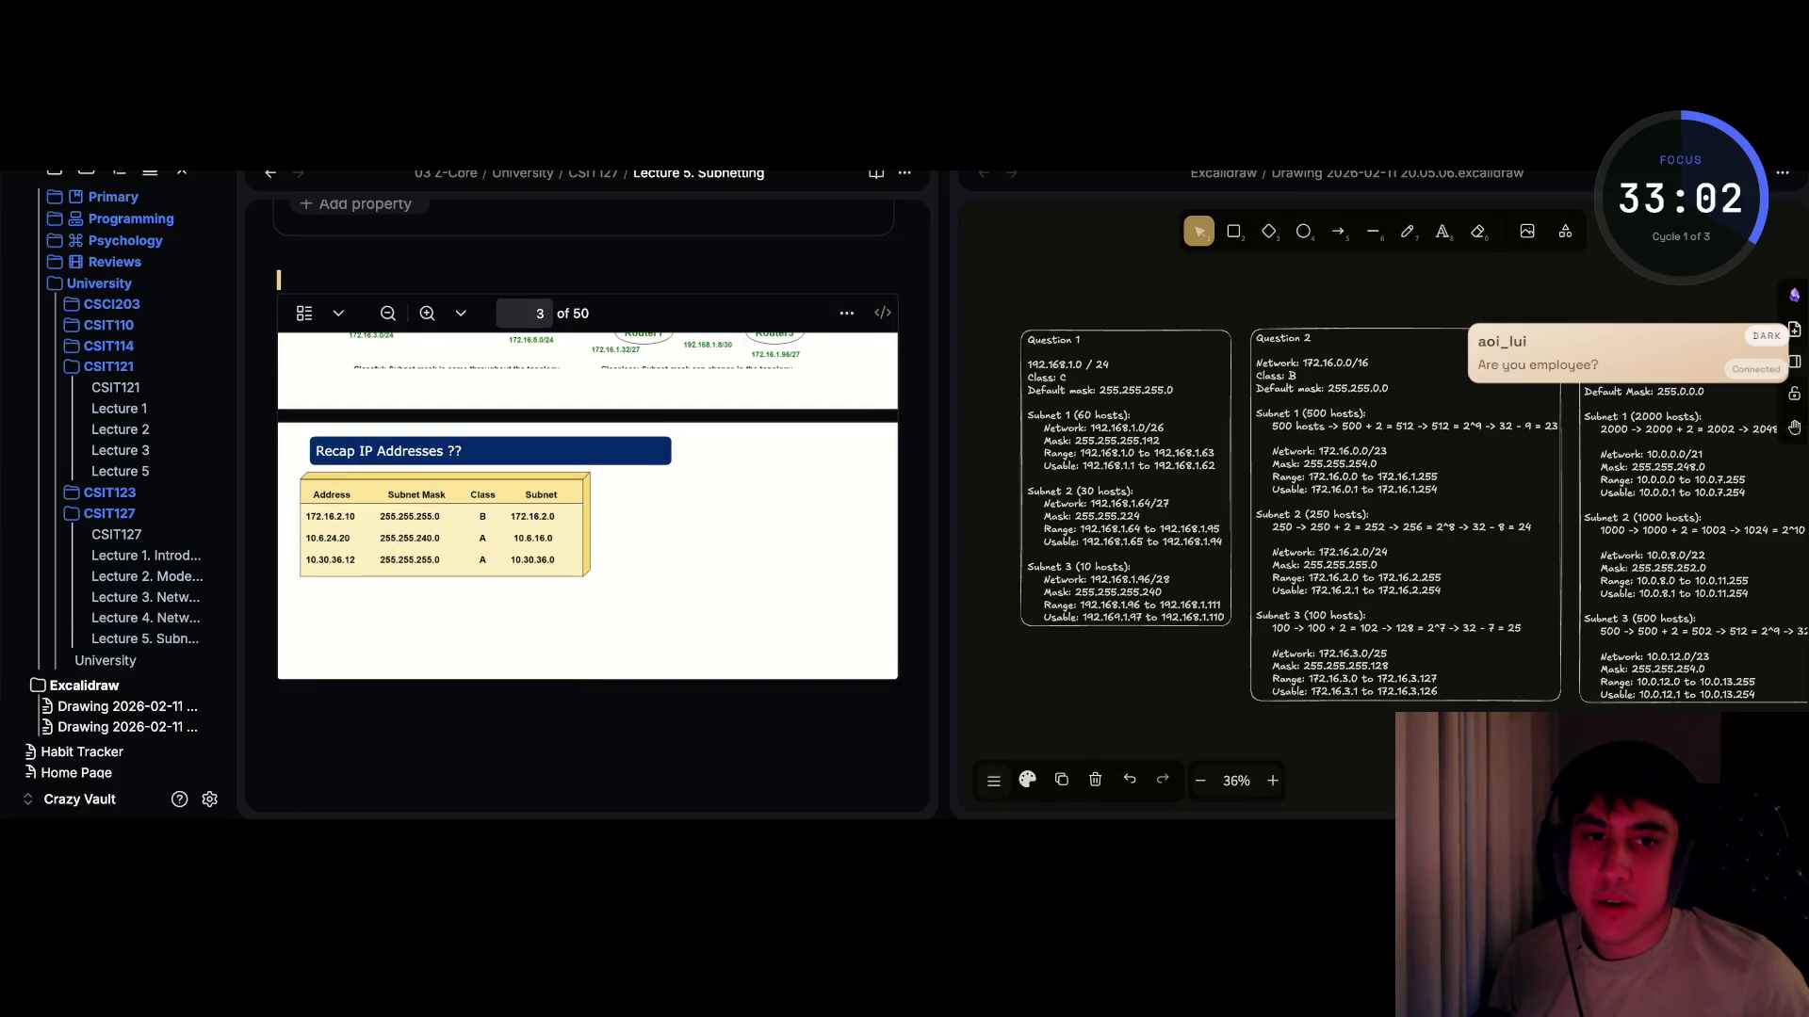
pyautogui.scroll(-1, 586, 509)
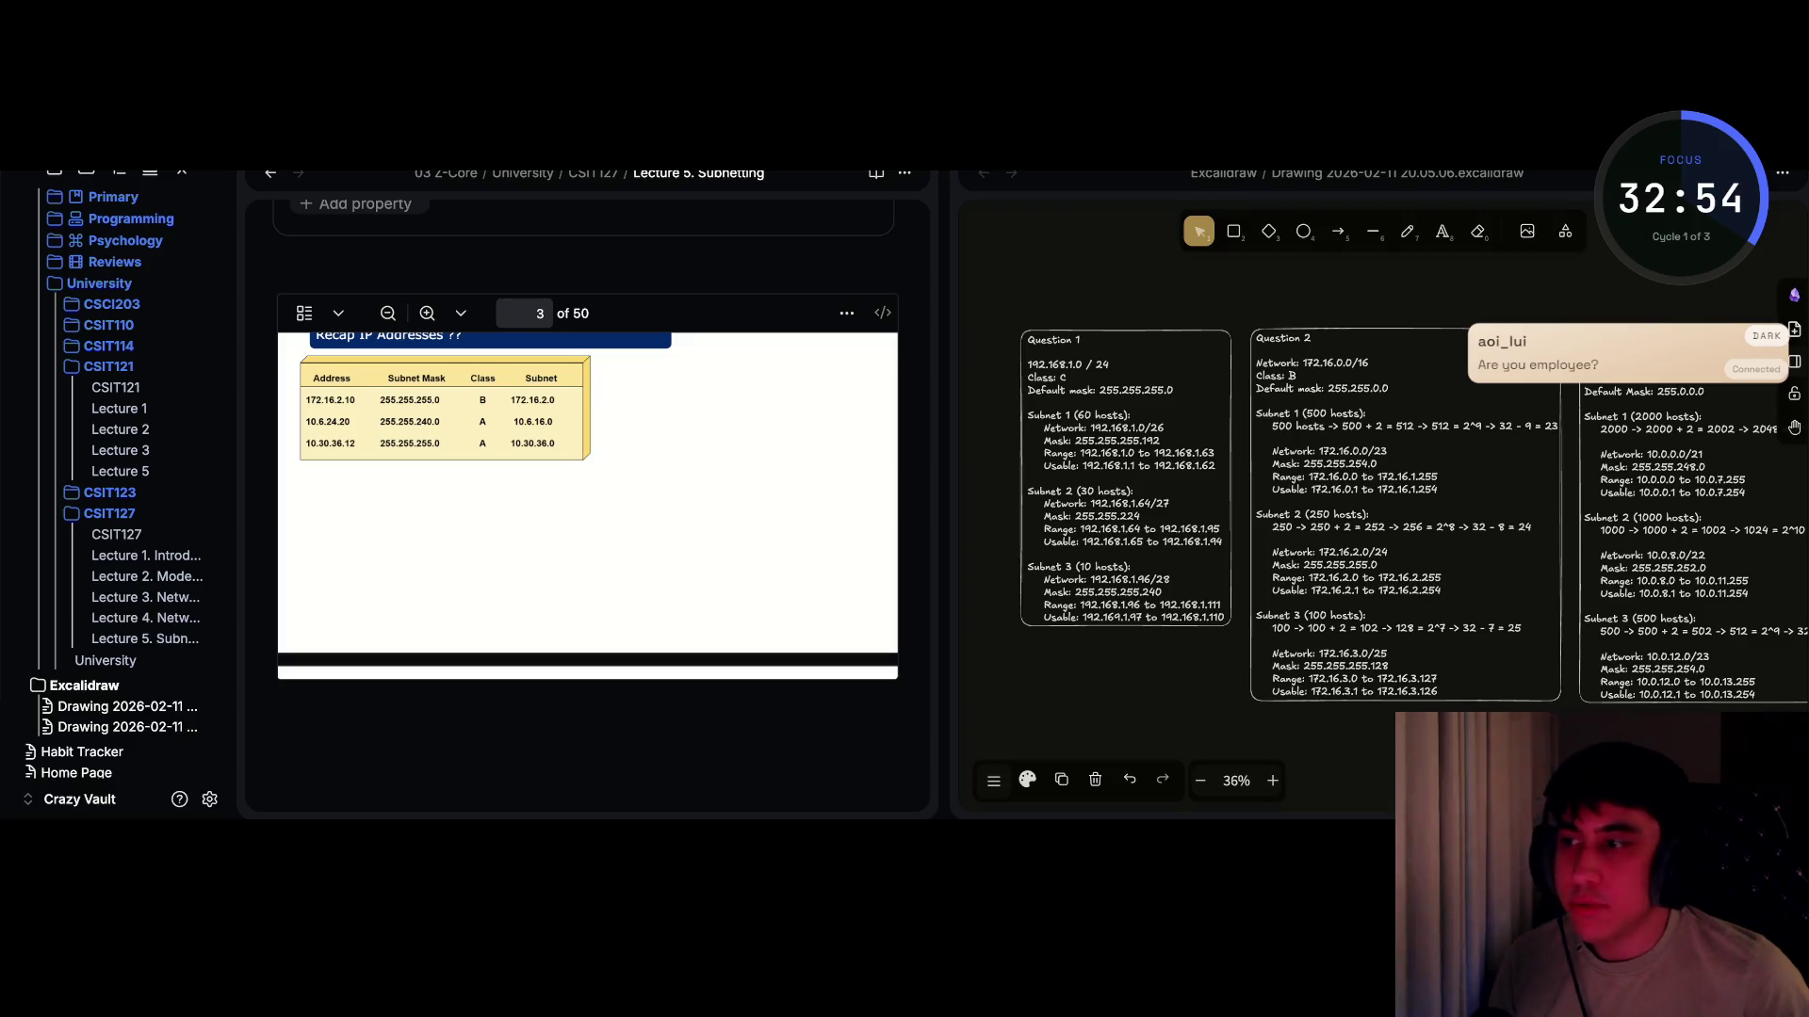
pyautogui.scroll(2, 587, 565)
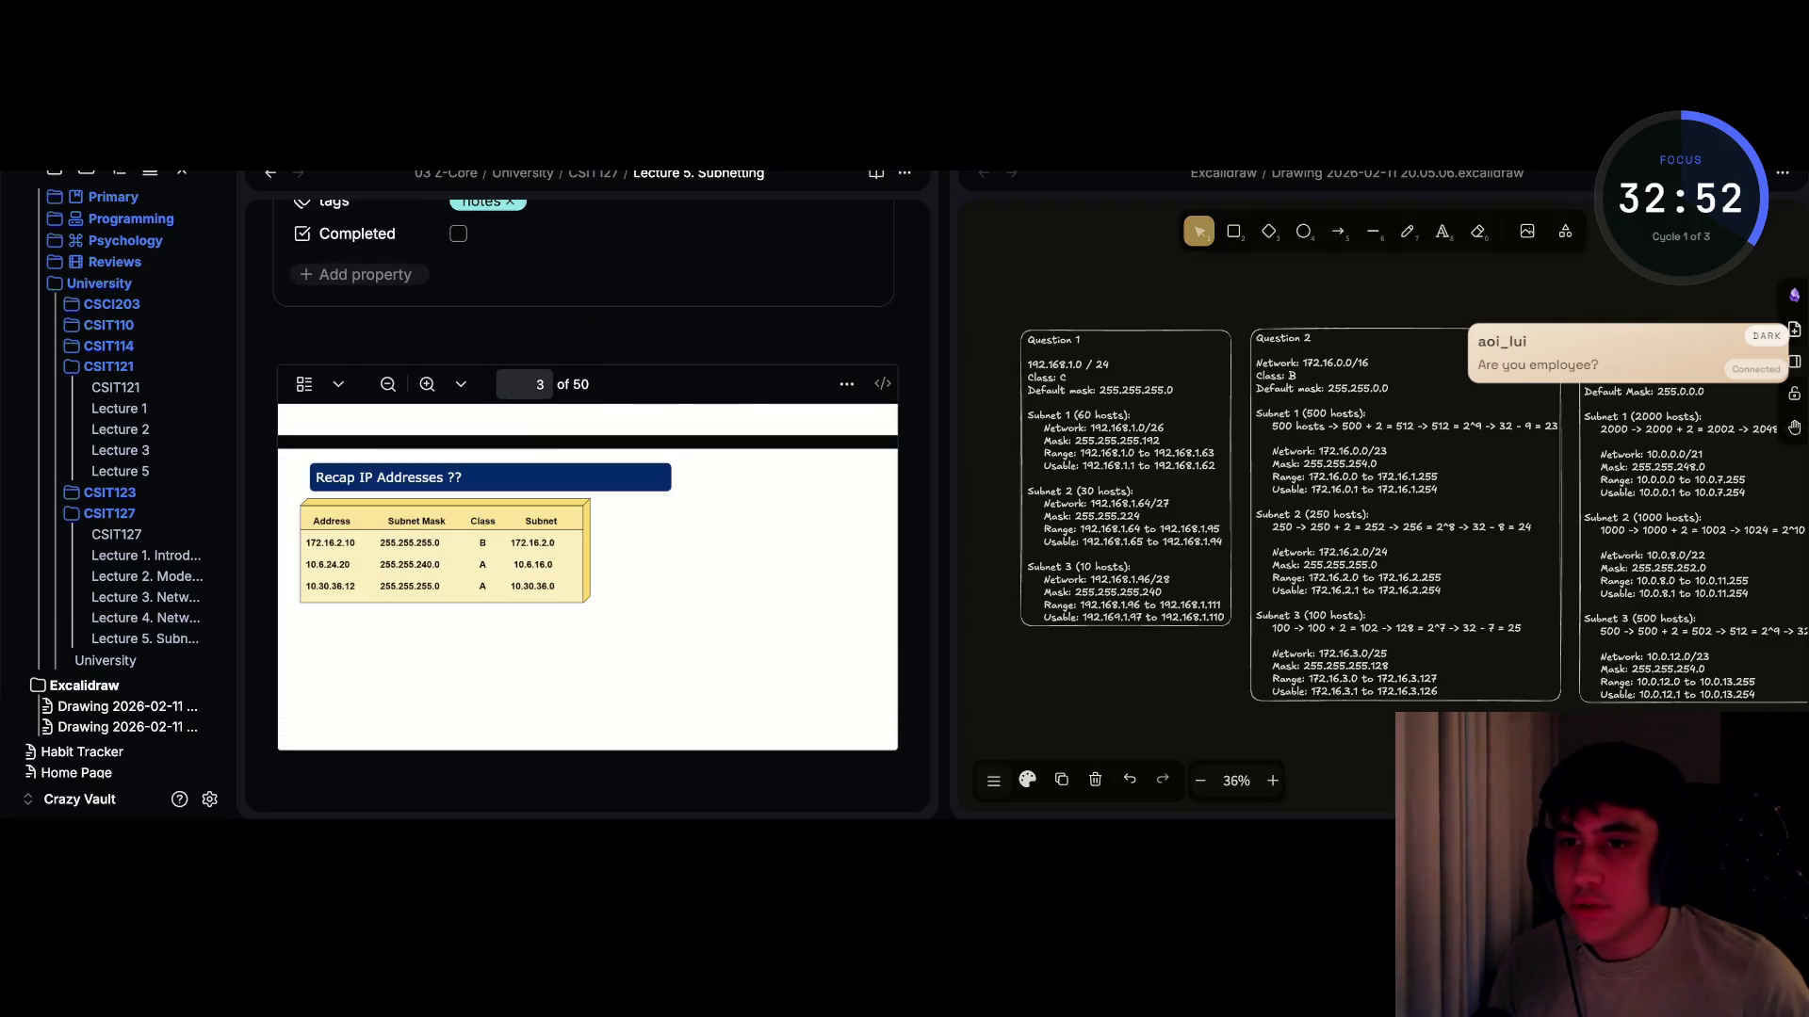
pyautogui.scroll(3, 587, 565)
pyautogui.scroll(3, 587, 565)
pyautogui.scroll(-3, 586, 565)
pyautogui.scroll(-5, 587, 567)
pyautogui.scroll(-1, 587, 565)
pyautogui.scroll(-1, 587, 566)
pyautogui.scroll(-2, 586, 566)
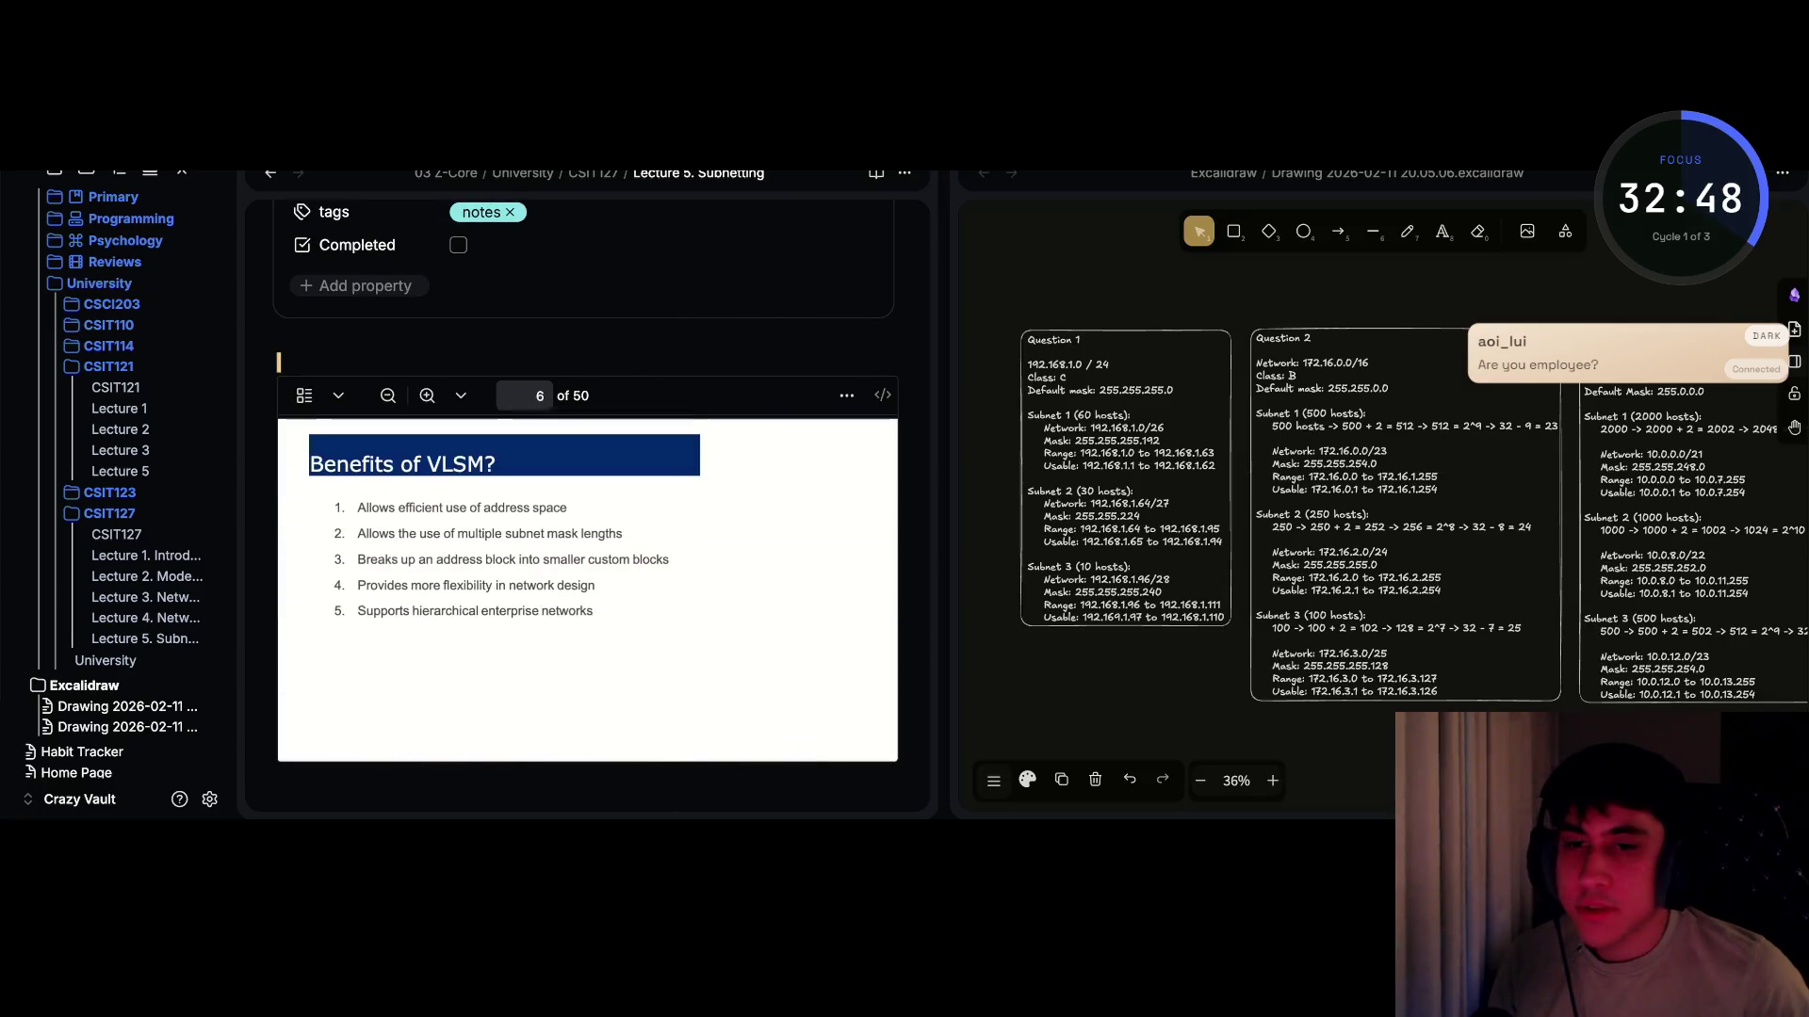
pyautogui.scroll(-1, 586, 495)
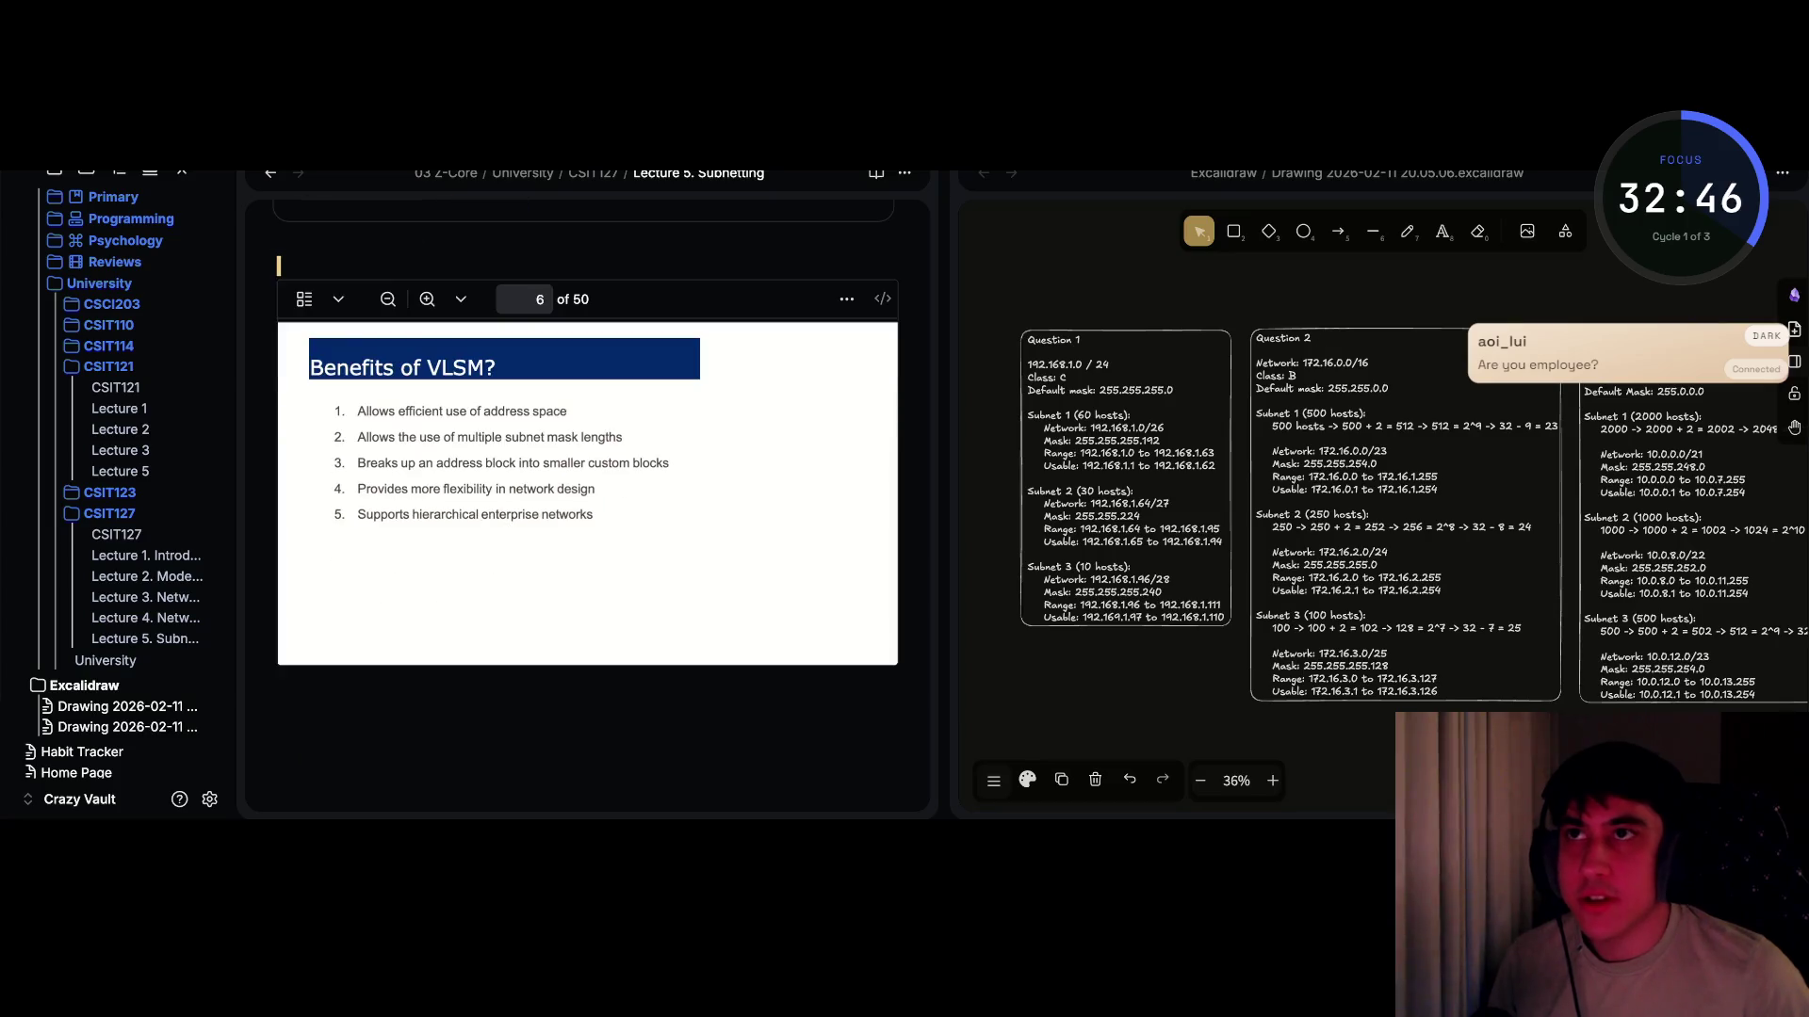
pyautogui.scroll(1, 586, 494)
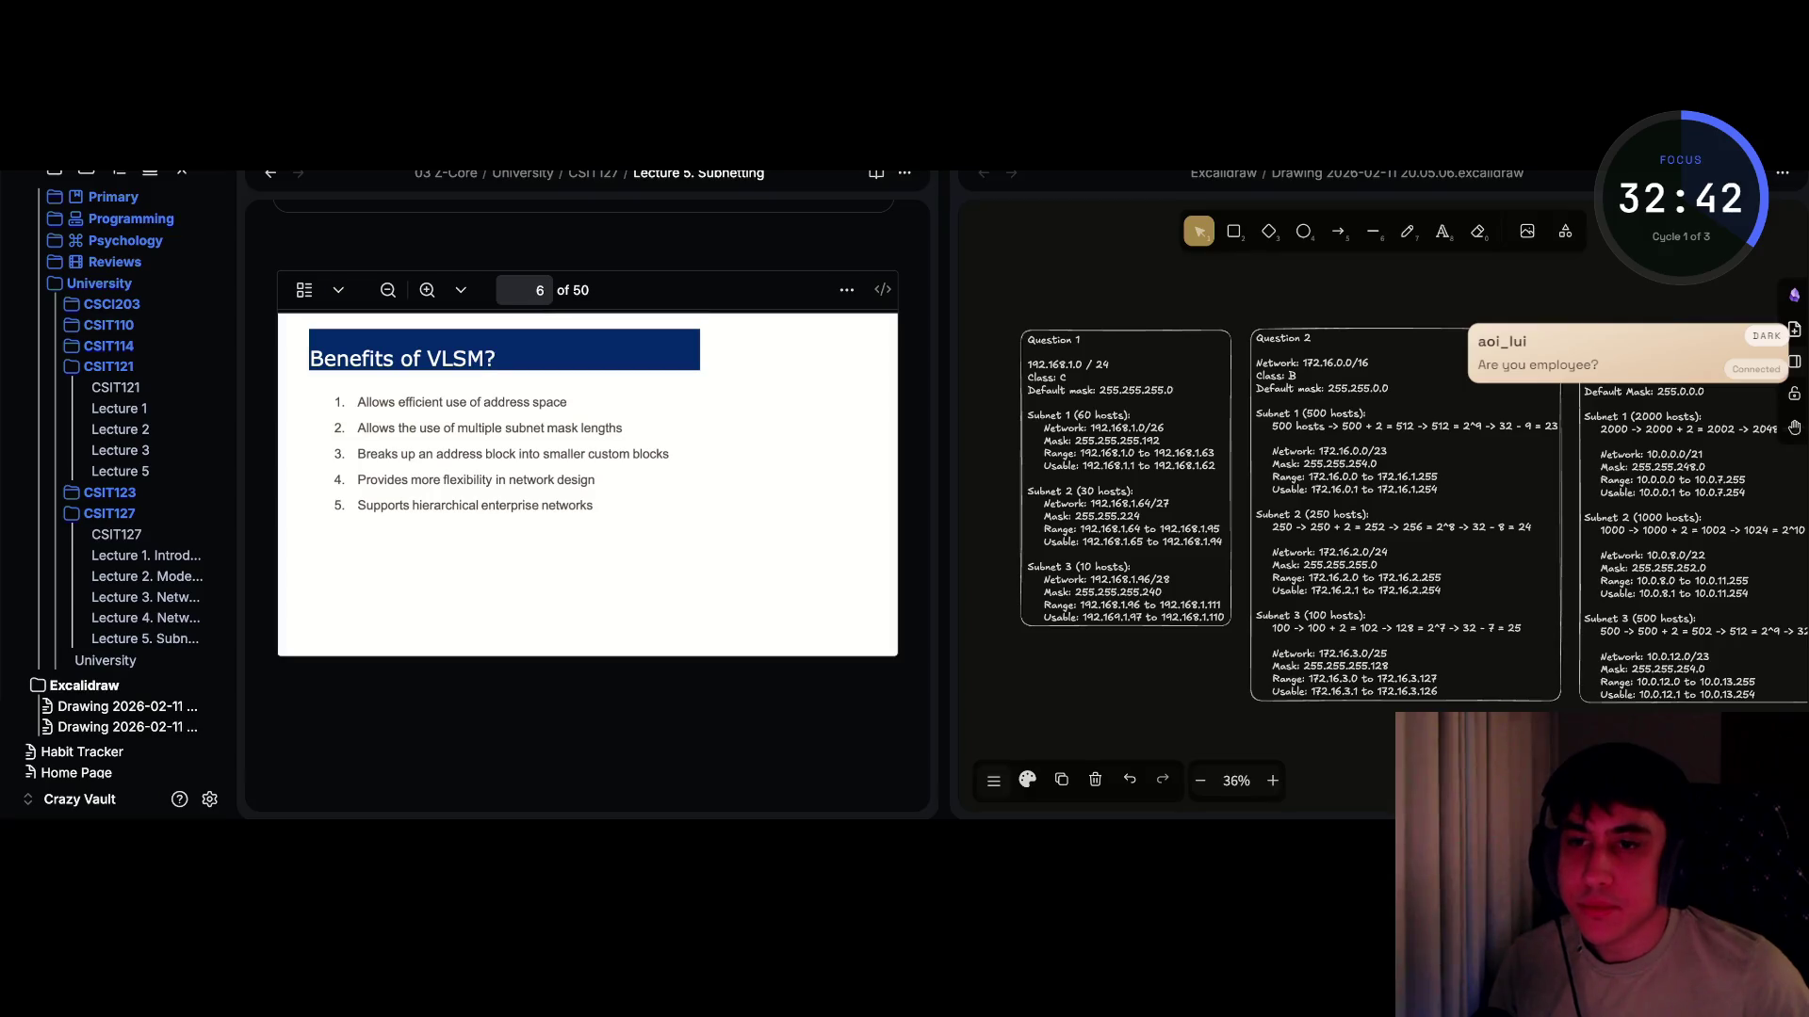
pyautogui.scroll(1, 587, 480)
pyautogui.scroll(10, 587, 481)
pyautogui.scroll(2, 586, 481)
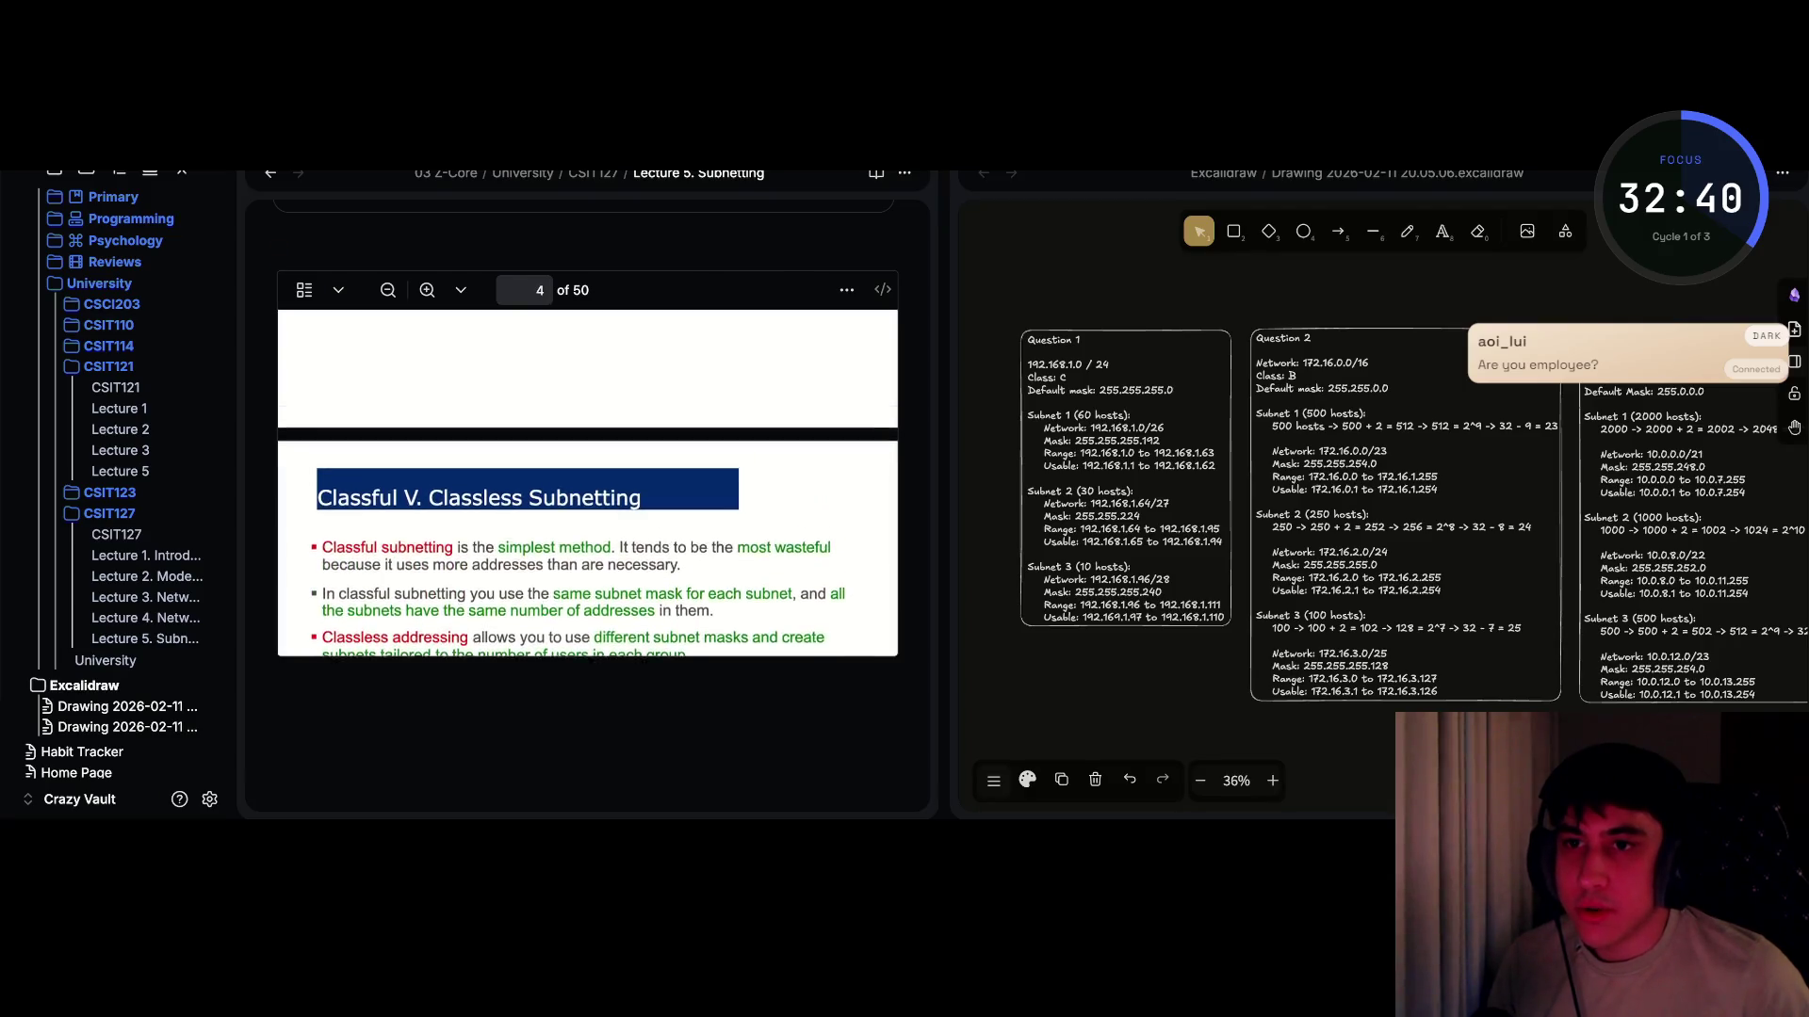
pyautogui.scroll(2, 587, 481)
pyautogui.scroll(1, 586, 480)
pyautogui.scroll(5, 586, 481)
pyautogui.scroll(1, 586, 482)
pyautogui.scroll(1, 587, 481)
pyautogui.scroll(3, 587, 482)
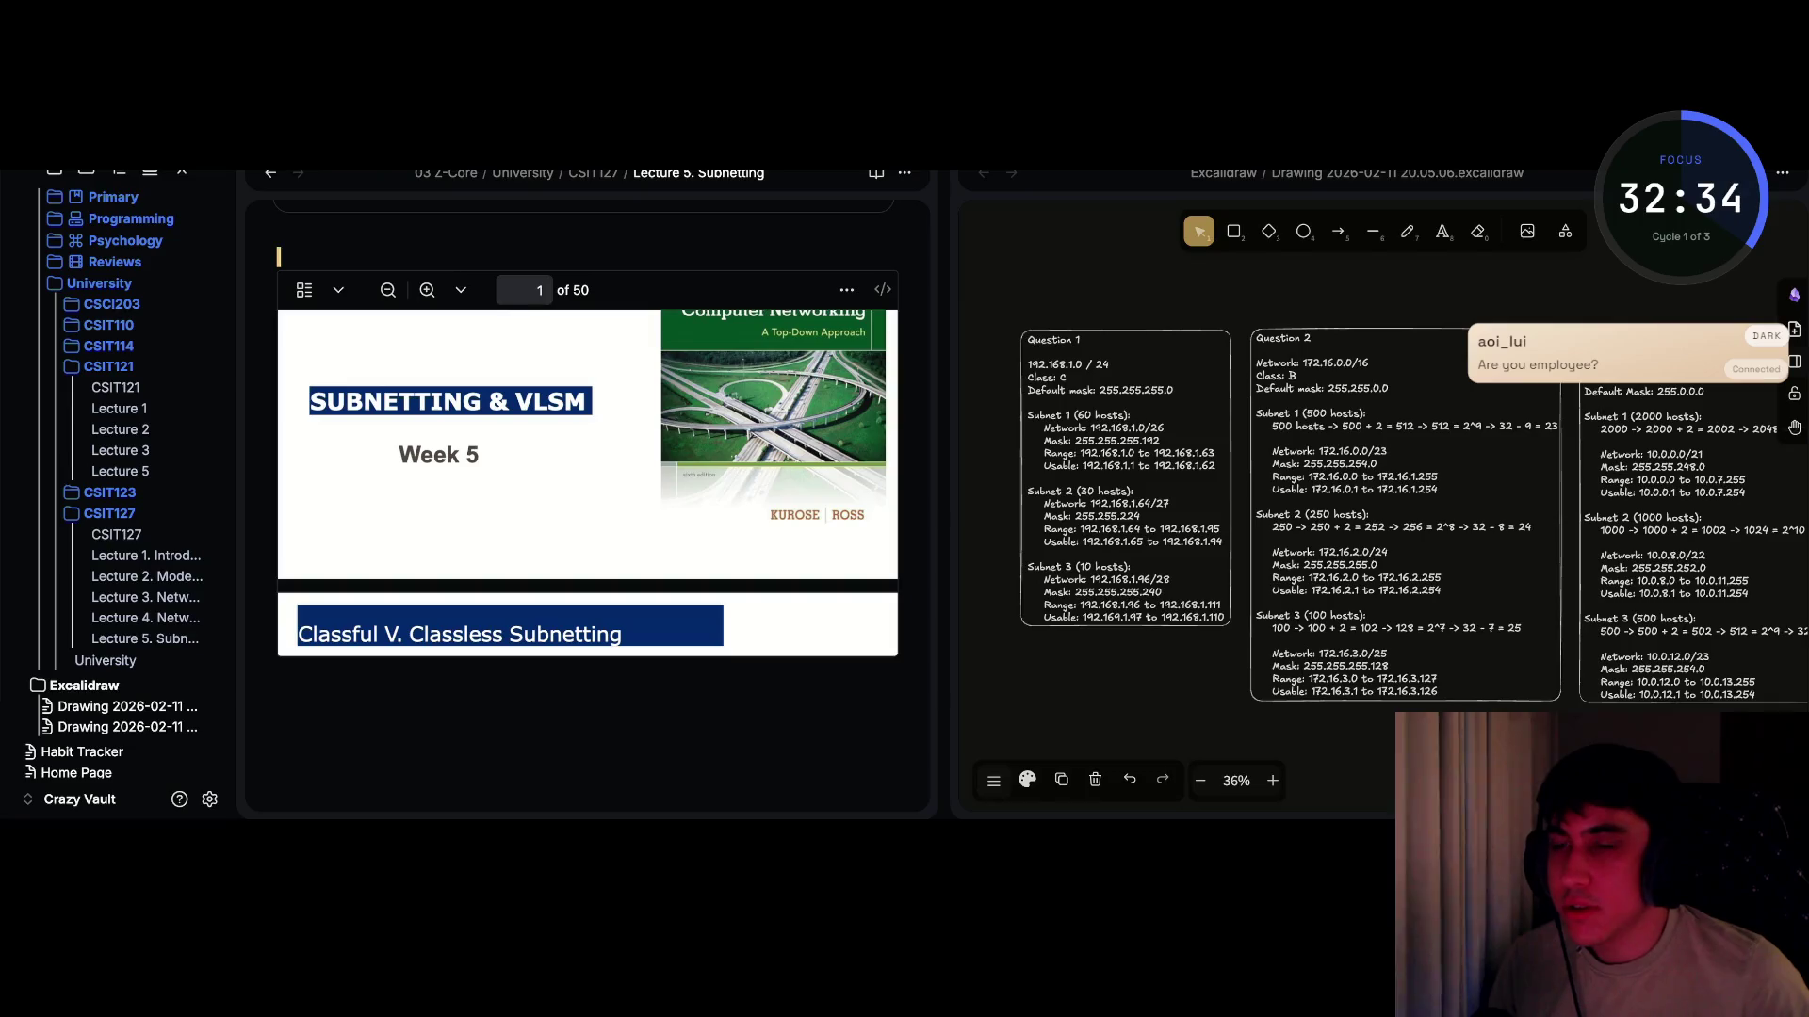
pyautogui.scroll(-3, 587, 480)
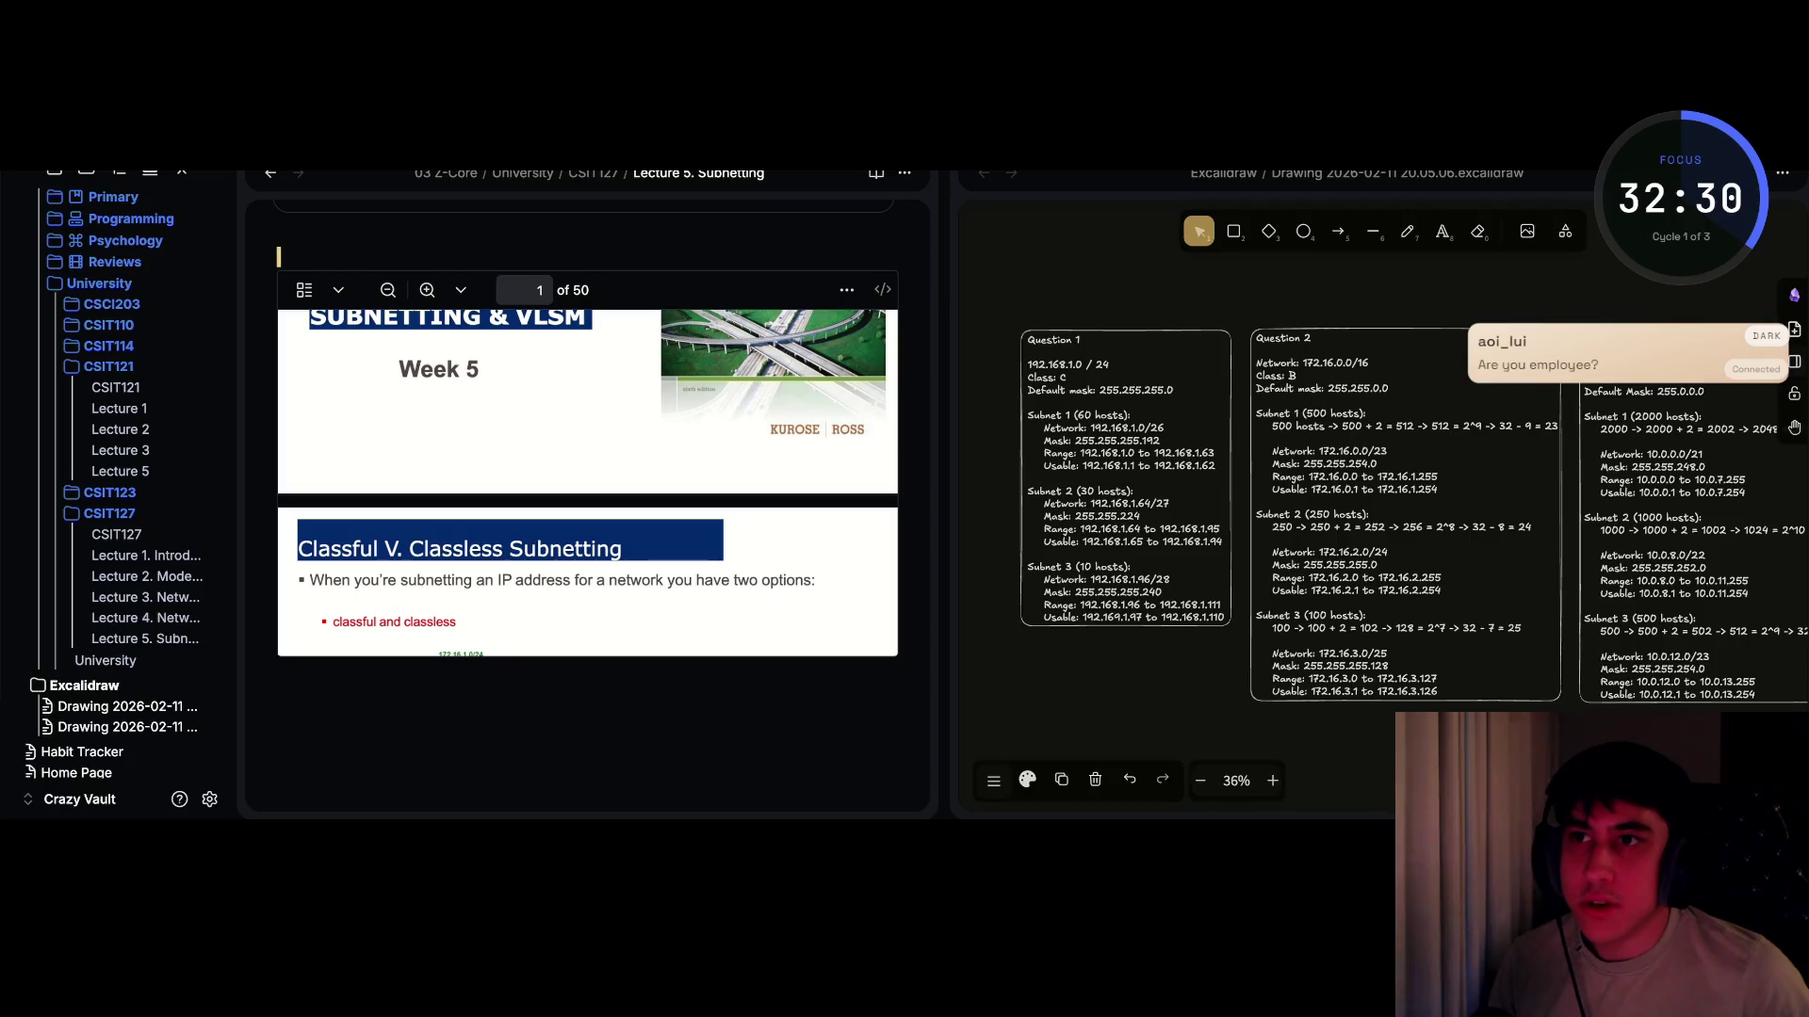
pyautogui.scroll(1, 143, 589)
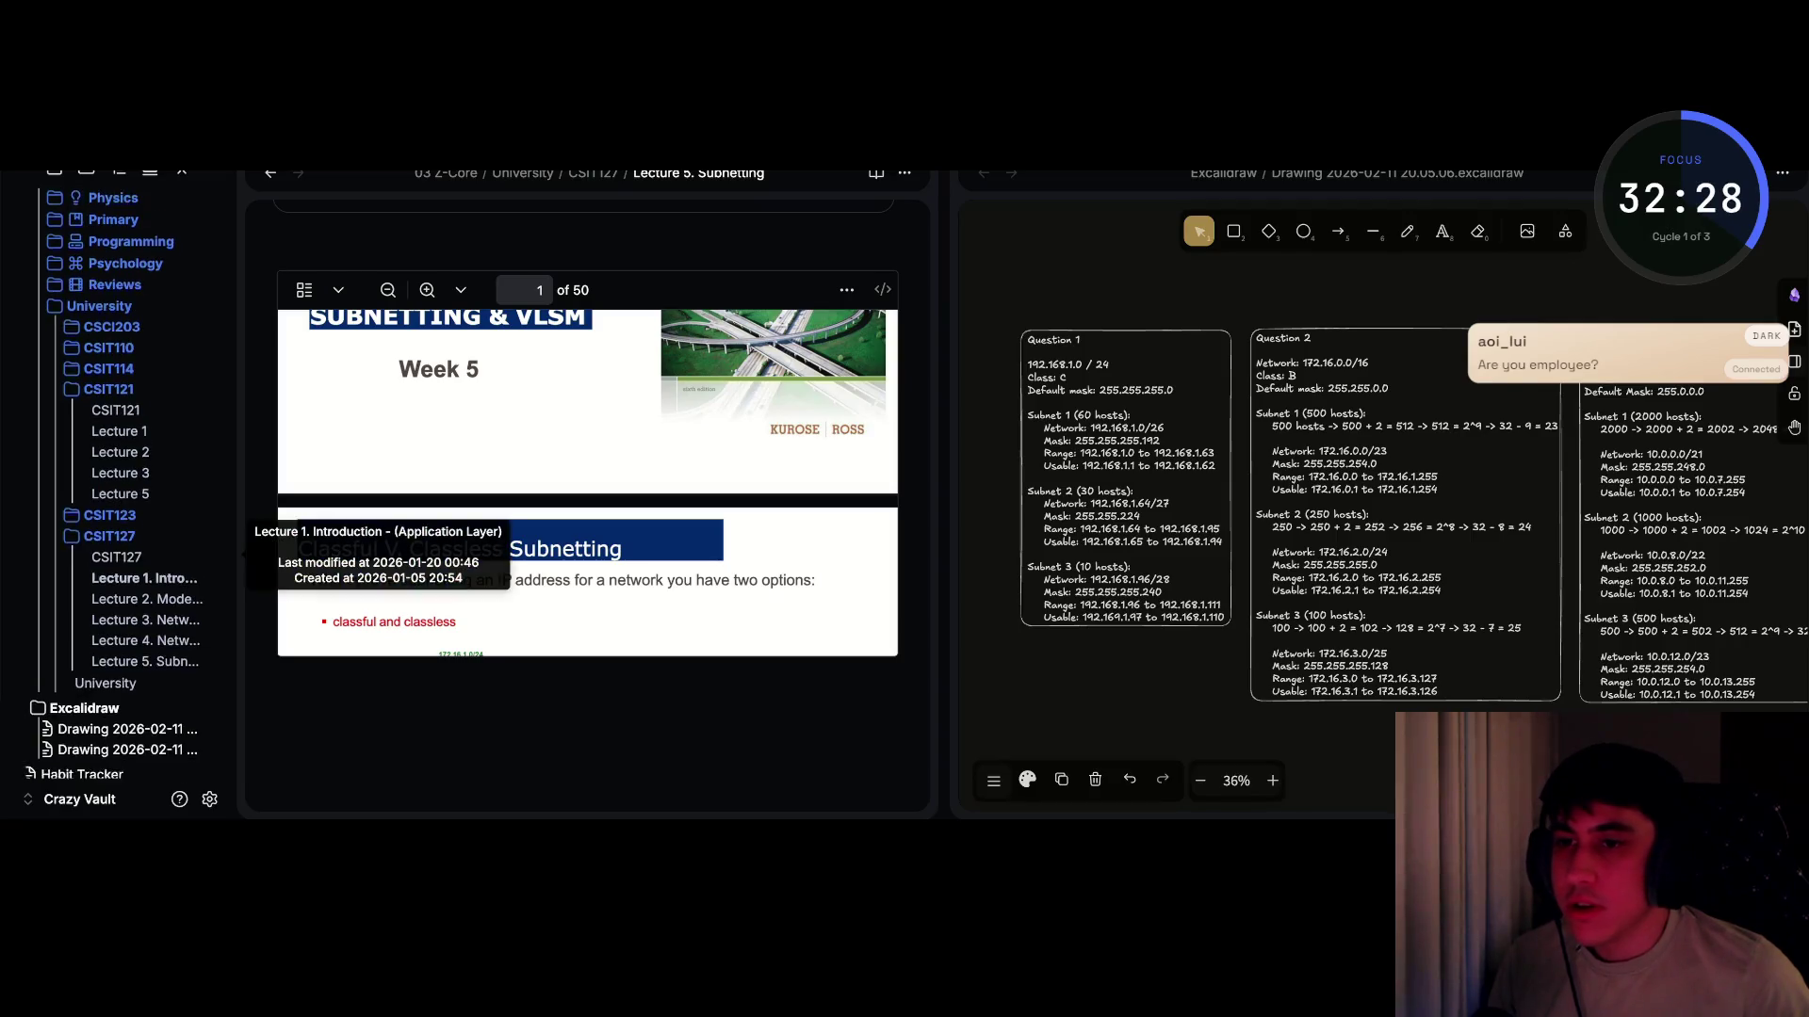
pyautogui.scroll(-2, 142, 588)
pyautogui.click(278, 255)
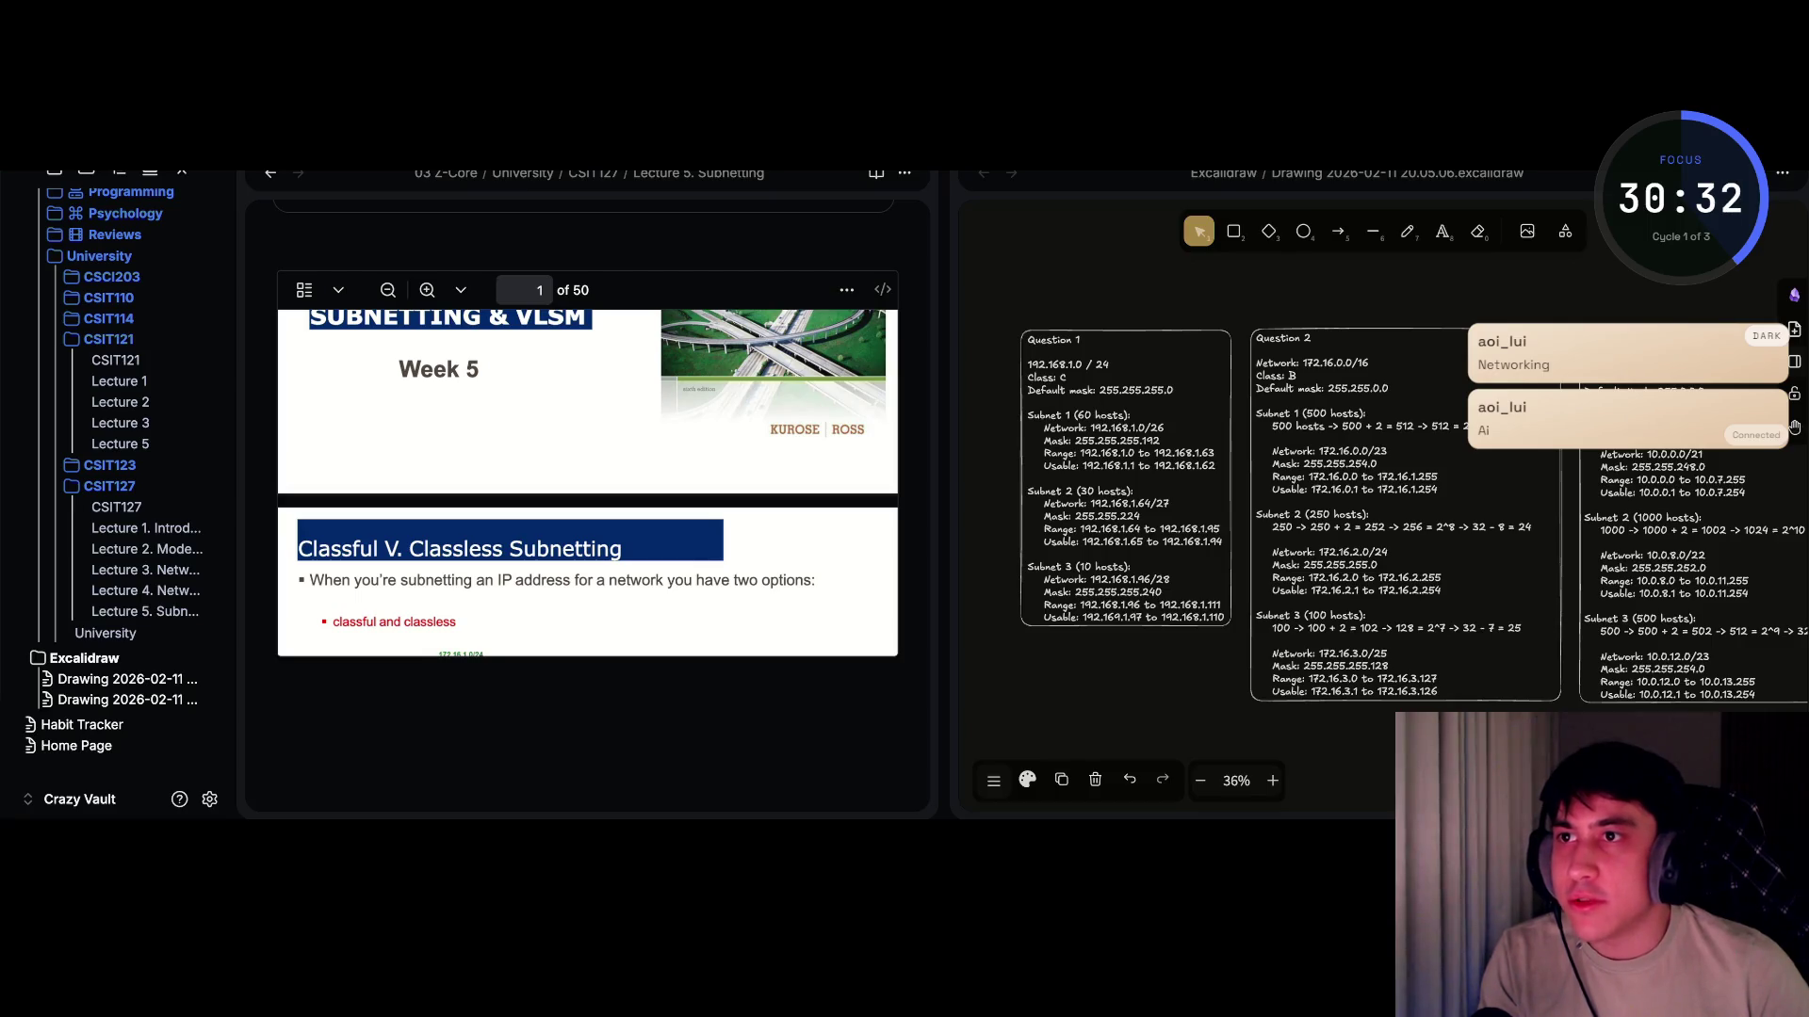
# Switch away to a different application window after the Modules and Packages slides.
pyautogui.press('super+Tab')
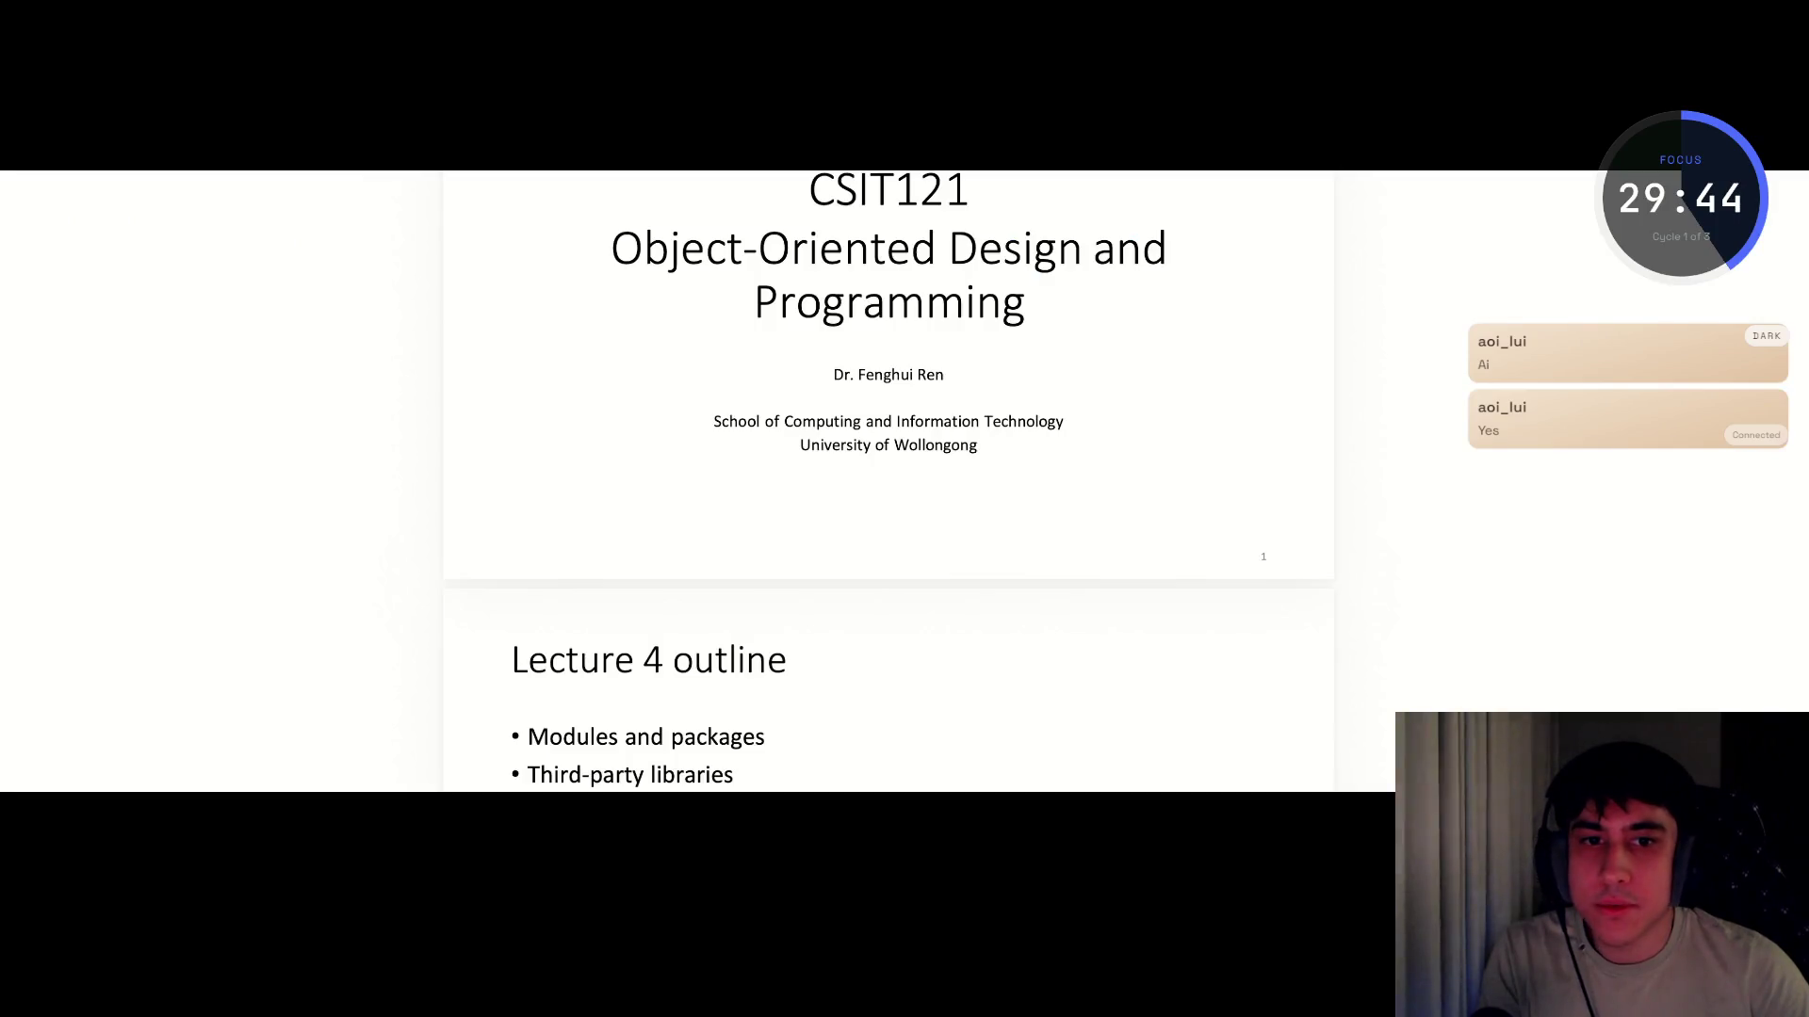
pyautogui.scroll(1, 890, 481)
pyautogui.scroll(-2, 889, 481)
pyautogui.scroll(-3, 888, 480)
pyautogui.scroll(-5, 889, 480)
pyautogui.scroll(-3, 890, 481)
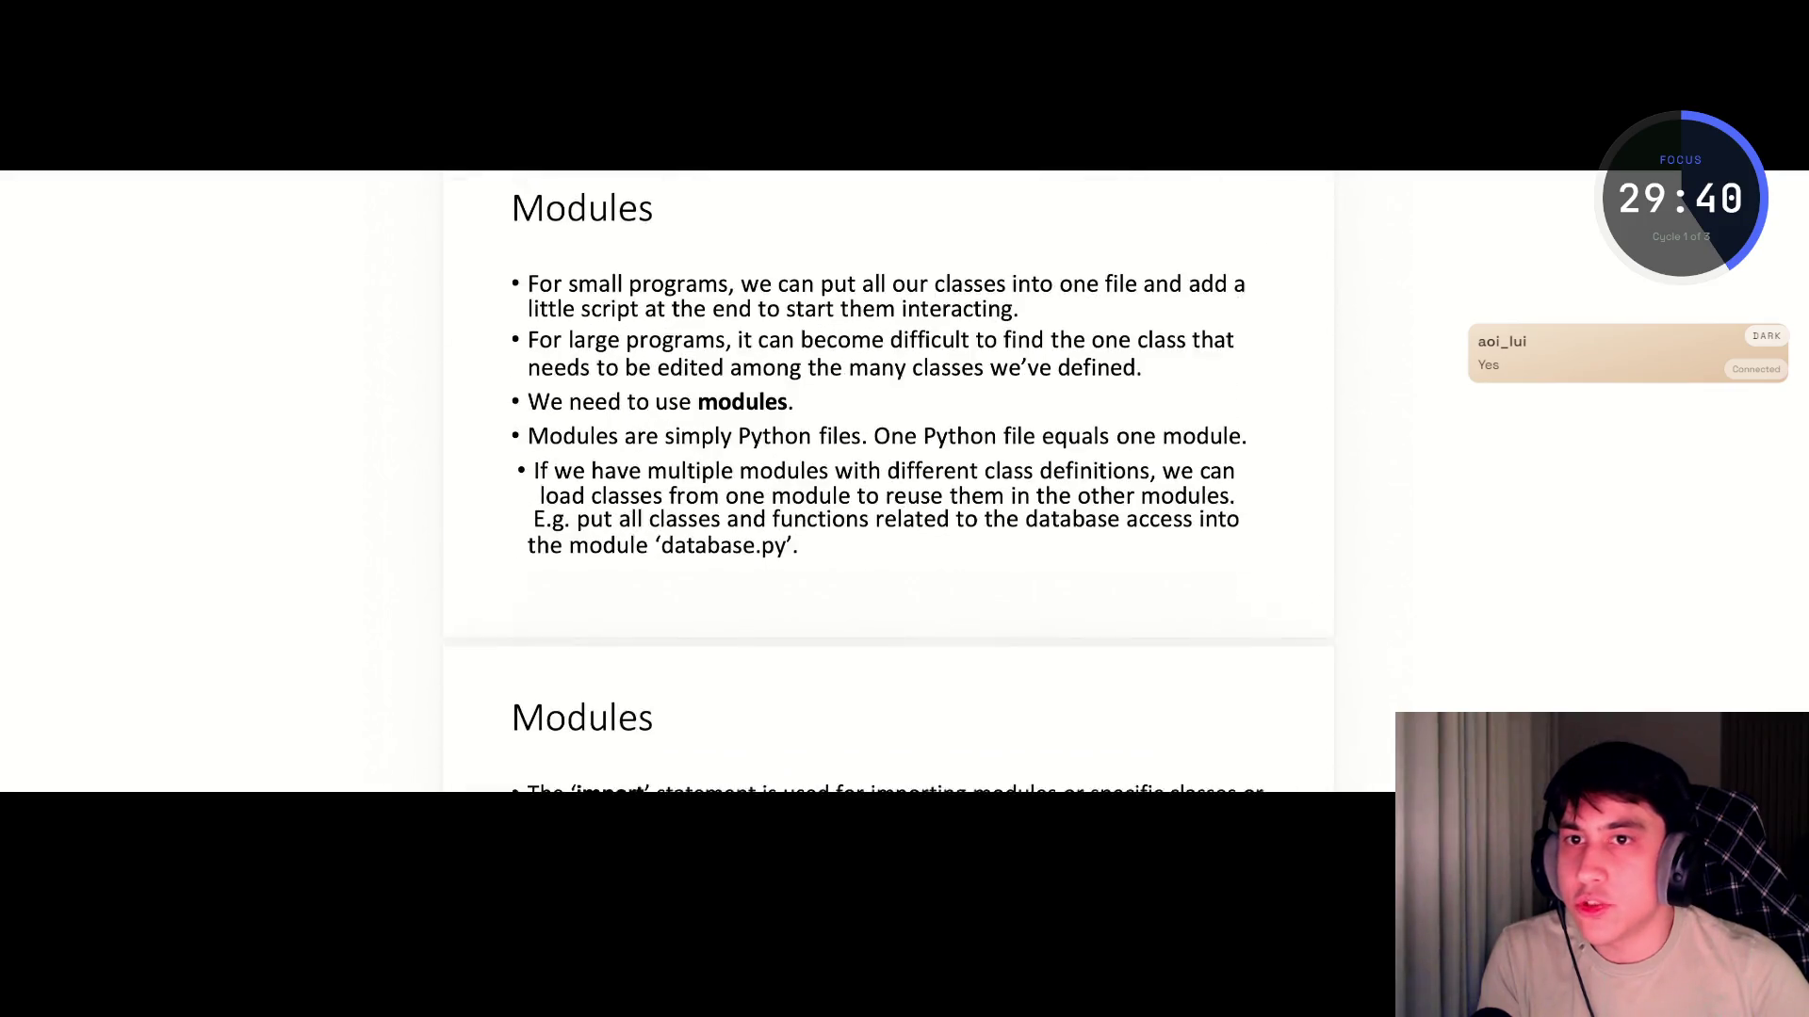
pyautogui.scroll(3, 890, 481)
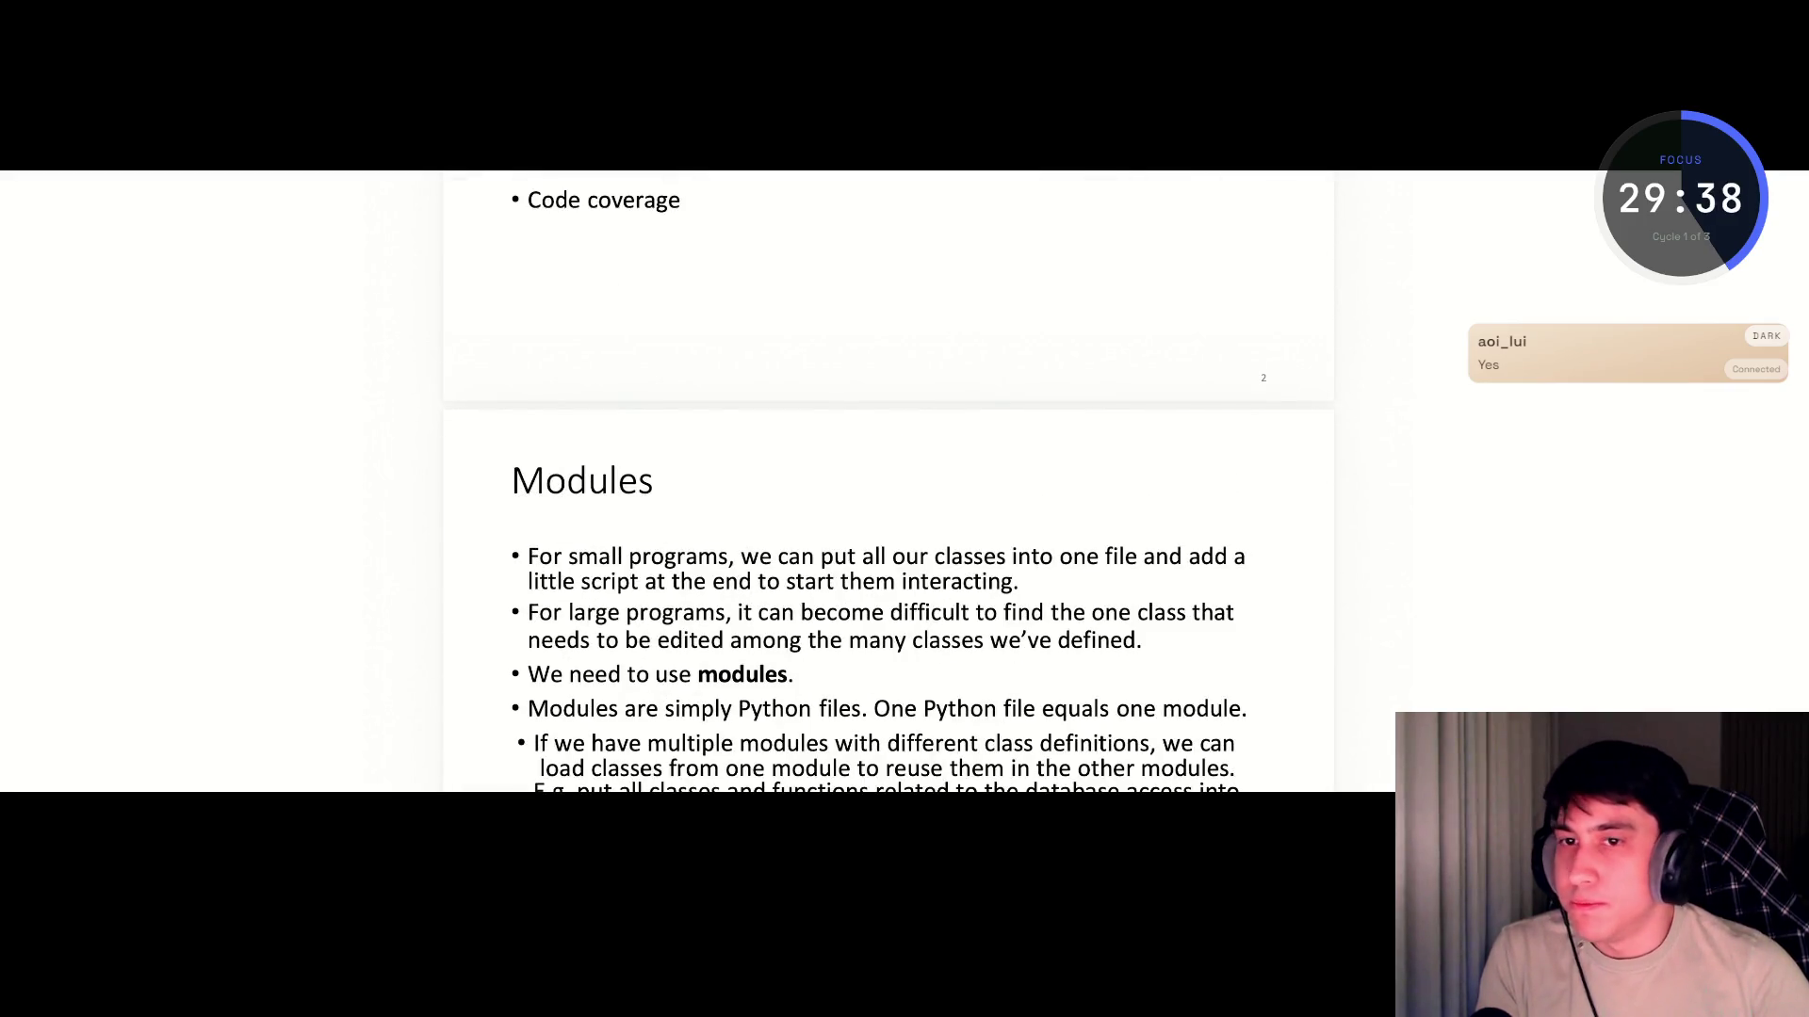
pyautogui.scroll(-1, 888, 481)
pyautogui.scroll(-4, 888, 482)
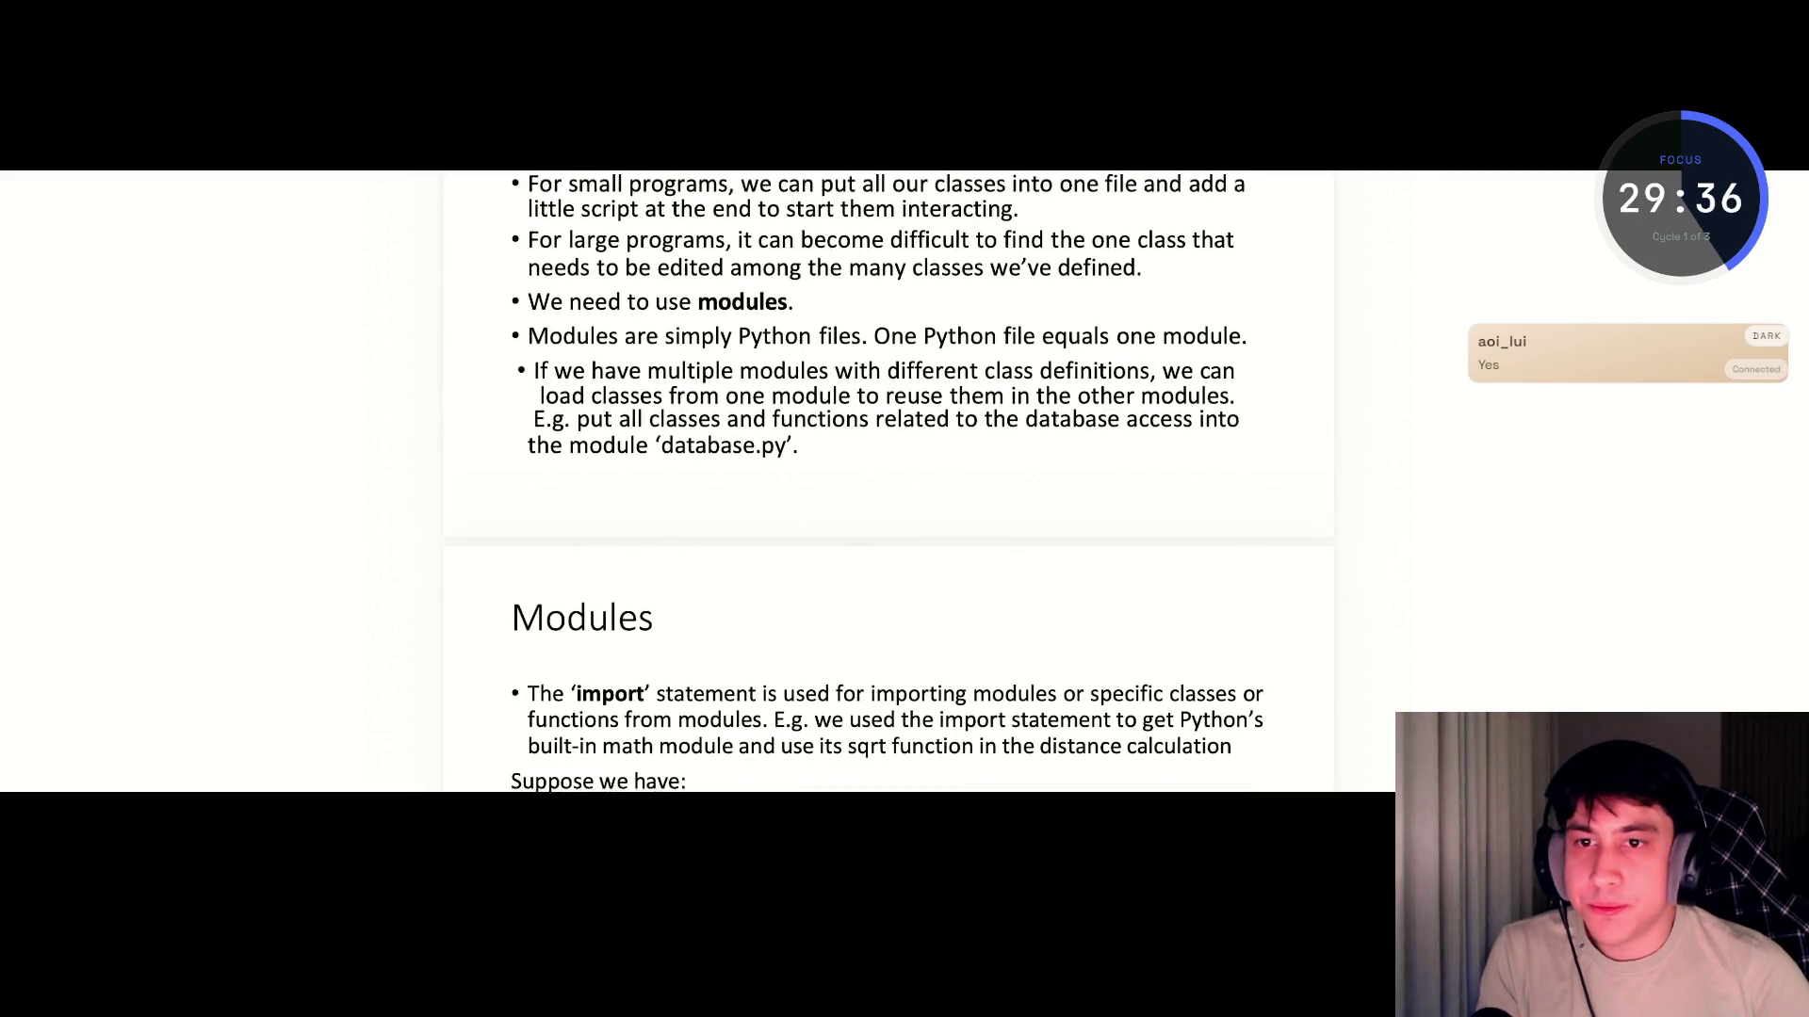
pyautogui.scroll(-3, 888, 480)
pyautogui.scroll(-5, 888, 482)
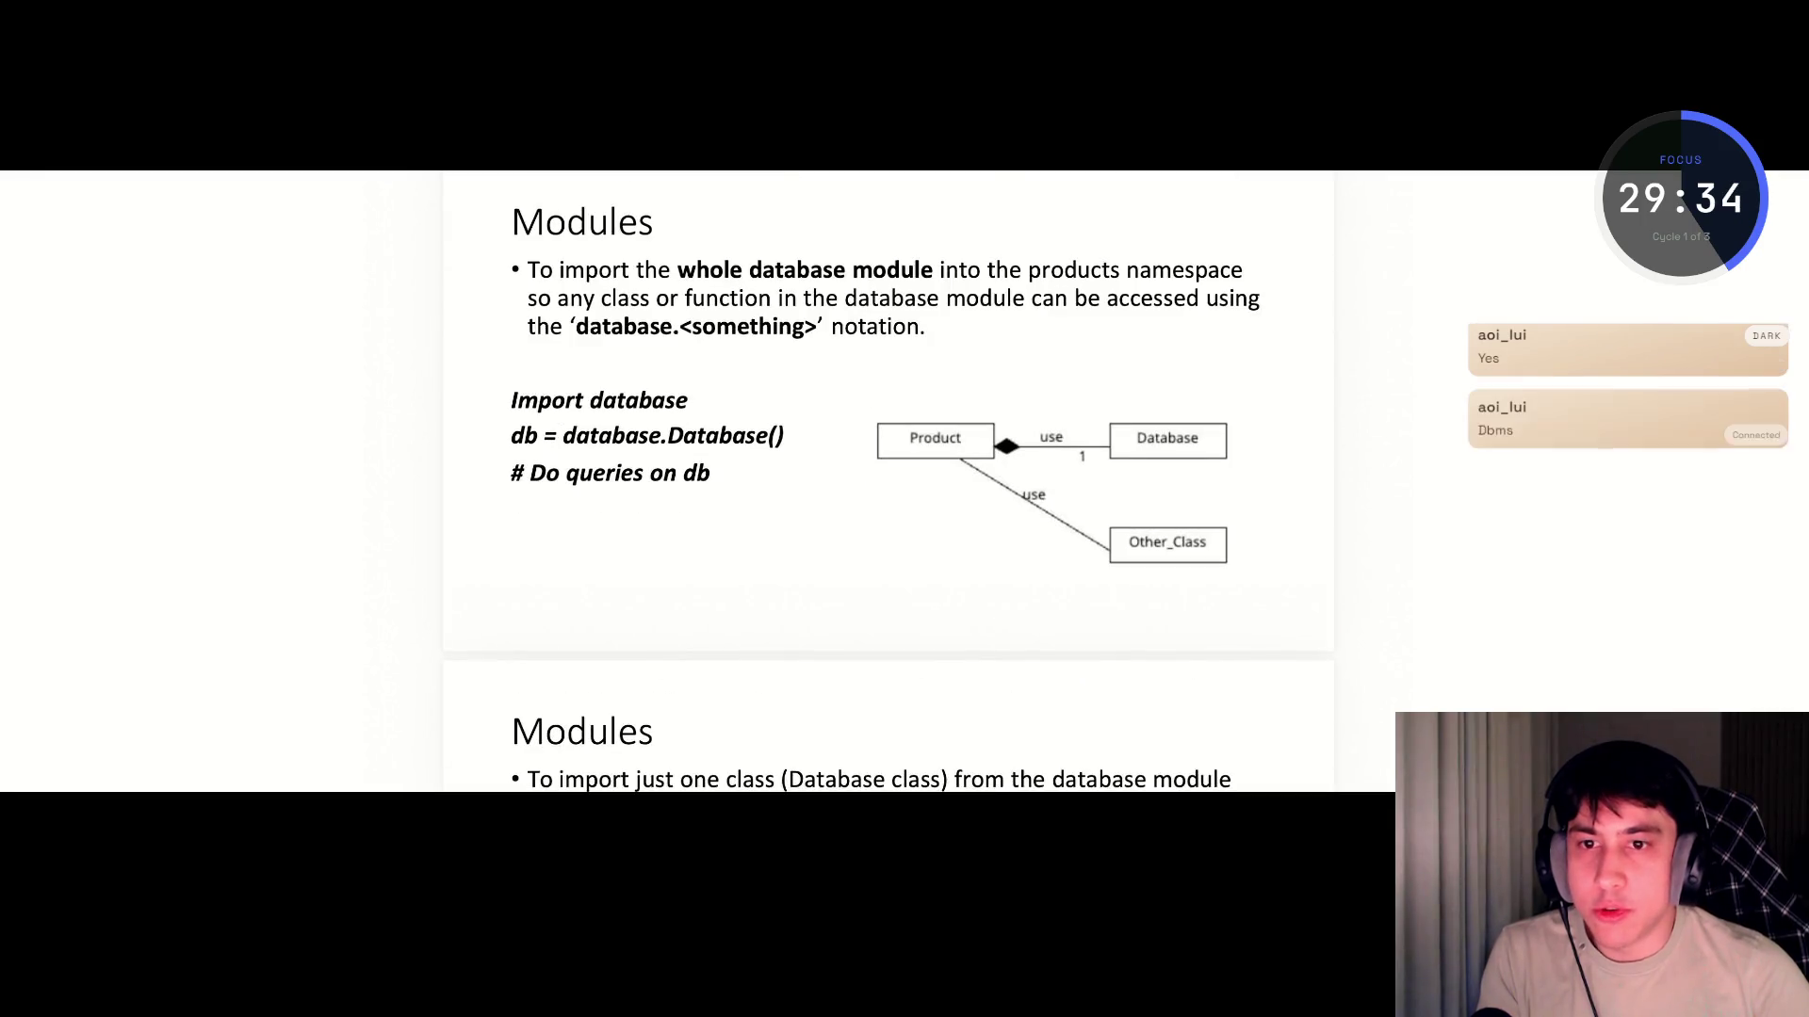
pyautogui.scroll(-5, 888, 480)
pyautogui.scroll(-2, 888, 481)
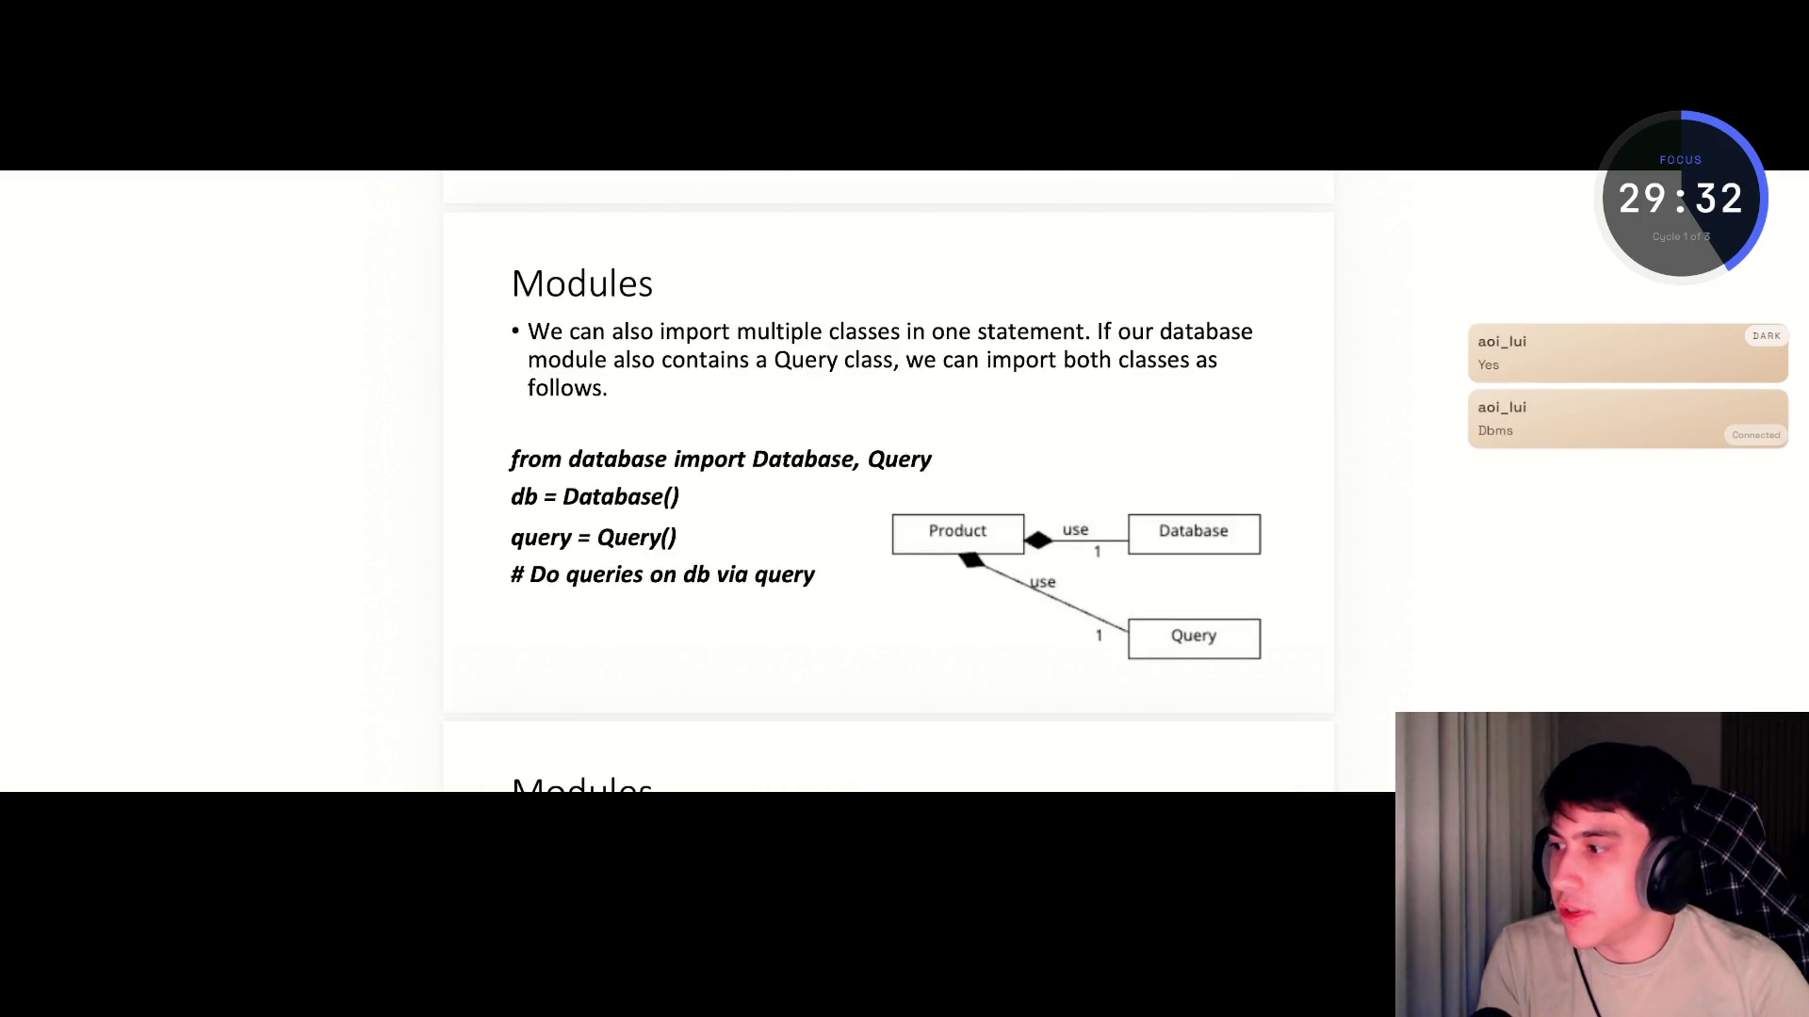
pyautogui.scroll(-5, 888, 481)
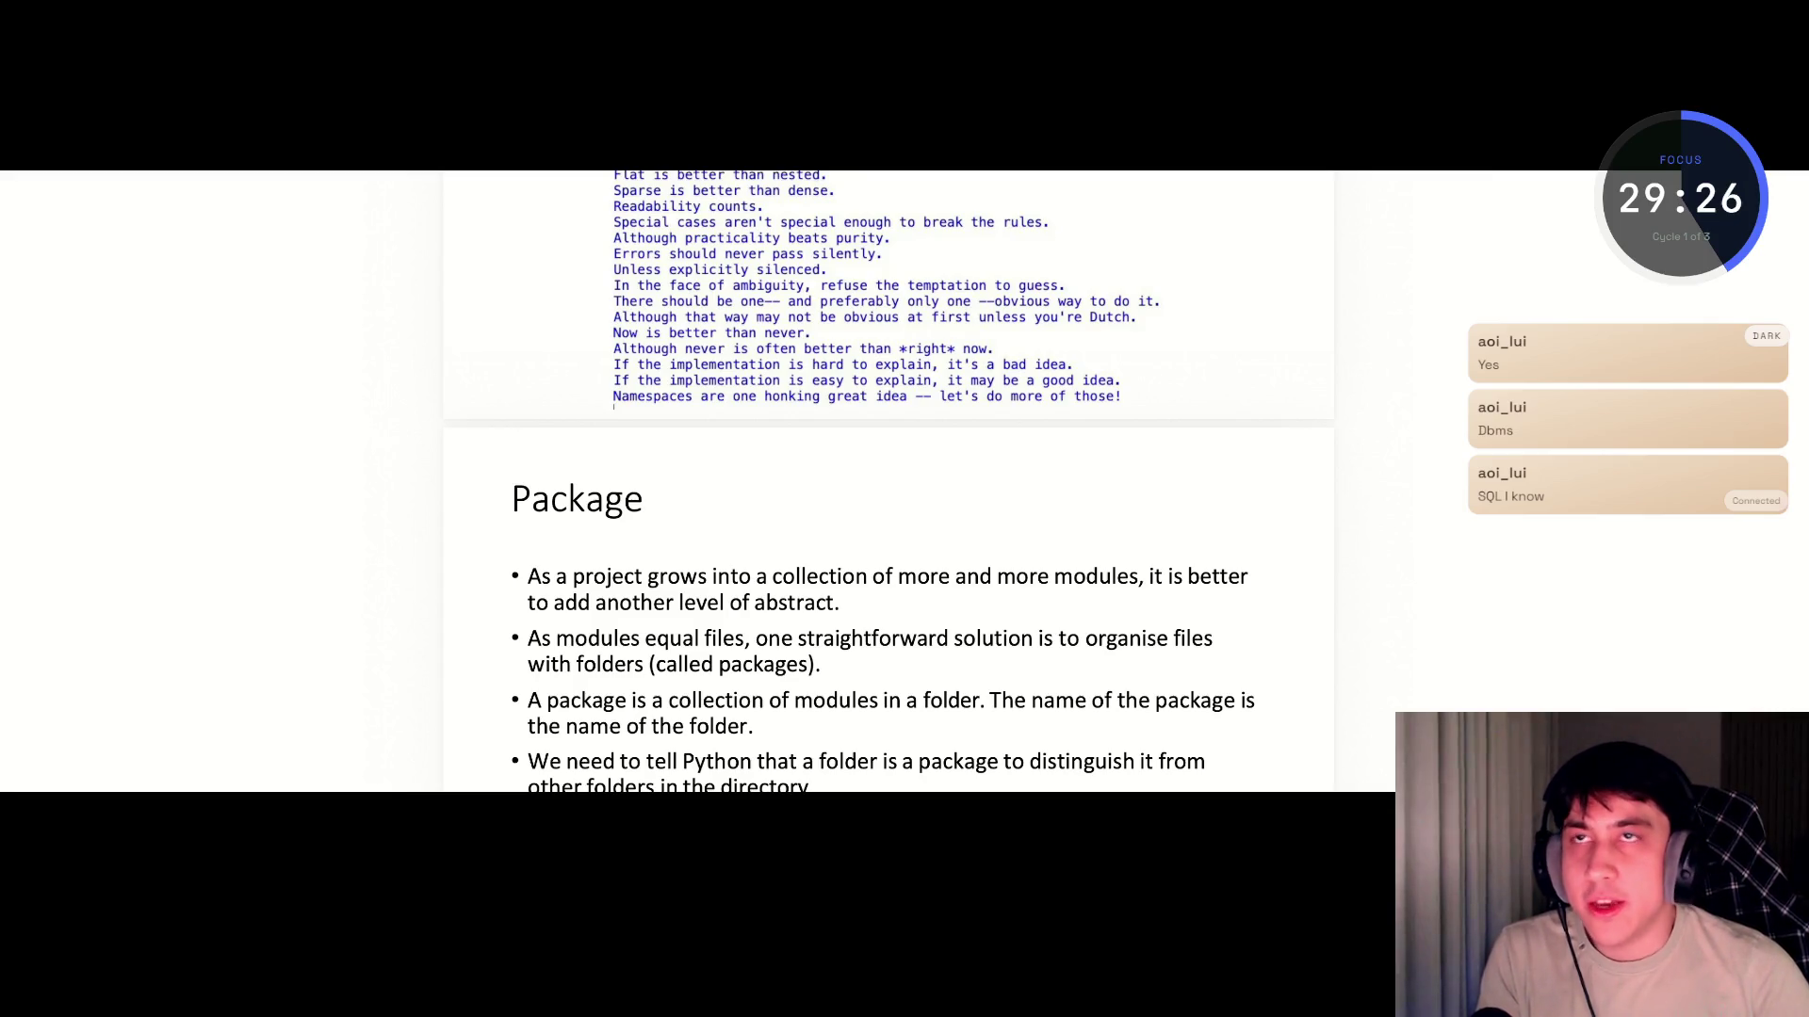
pyautogui.scroll(-10, 888, 481)
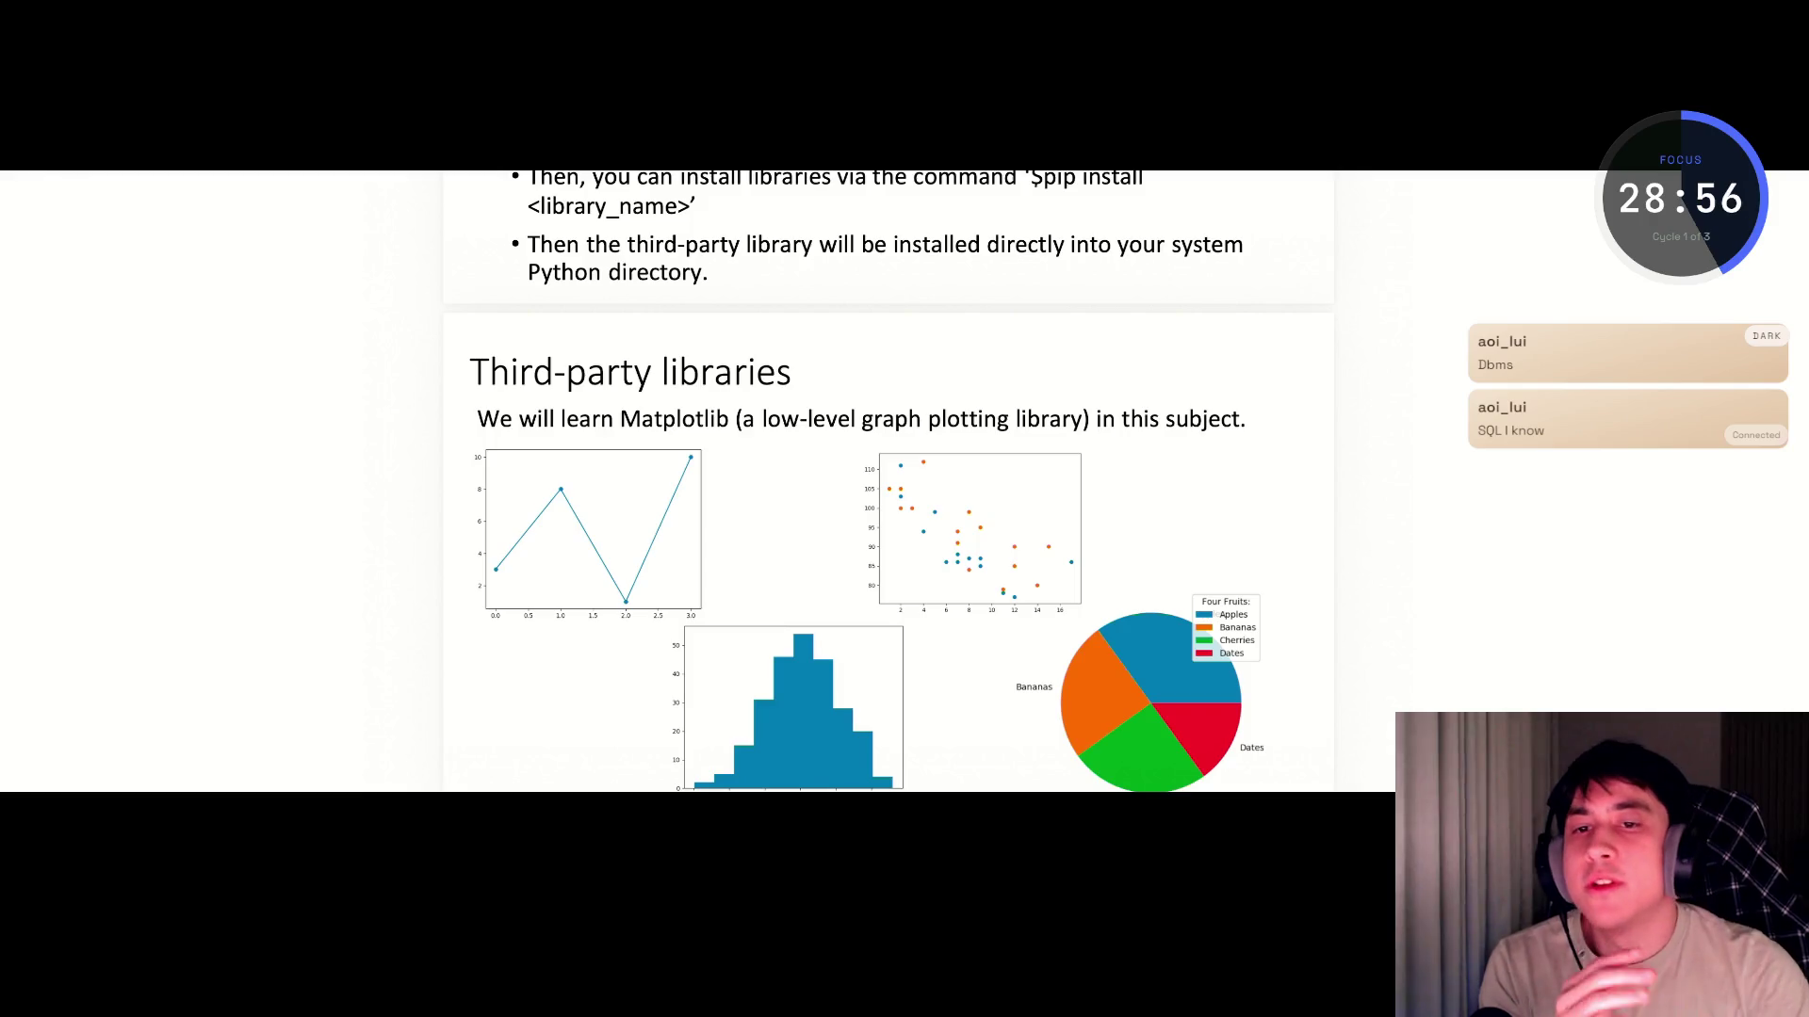
pyautogui.scroll(-1, 889, 481)
pyautogui.scroll(-5, 889, 481)
pyautogui.scroll(-3, 889, 481)
pyautogui.scroll(-3, 888, 480)
pyautogui.scroll(-5, 888, 480)
pyautogui.scroll(-3, 889, 480)
pyautogui.scroll(-1, 890, 480)
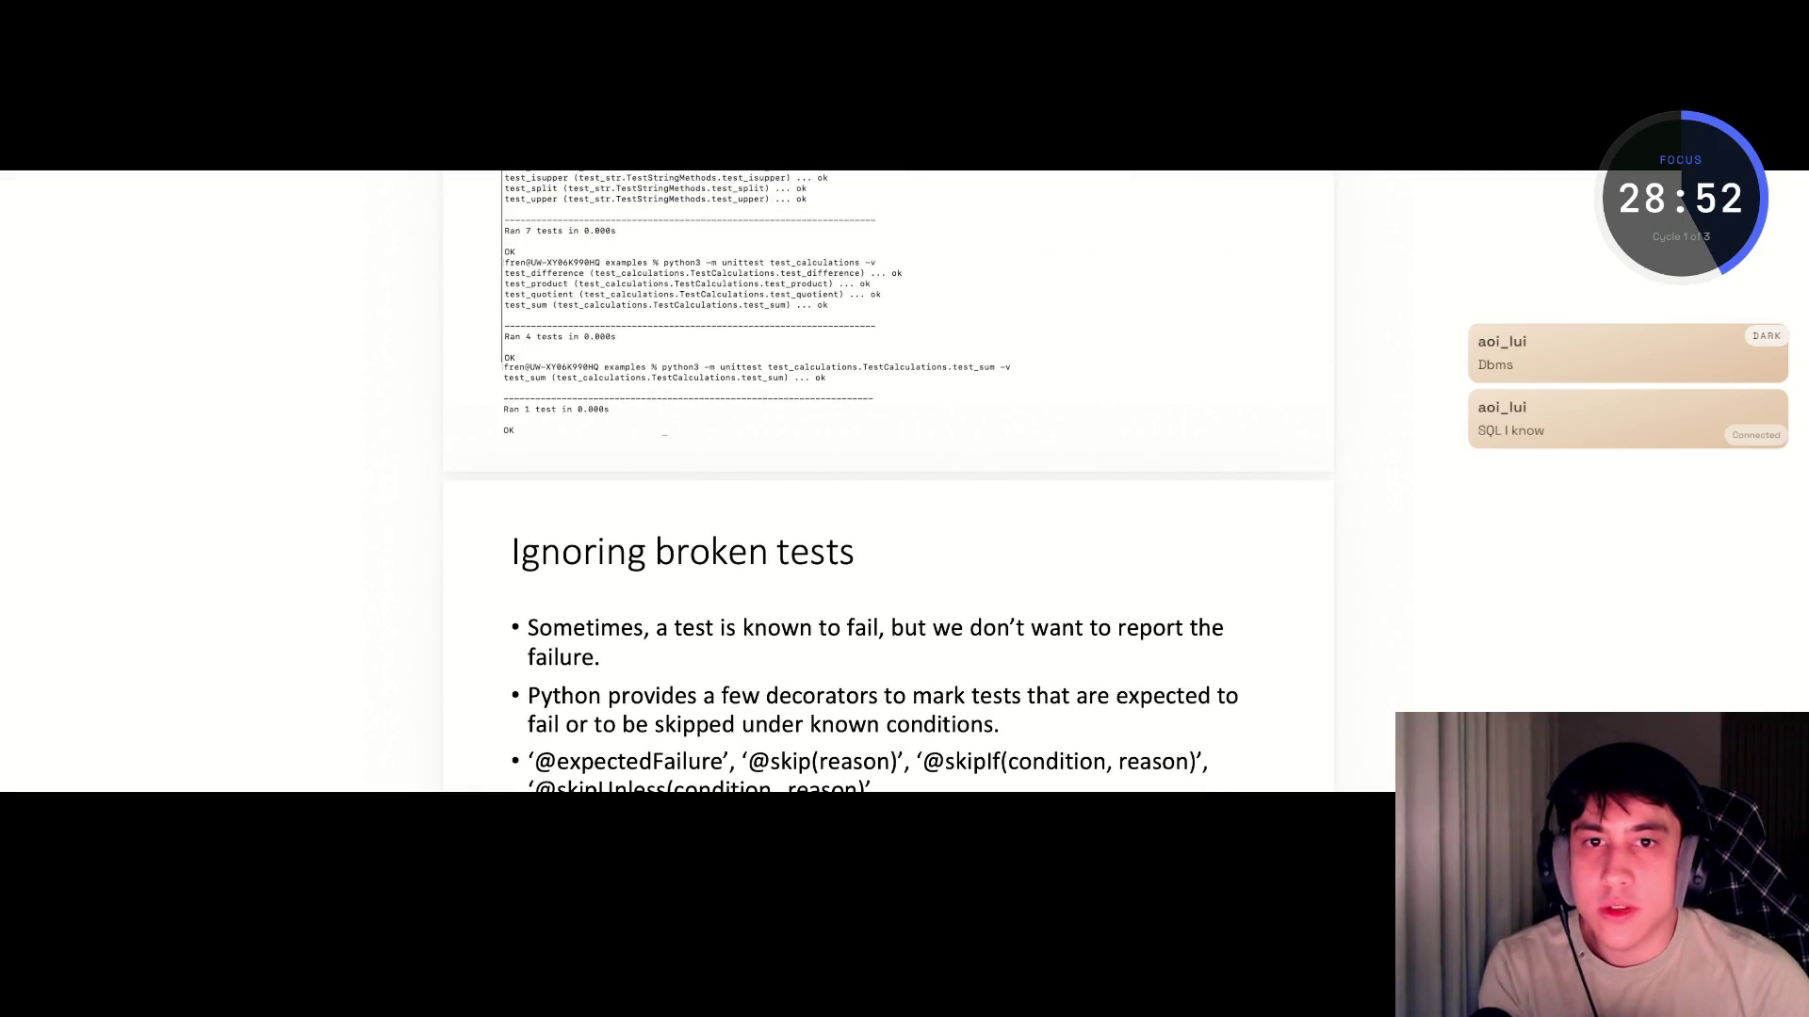
pyautogui.scroll(5, 889, 480)
pyautogui.scroll(-1, 888, 481)
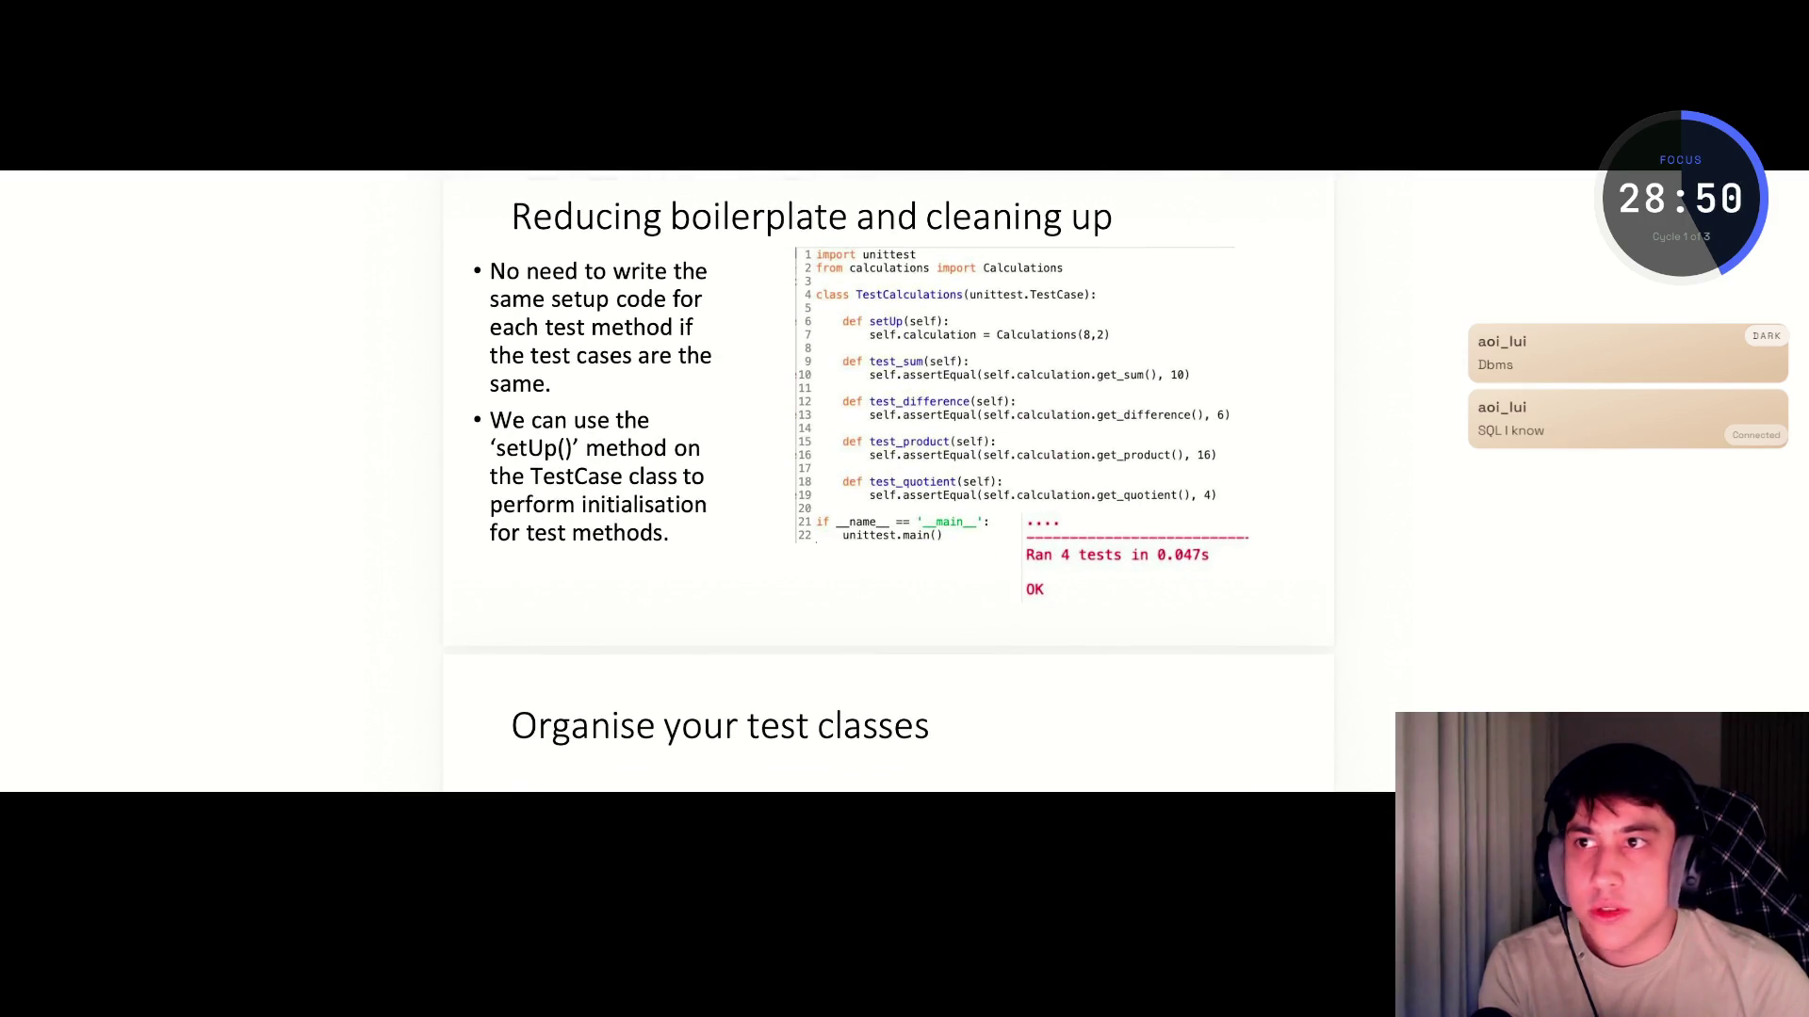
pyautogui.scroll(1, 888, 481)
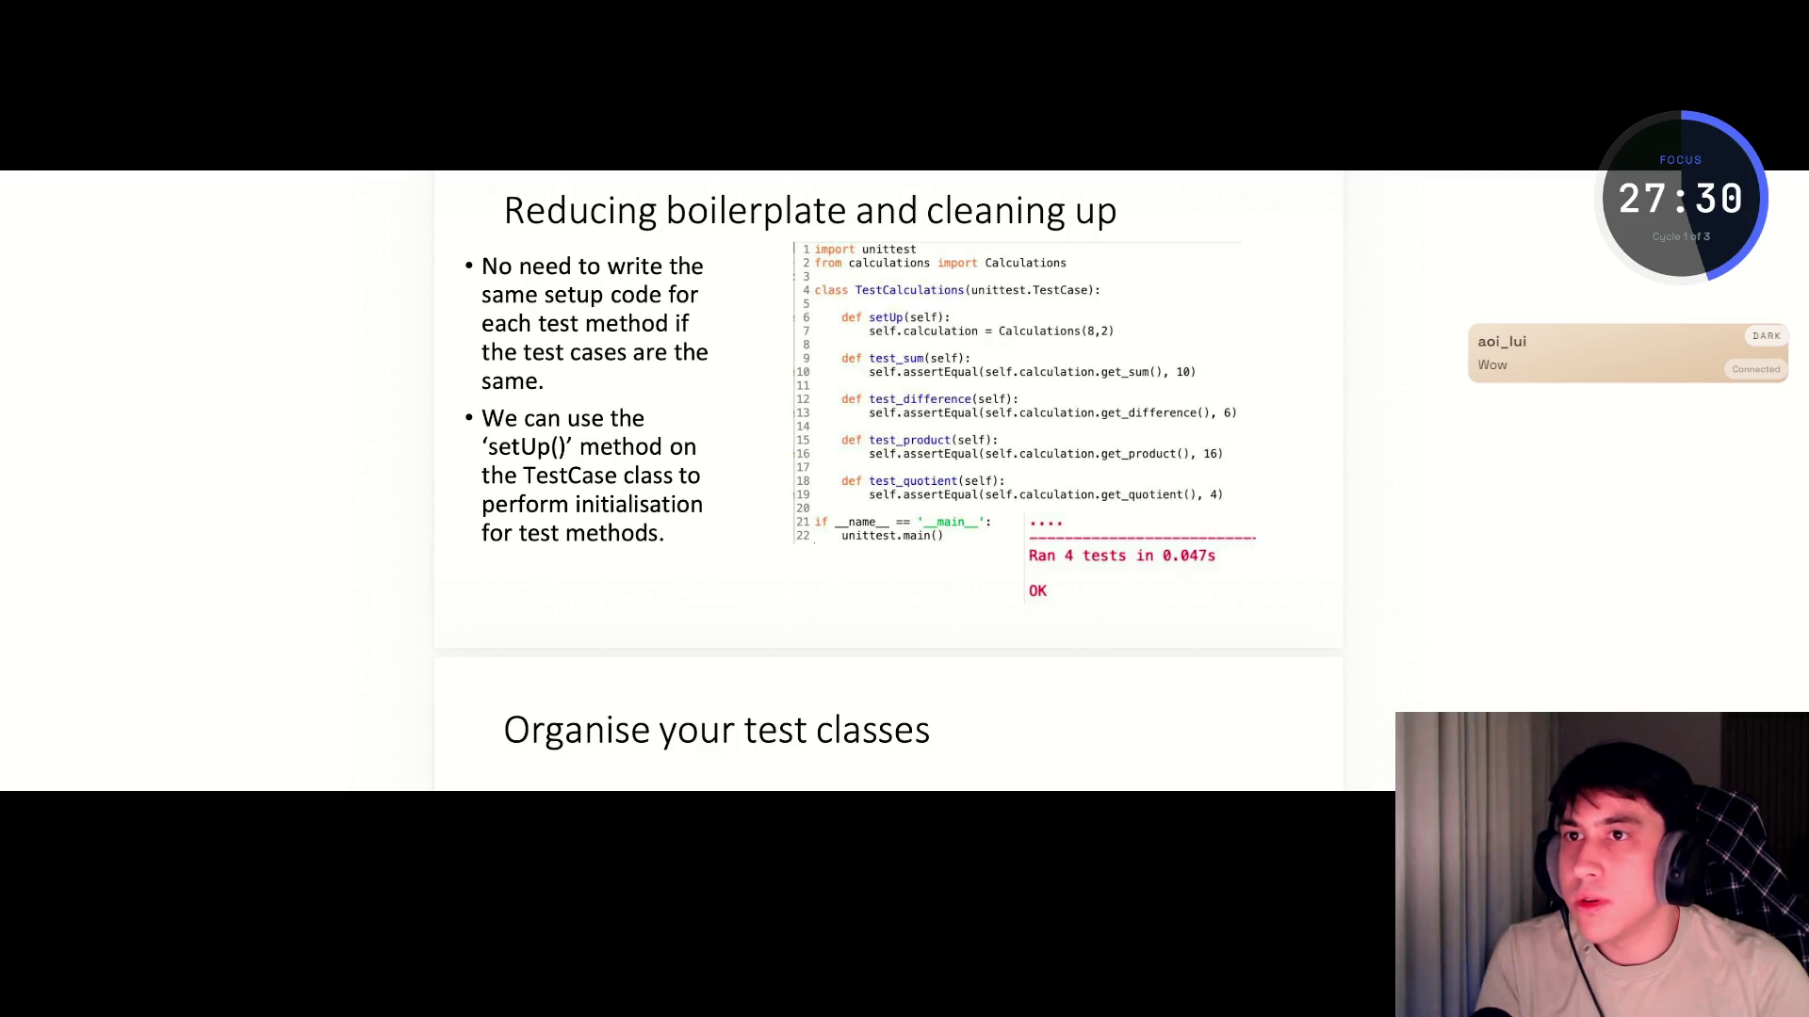
# Switch over to the Google Docs algorithms report to review its contents.
pyautogui.hotkey('alt', 'Tab')
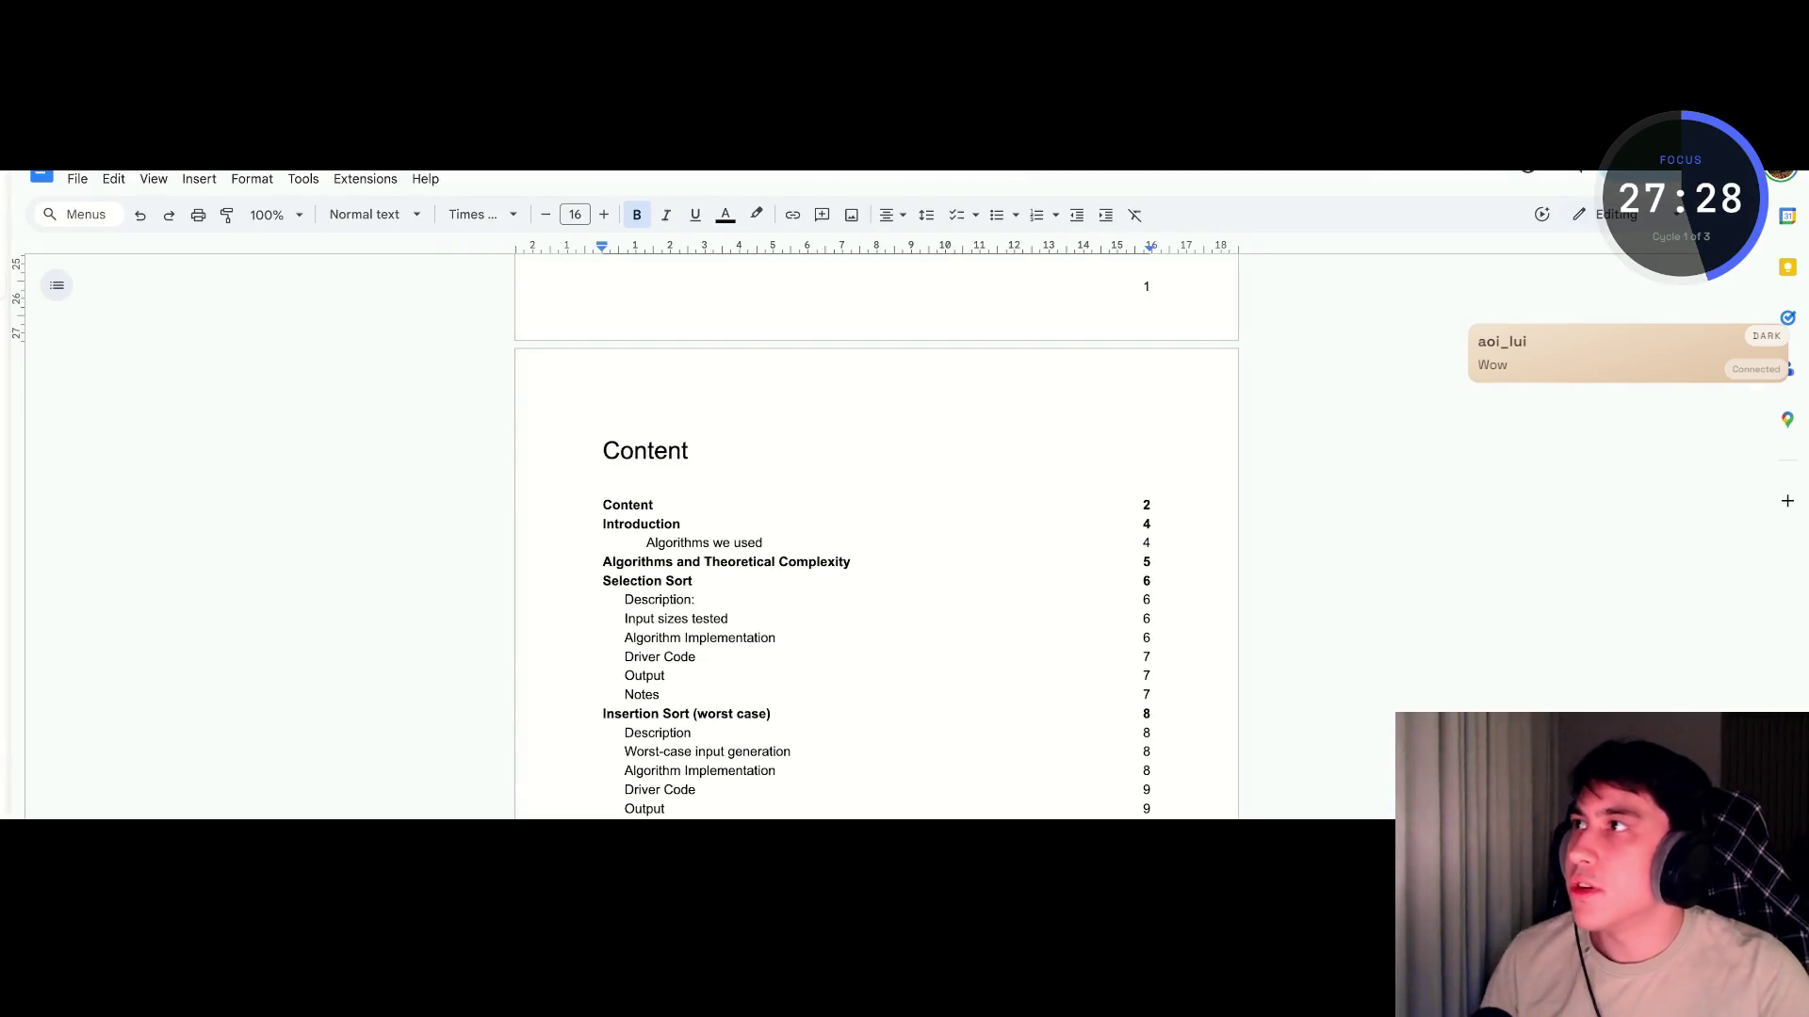
pyautogui.scroll(-1, 876, 537)
pyautogui.scroll(-1, 876, 538)
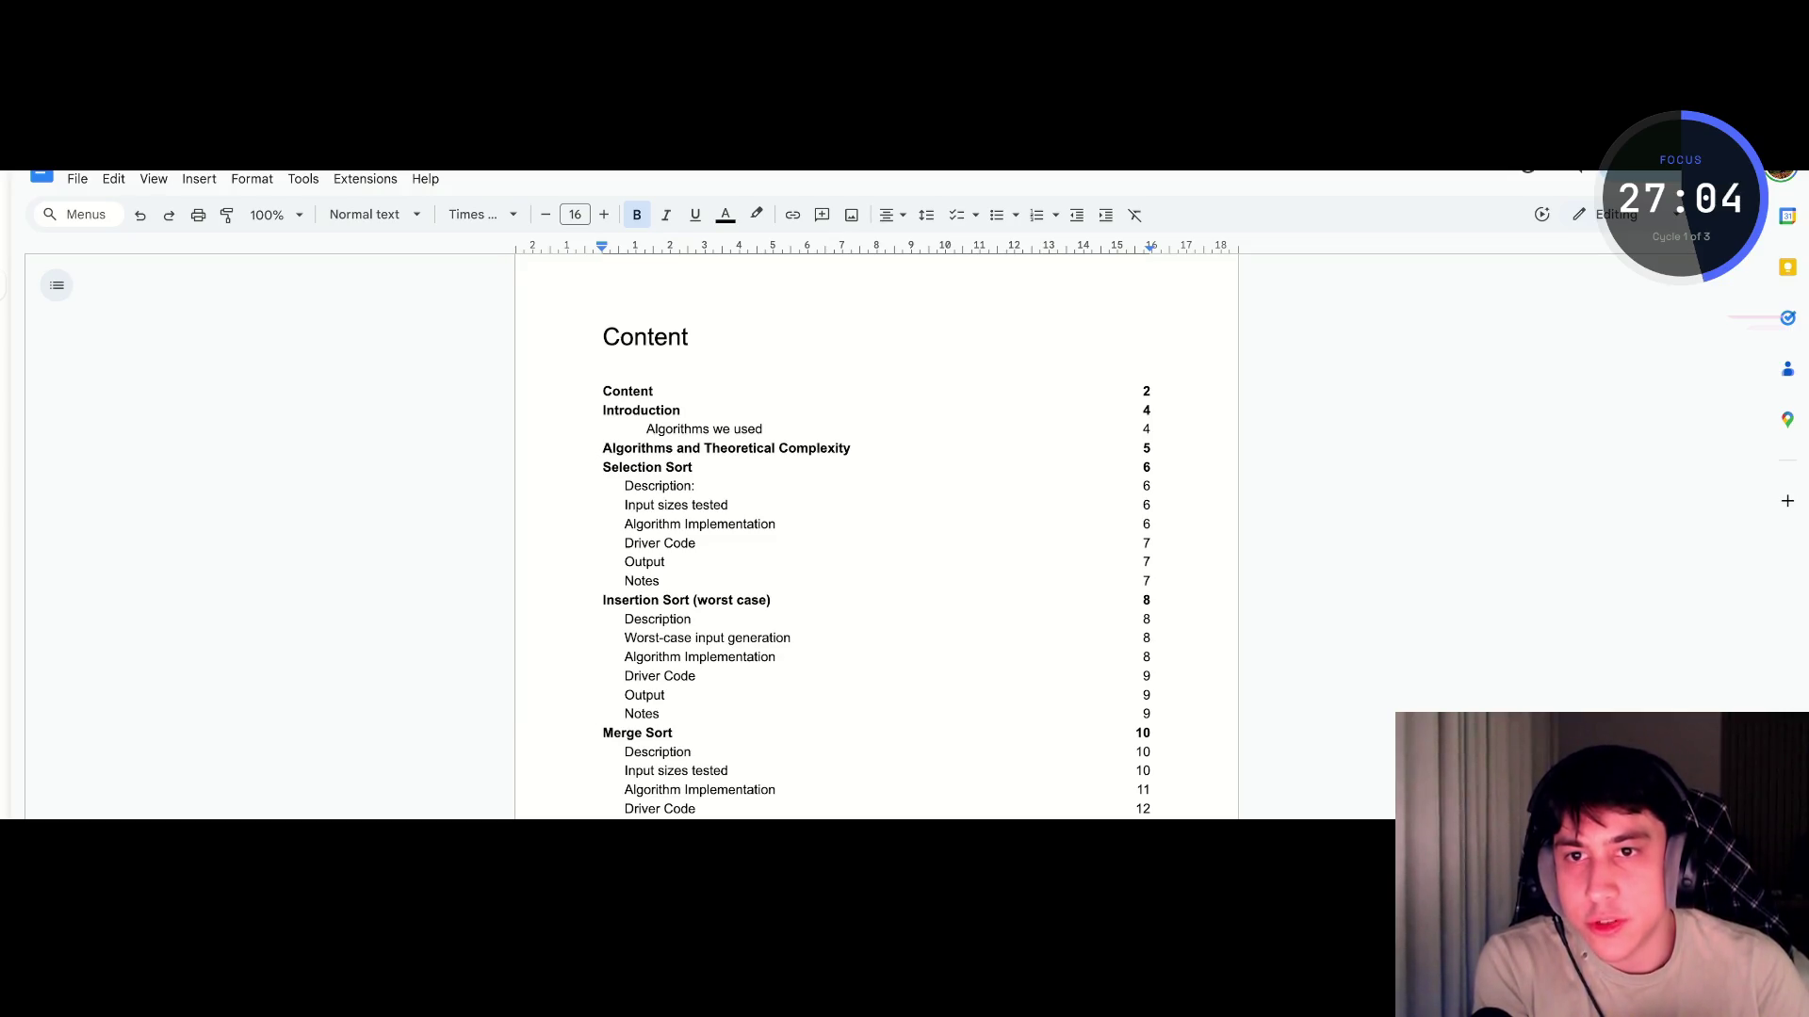
pyautogui.scroll(-1, 877, 537)
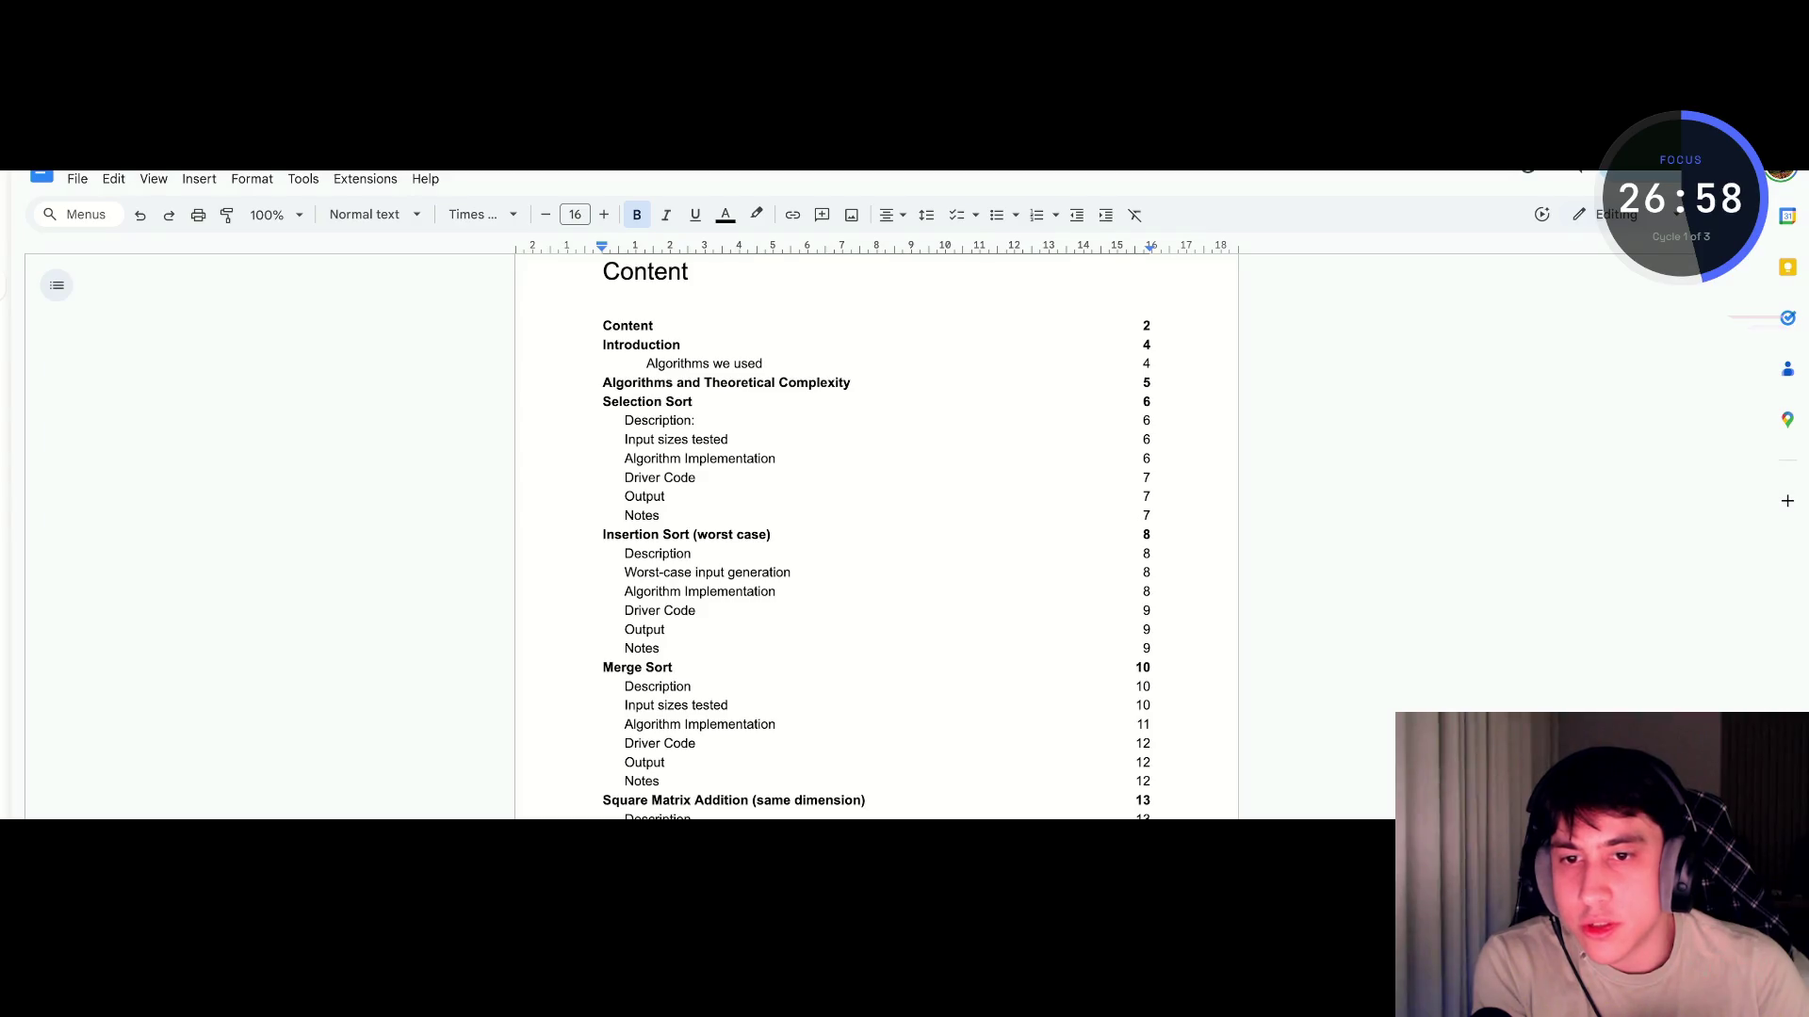
pyautogui.scroll(-2, 876, 537)
pyautogui.scroll(-1, 876, 537)
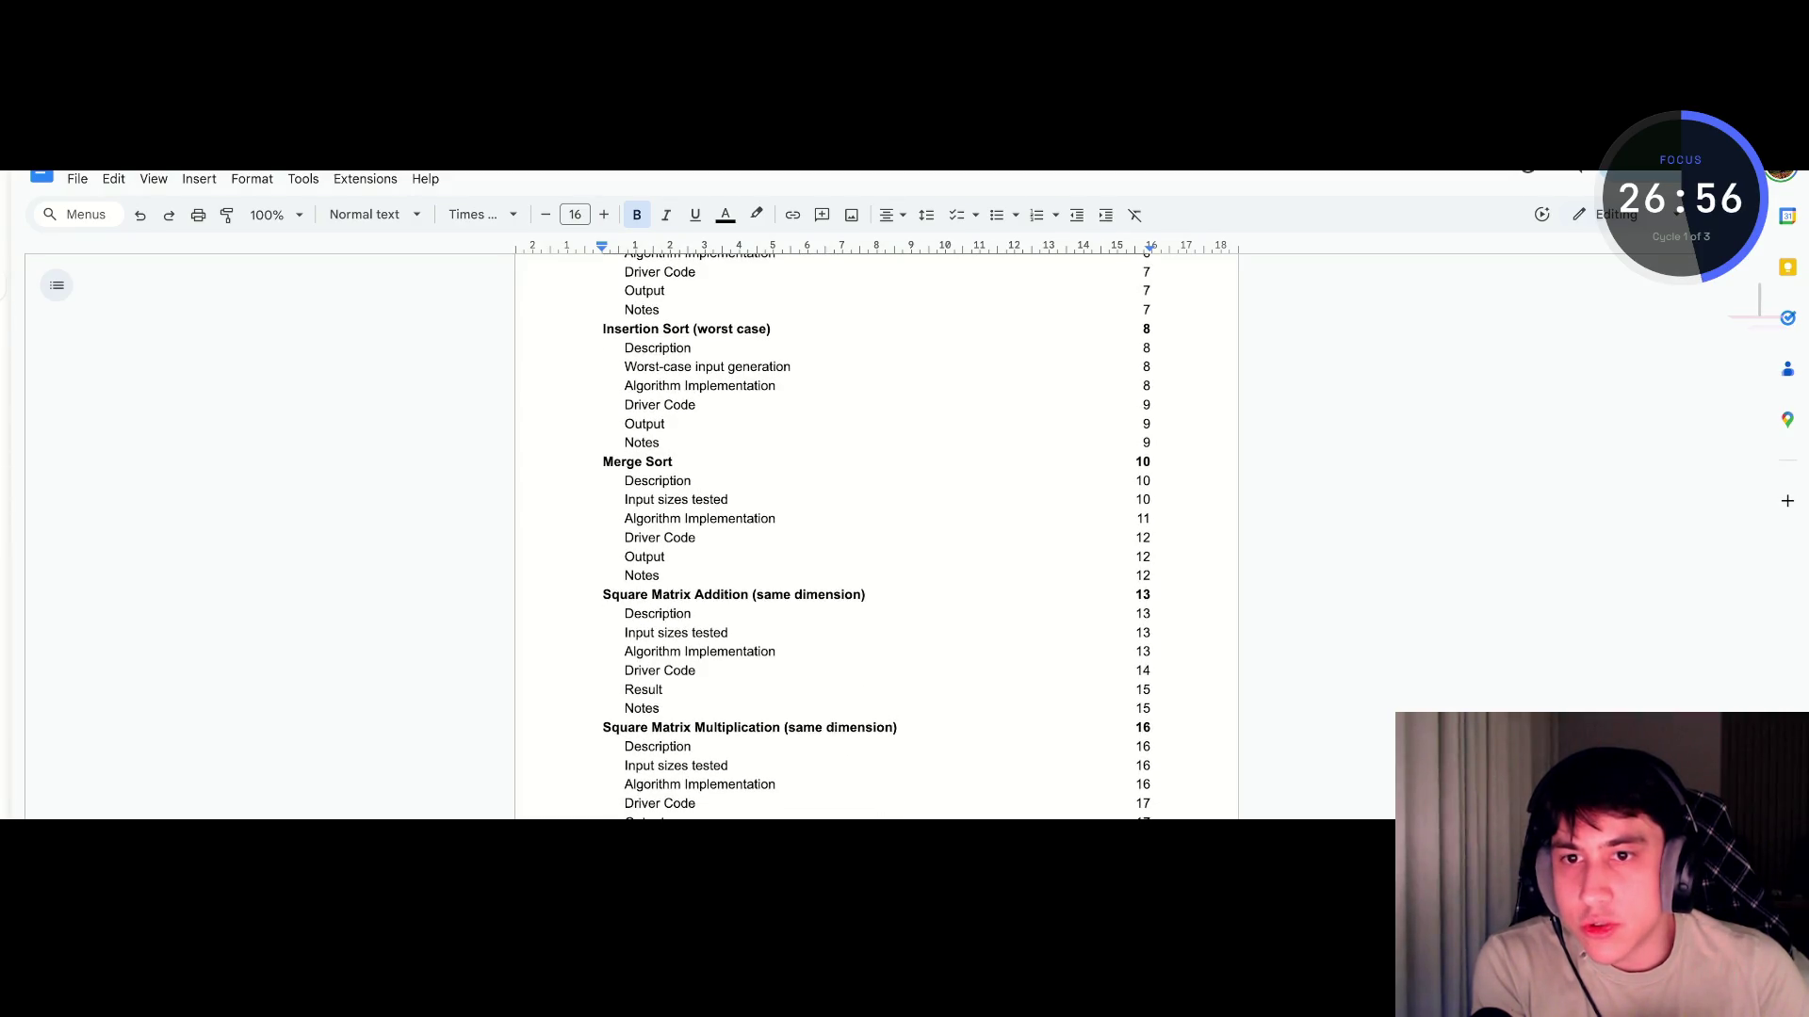
pyautogui.scroll(-3, 877, 537)
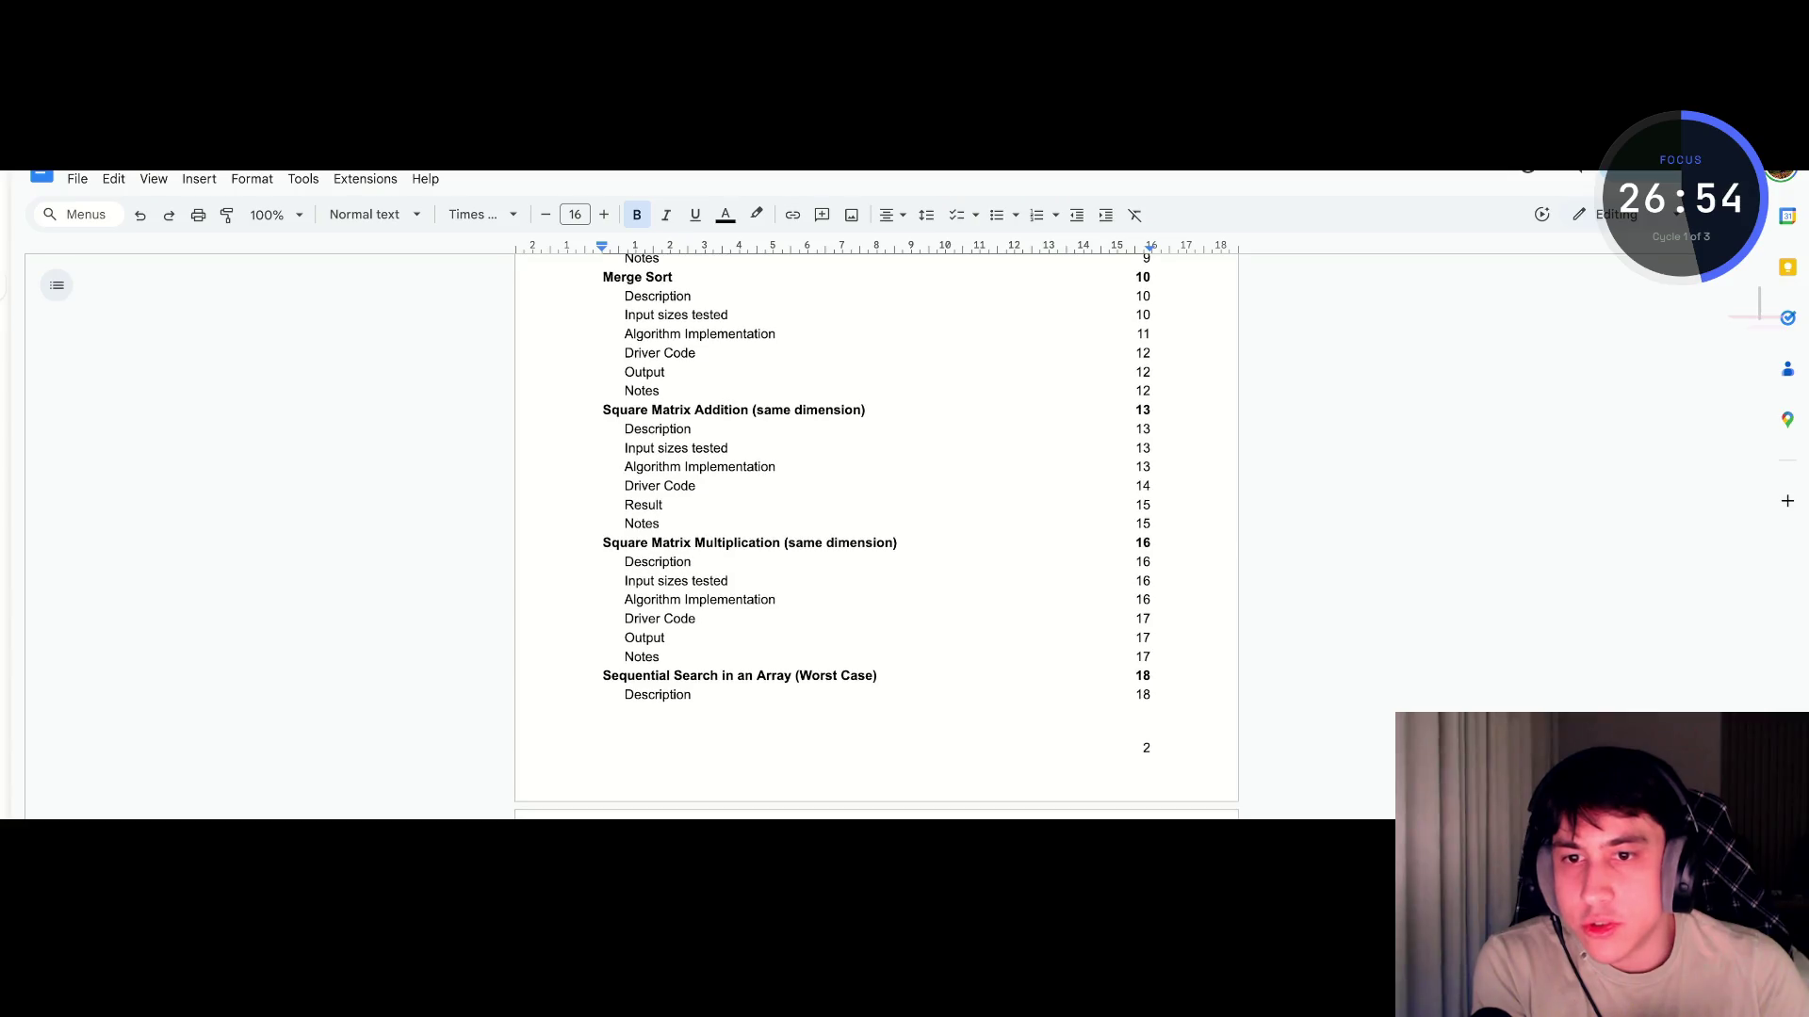
pyautogui.scroll(-2, 876, 537)
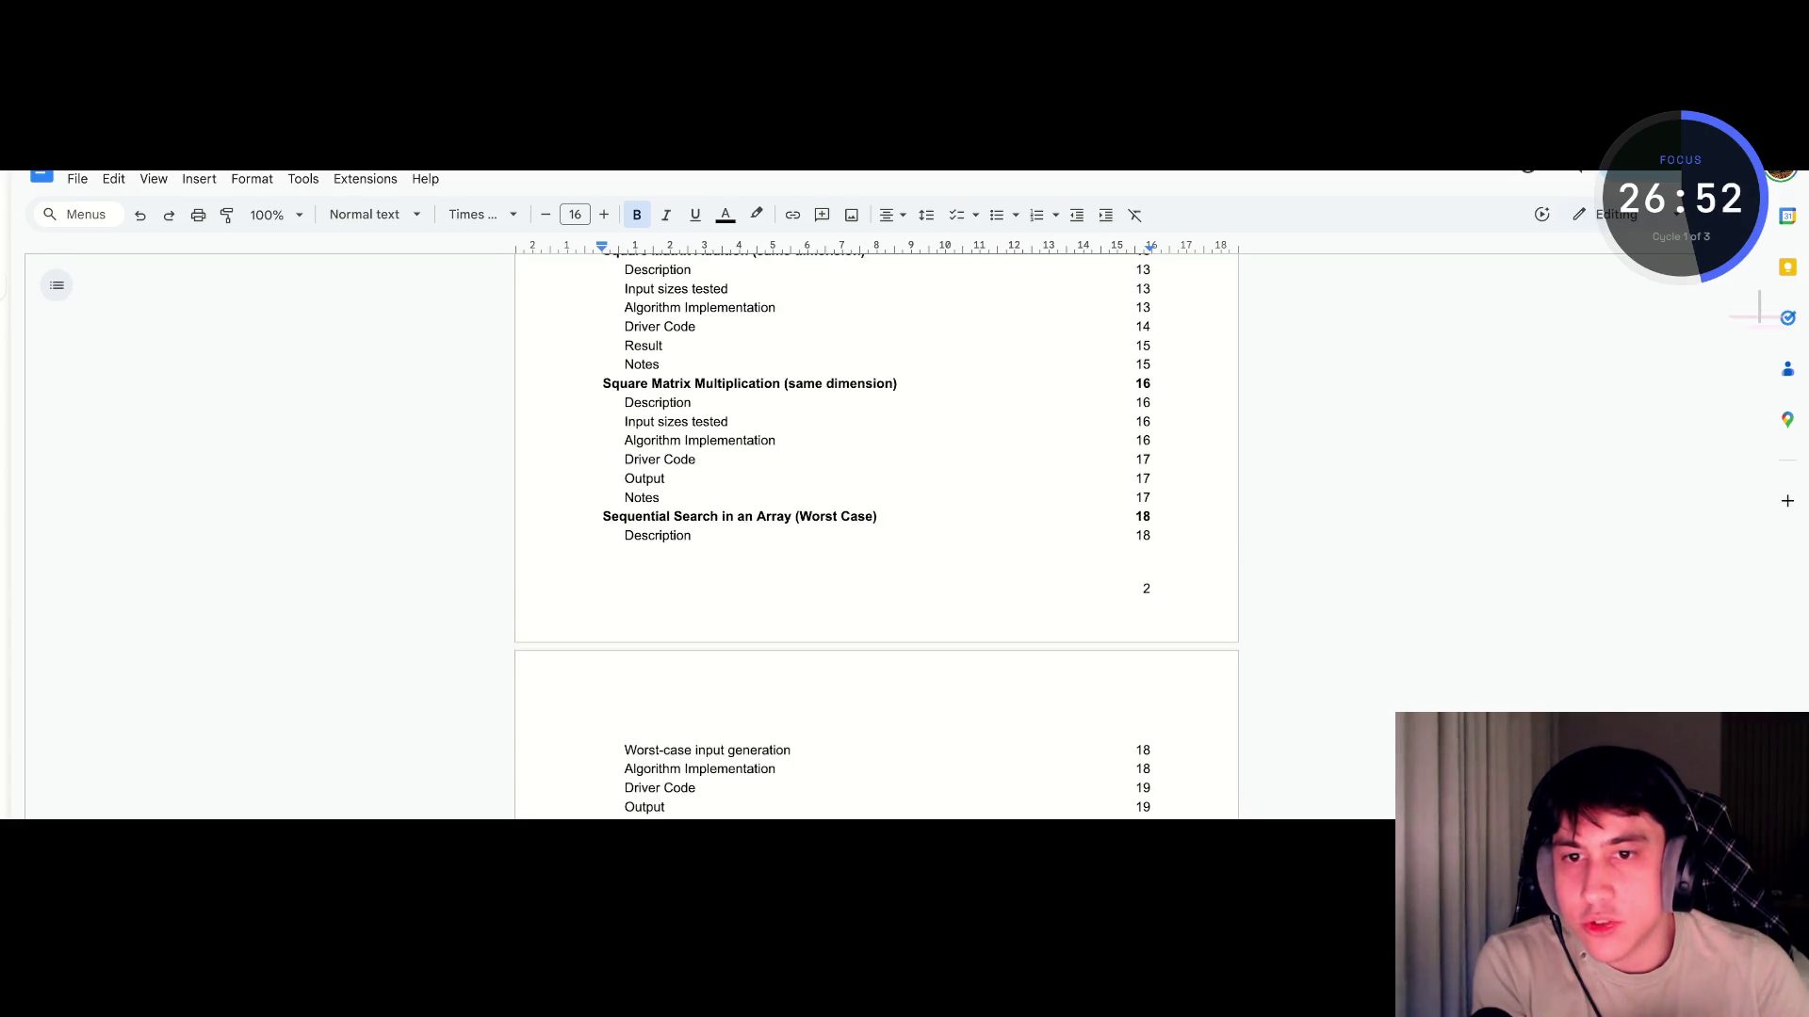
pyautogui.scroll(-4, 876, 538)
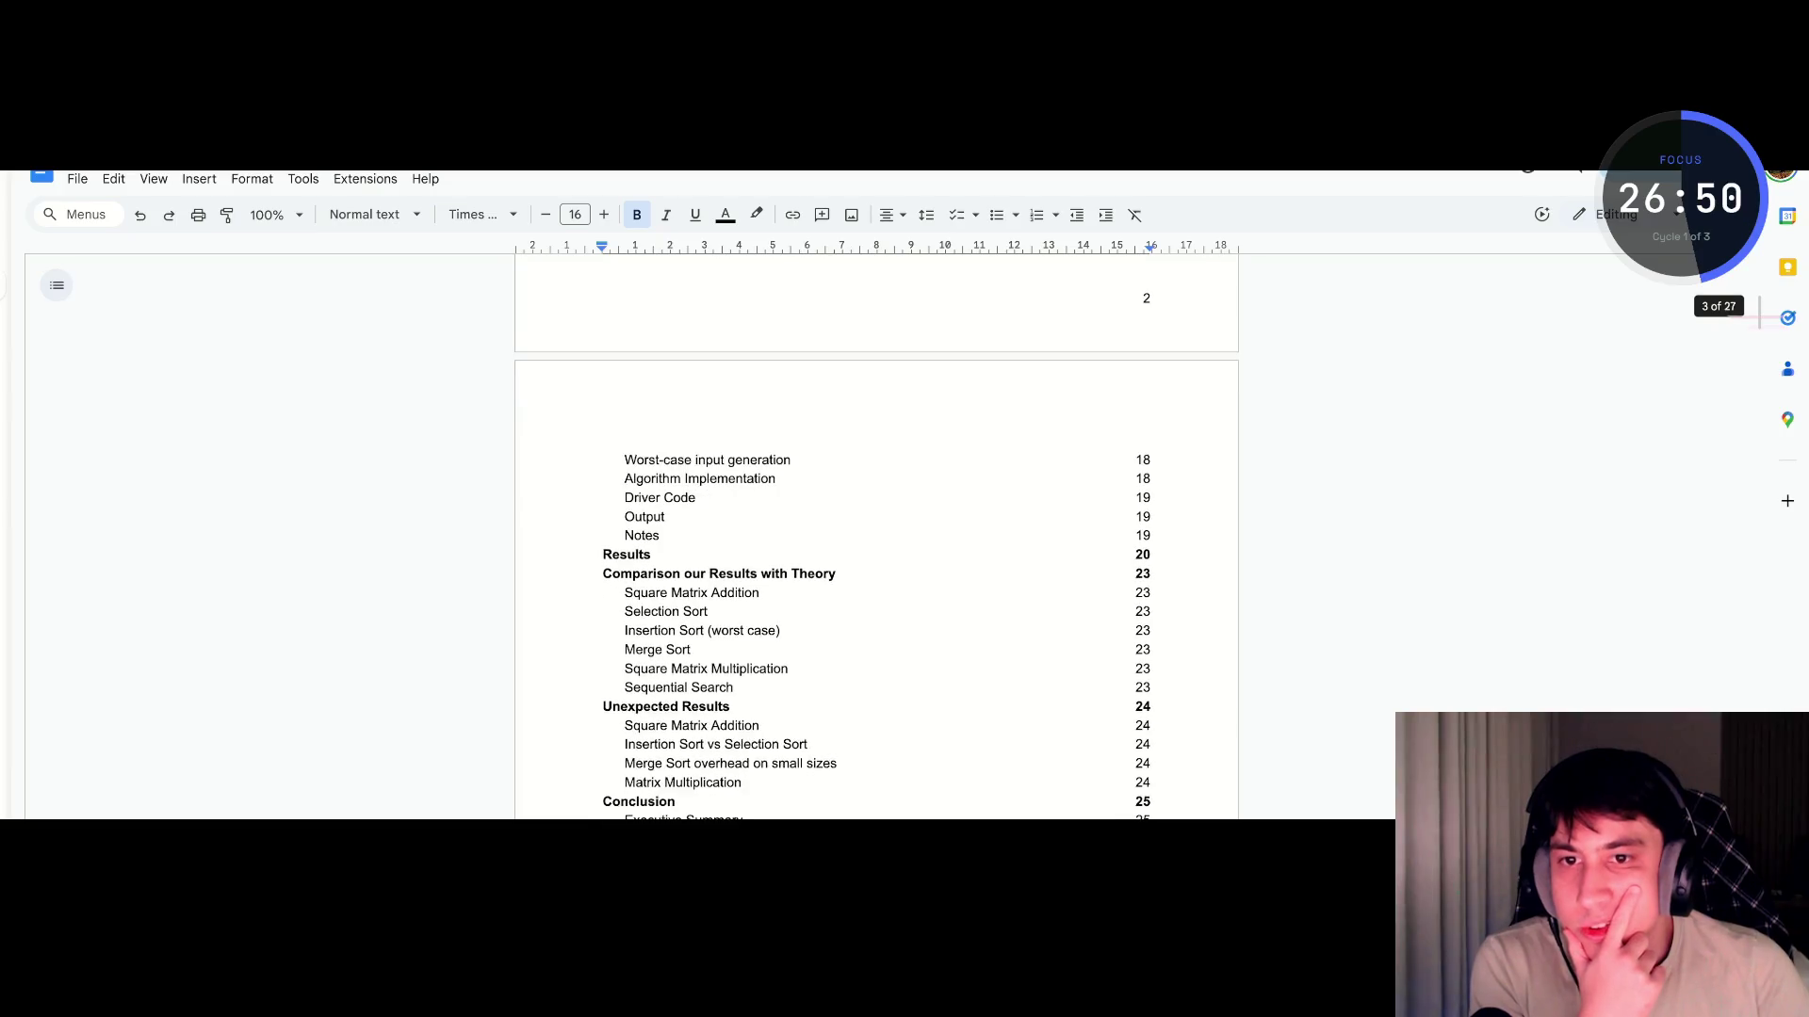
pyautogui.scroll(-2, 877, 537)
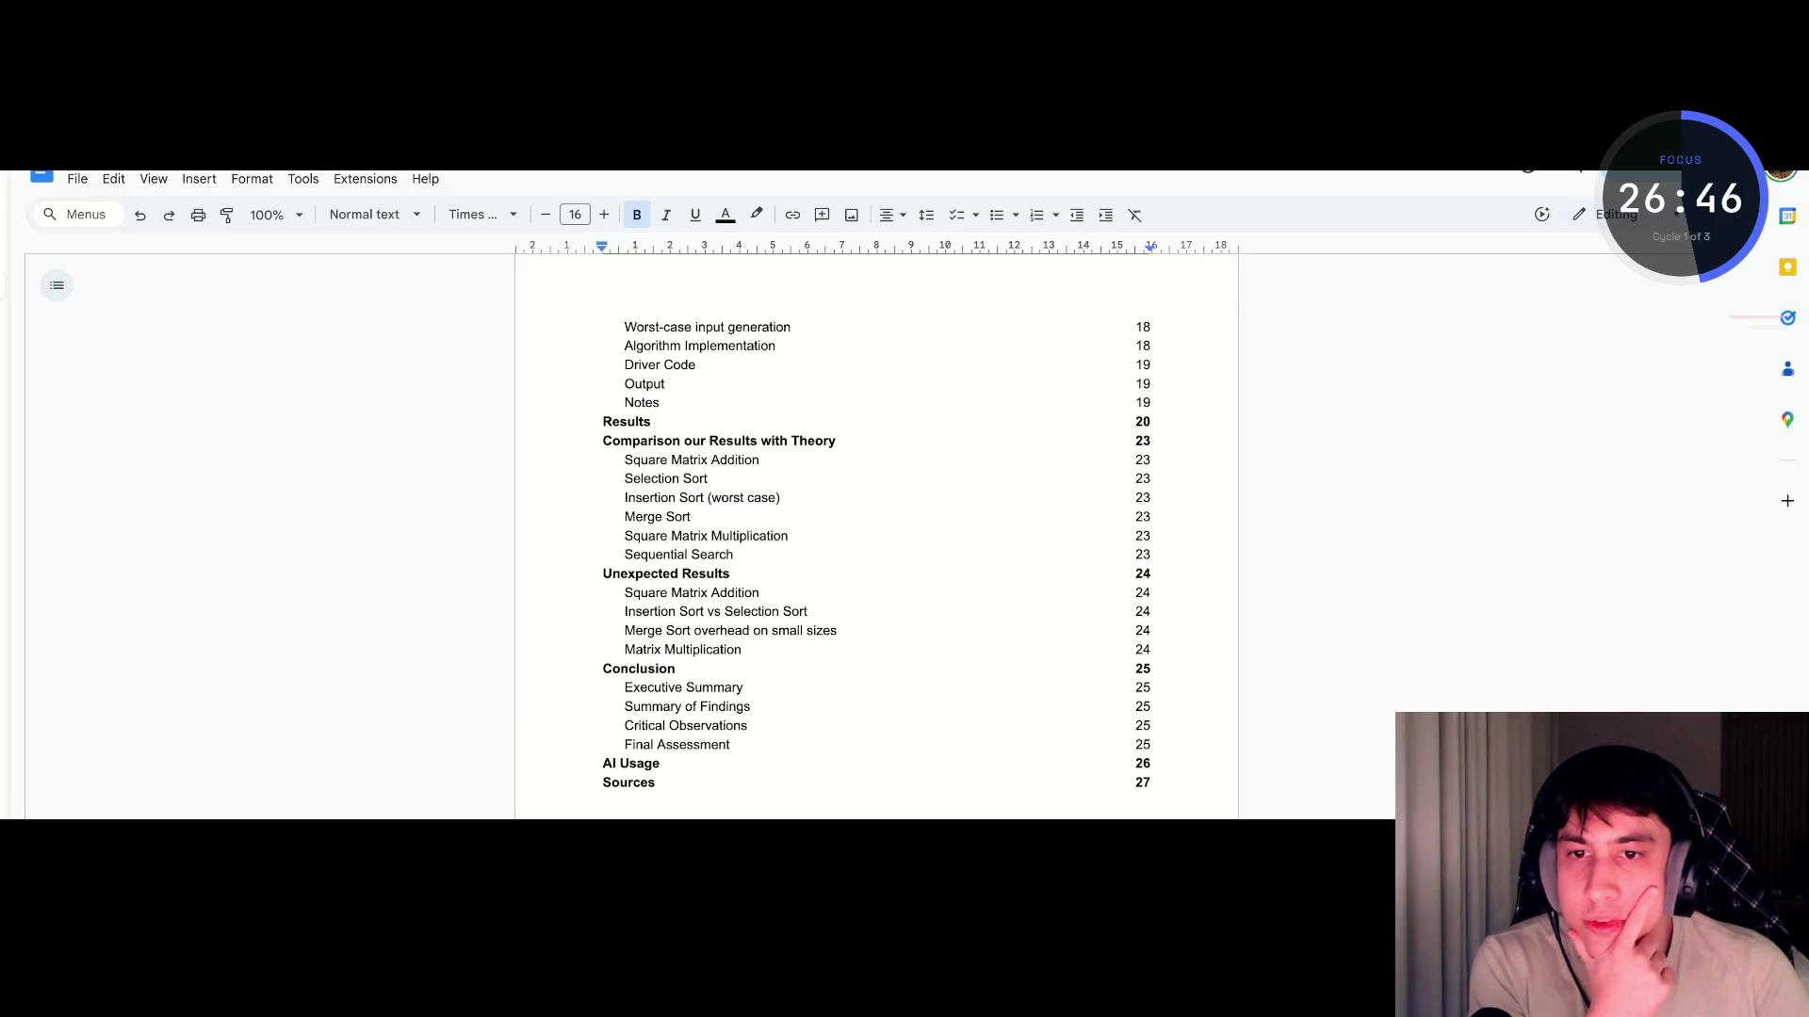
pyautogui.scroll(-2, 877, 537)
pyautogui.scroll(-2, 877, 538)
pyautogui.scroll(-3, 876, 537)
pyautogui.scroll(-5, 876, 537)
pyautogui.scroll(6, 876, 537)
pyautogui.scroll(-2, 877, 537)
pyautogui.scroll(2, 877, 537)
pyautogui.scroll(-1, 876, 565)
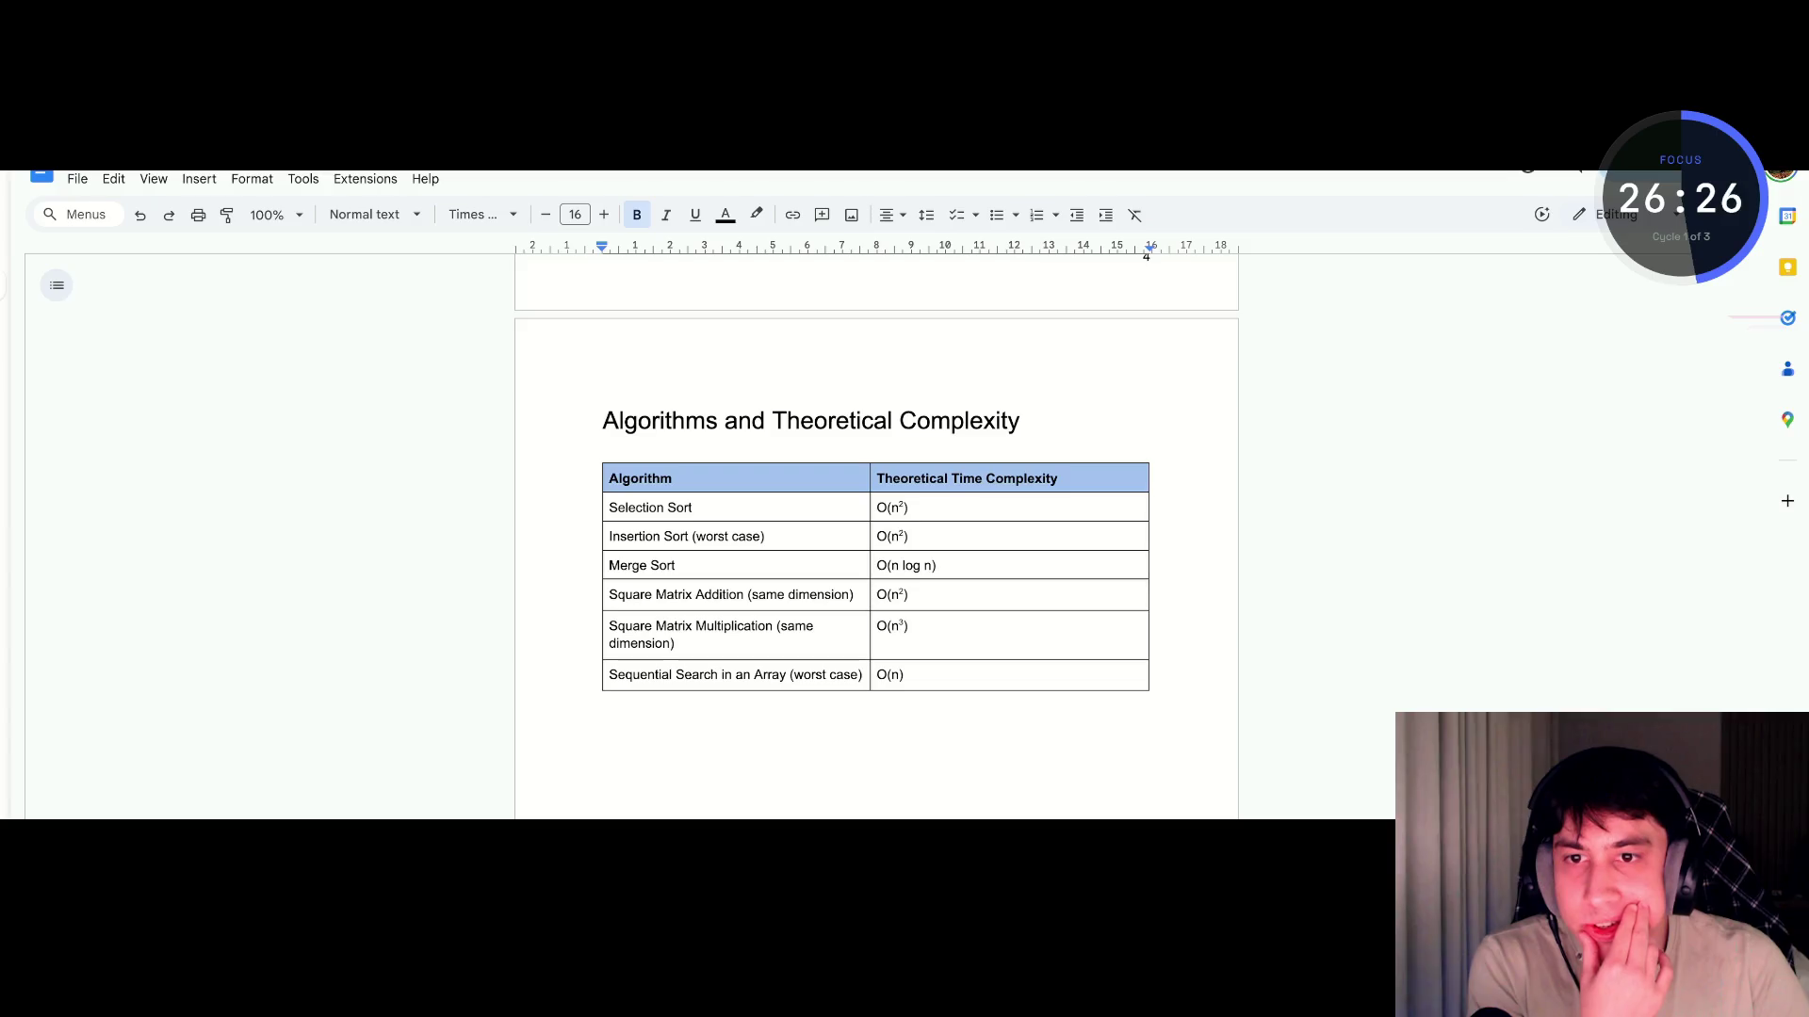
pyautogui.scroll(-5, 877, 566)
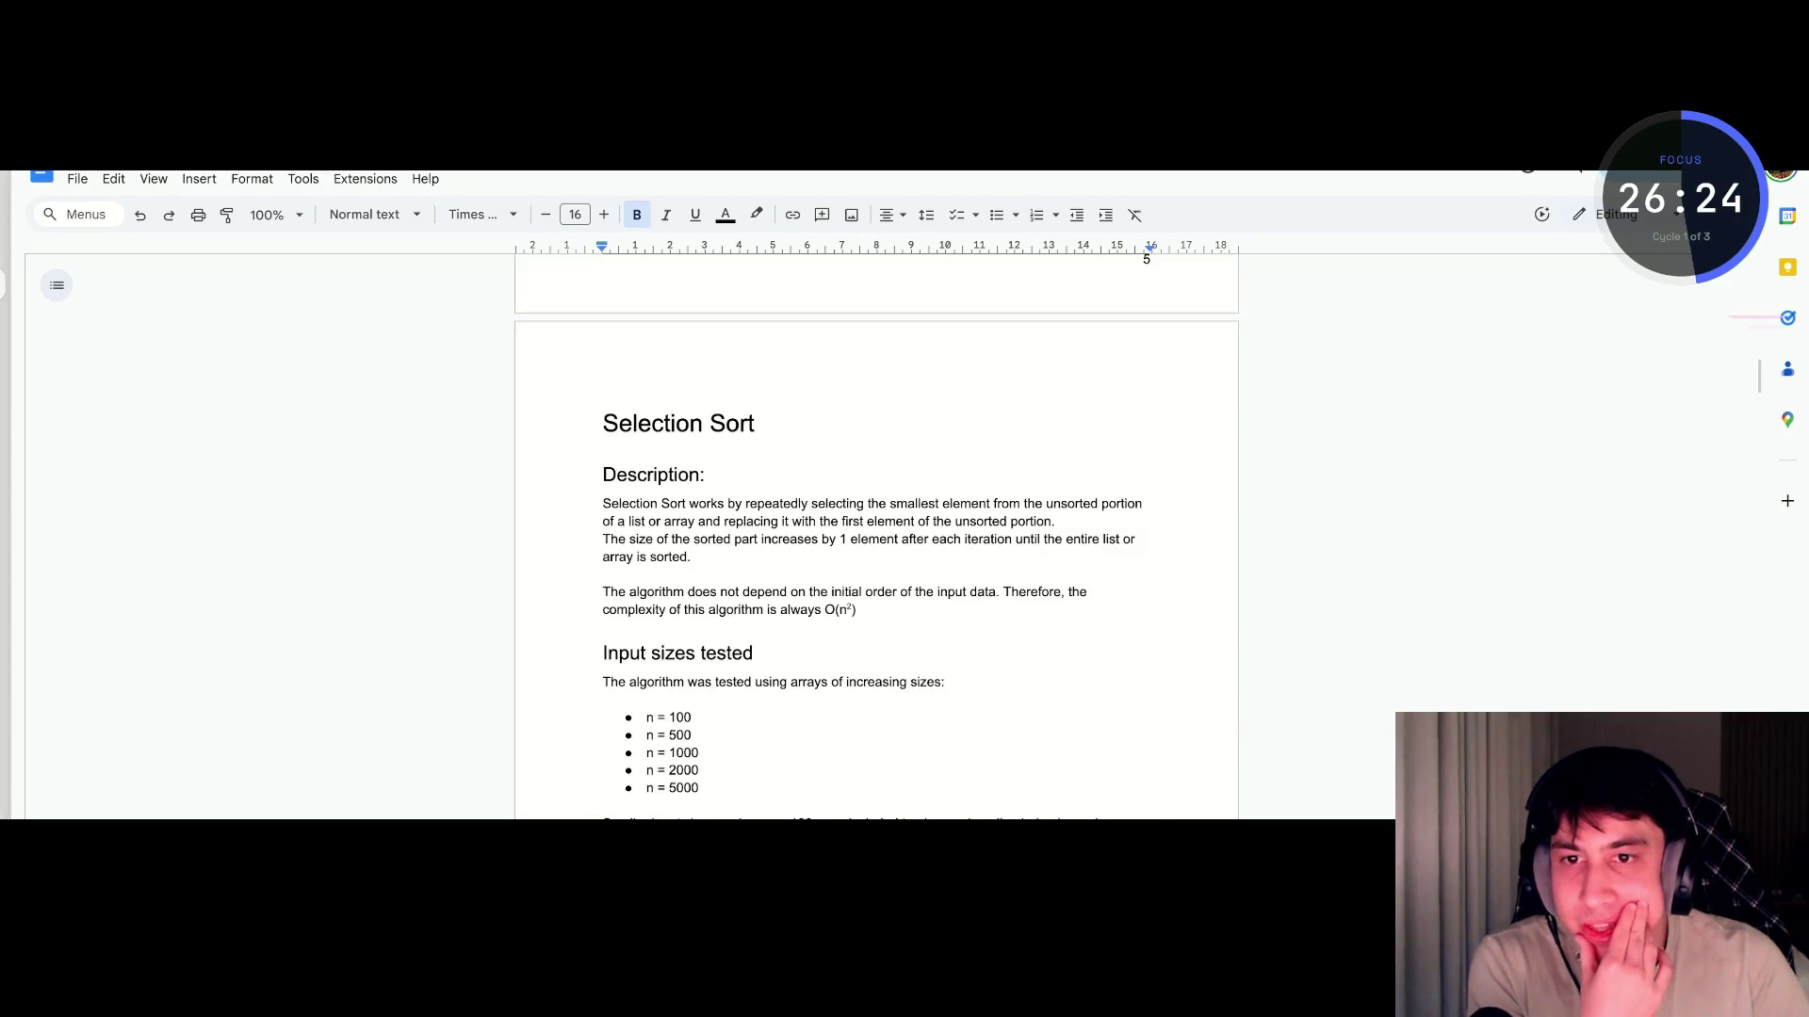
# Place the cursor at the Selection Sort Description heading and clear the code block selection.
pyautogui.click(702, 475)
pyautogui.scroll(-2, 876, 567)
pyautogui.scroll(-3, 876, 566)
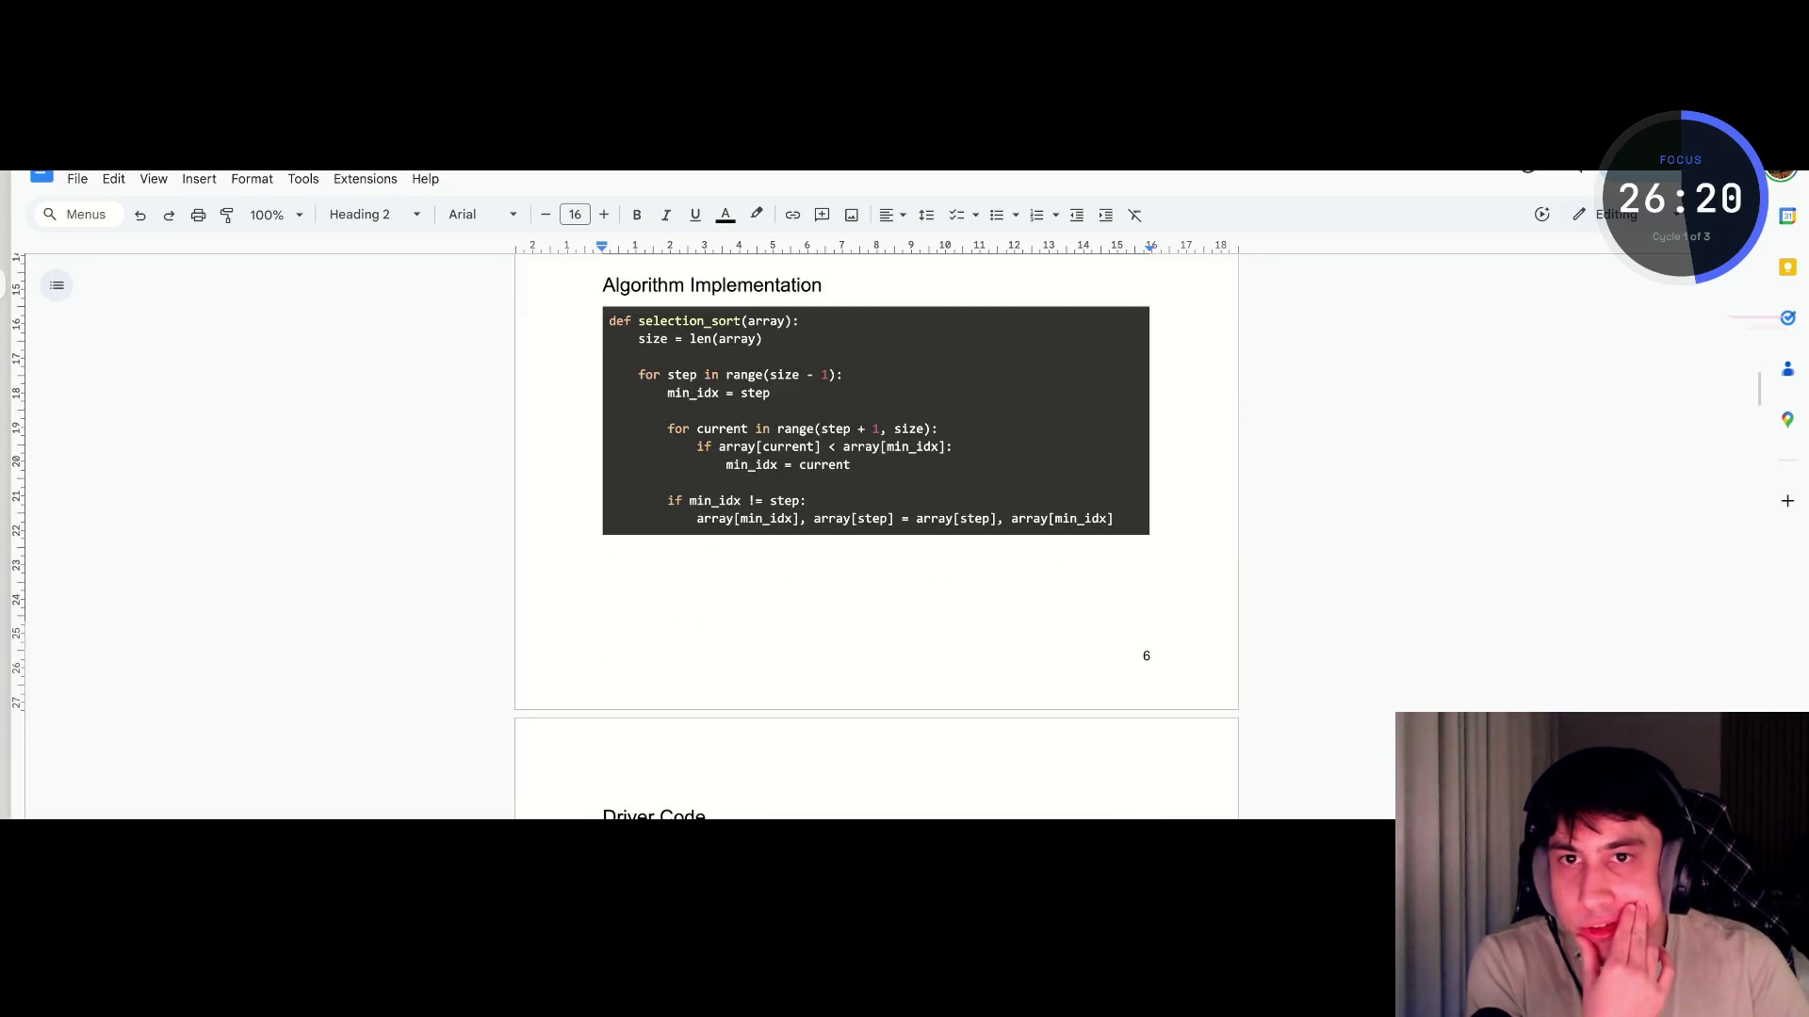
pyautogui.moveTo(608, 320); pyautogui.dragTo(1115, 519)
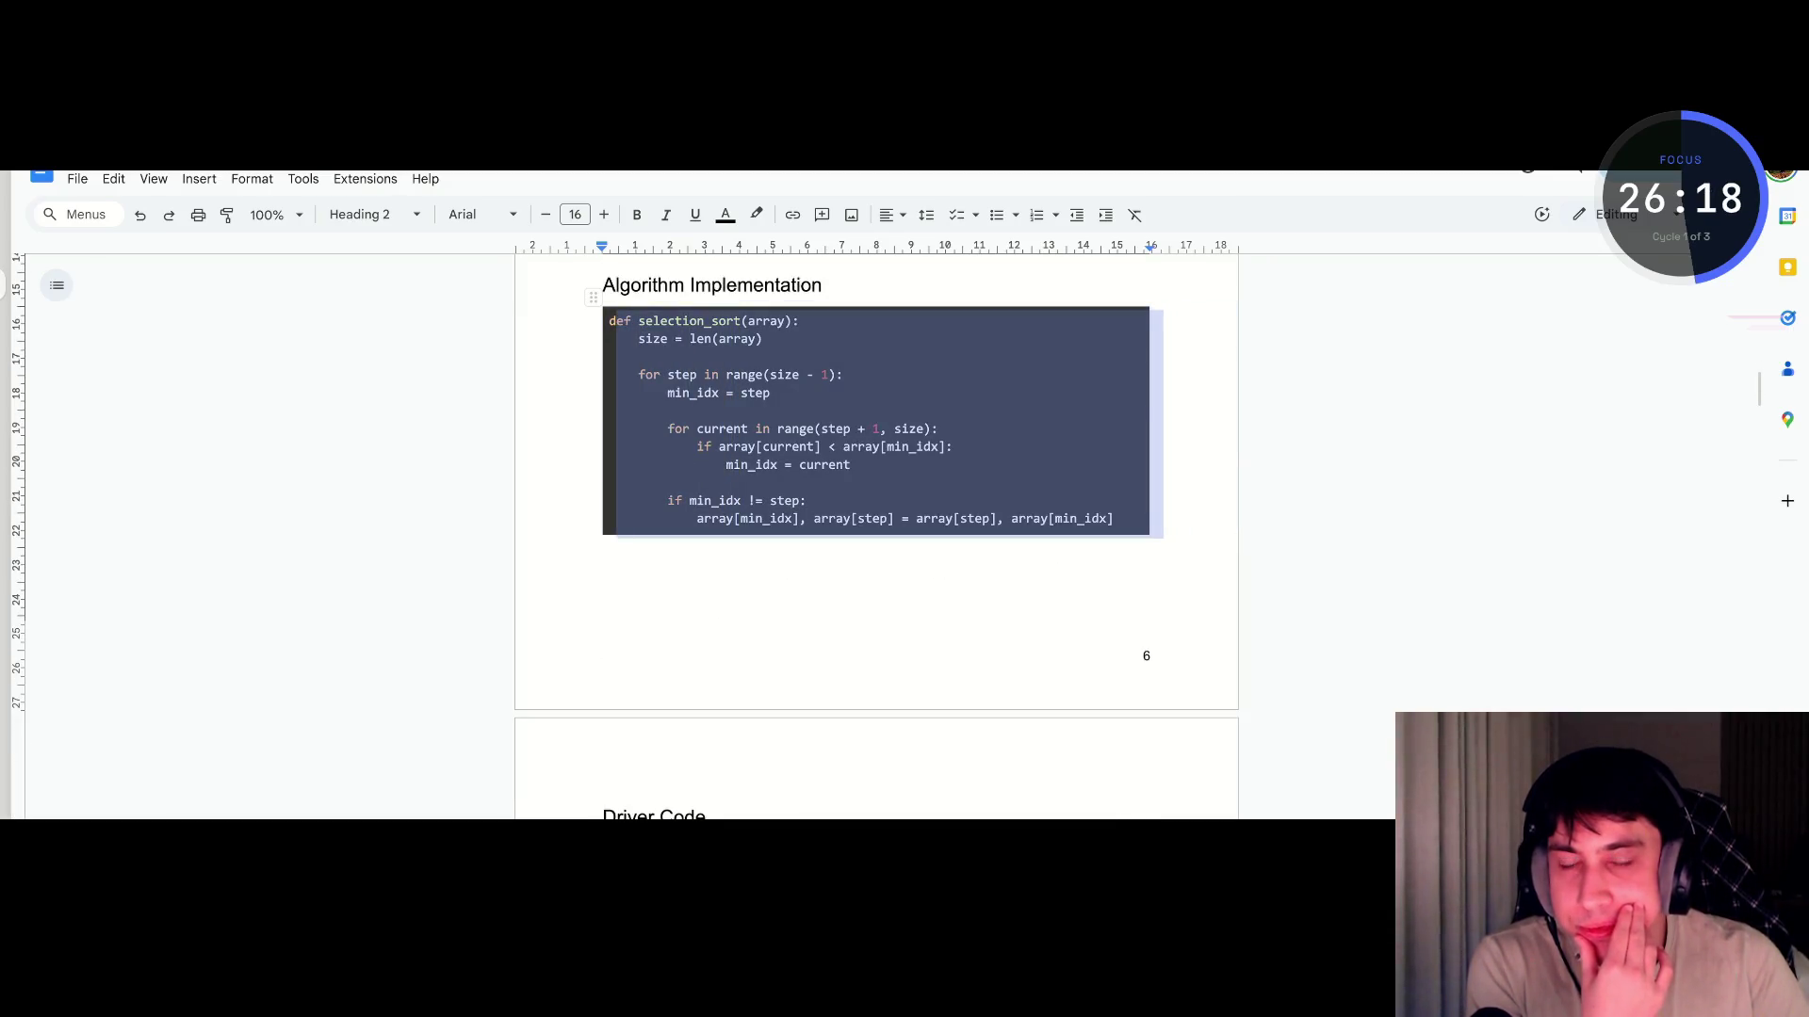
pyautogui.press('Left')
pyautogui.scroll(2, 876, 537)
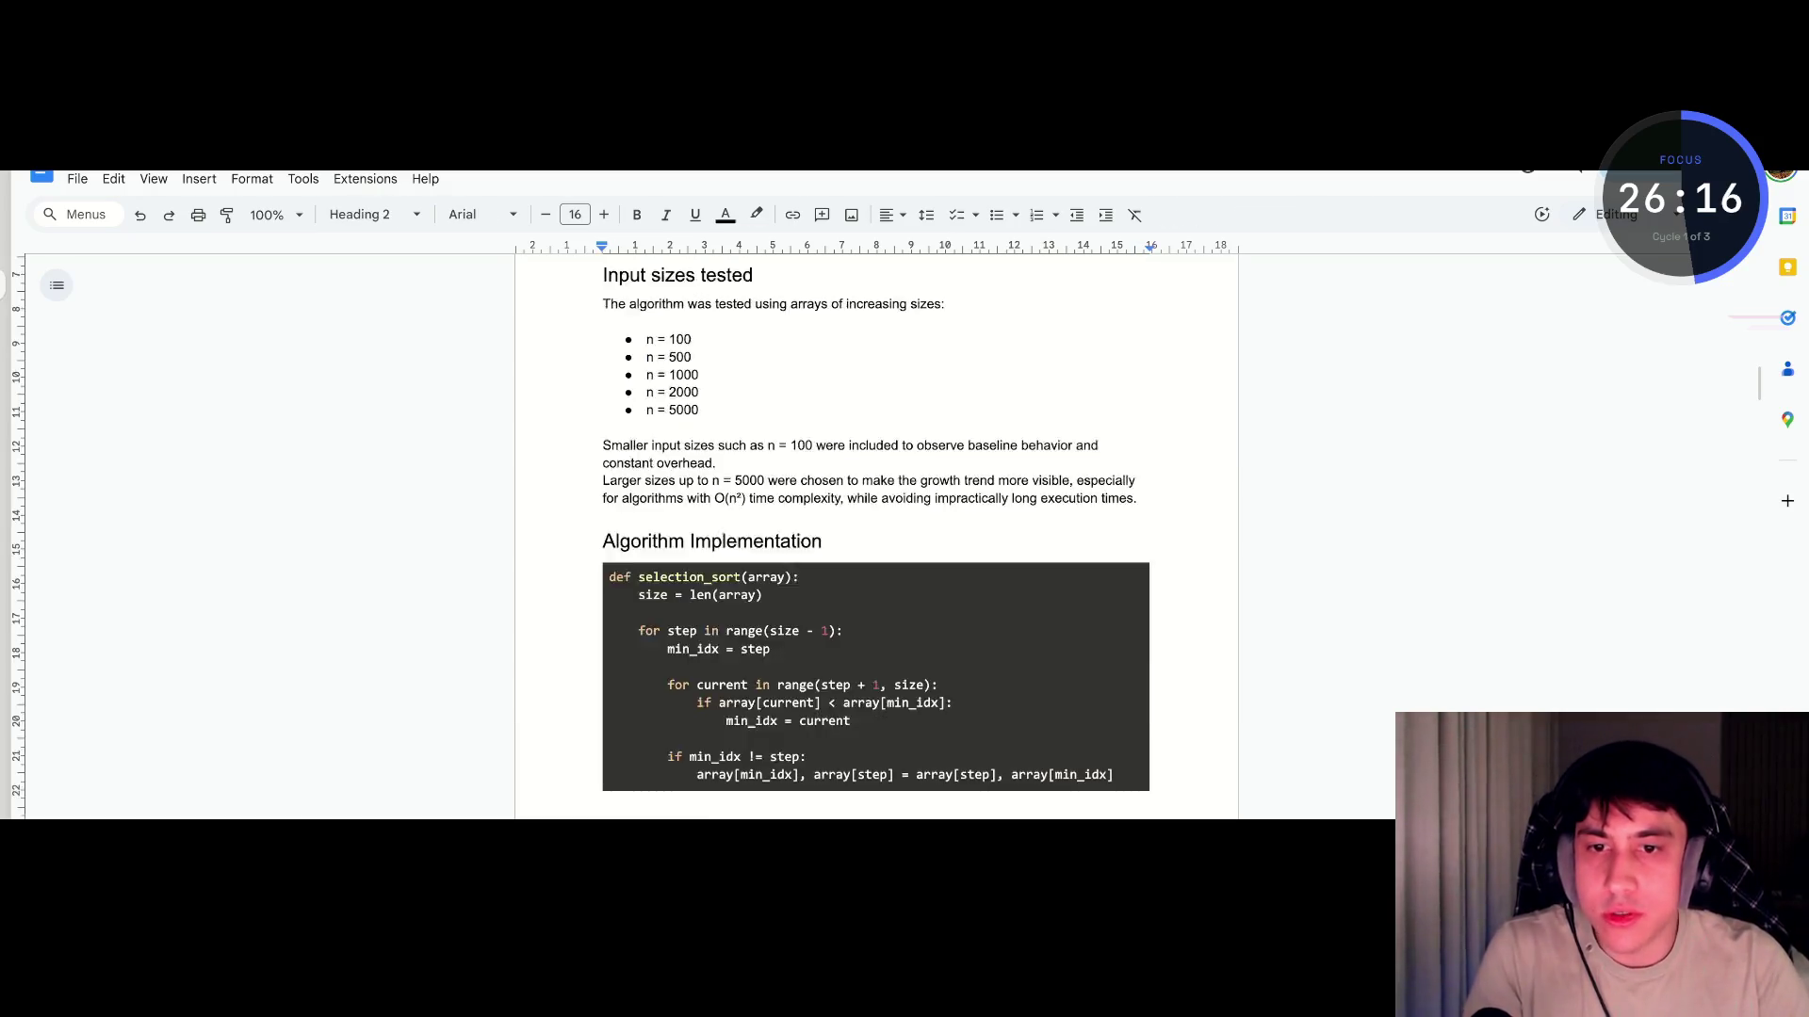
pyautogui.scroll(-2, 878, 538)
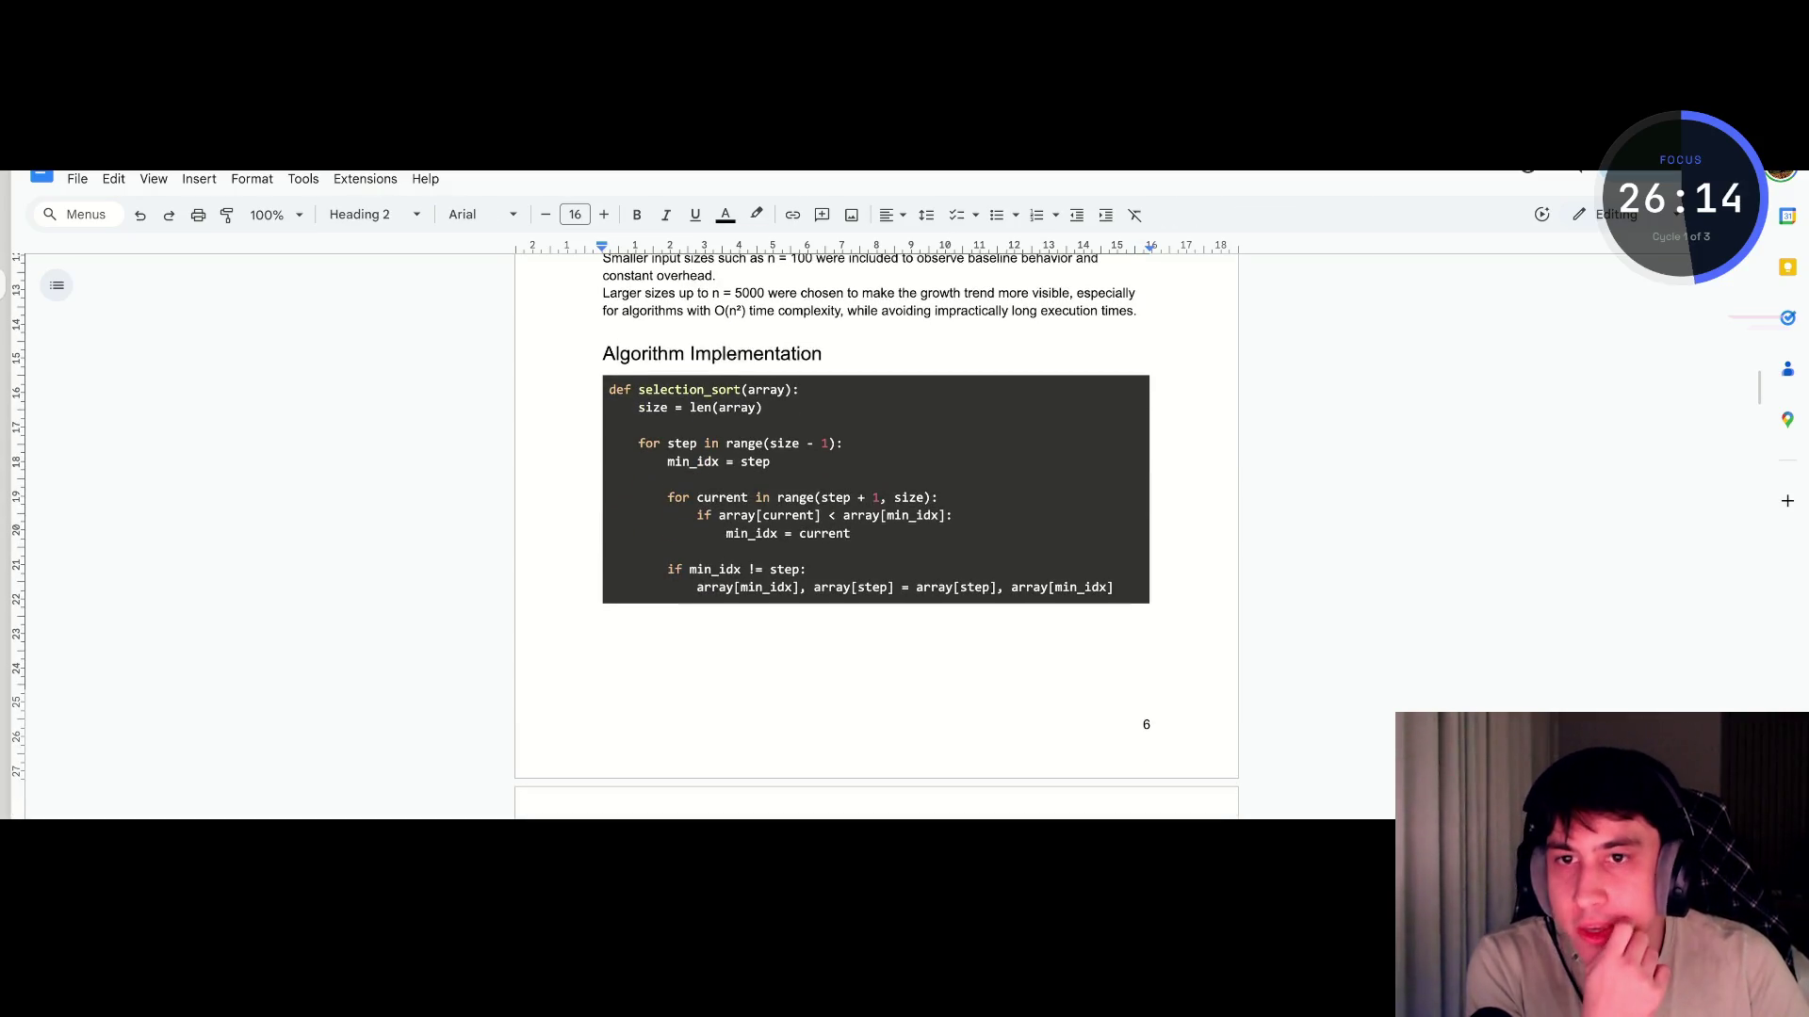
pyautogui.scroll(-3, 876, 538)
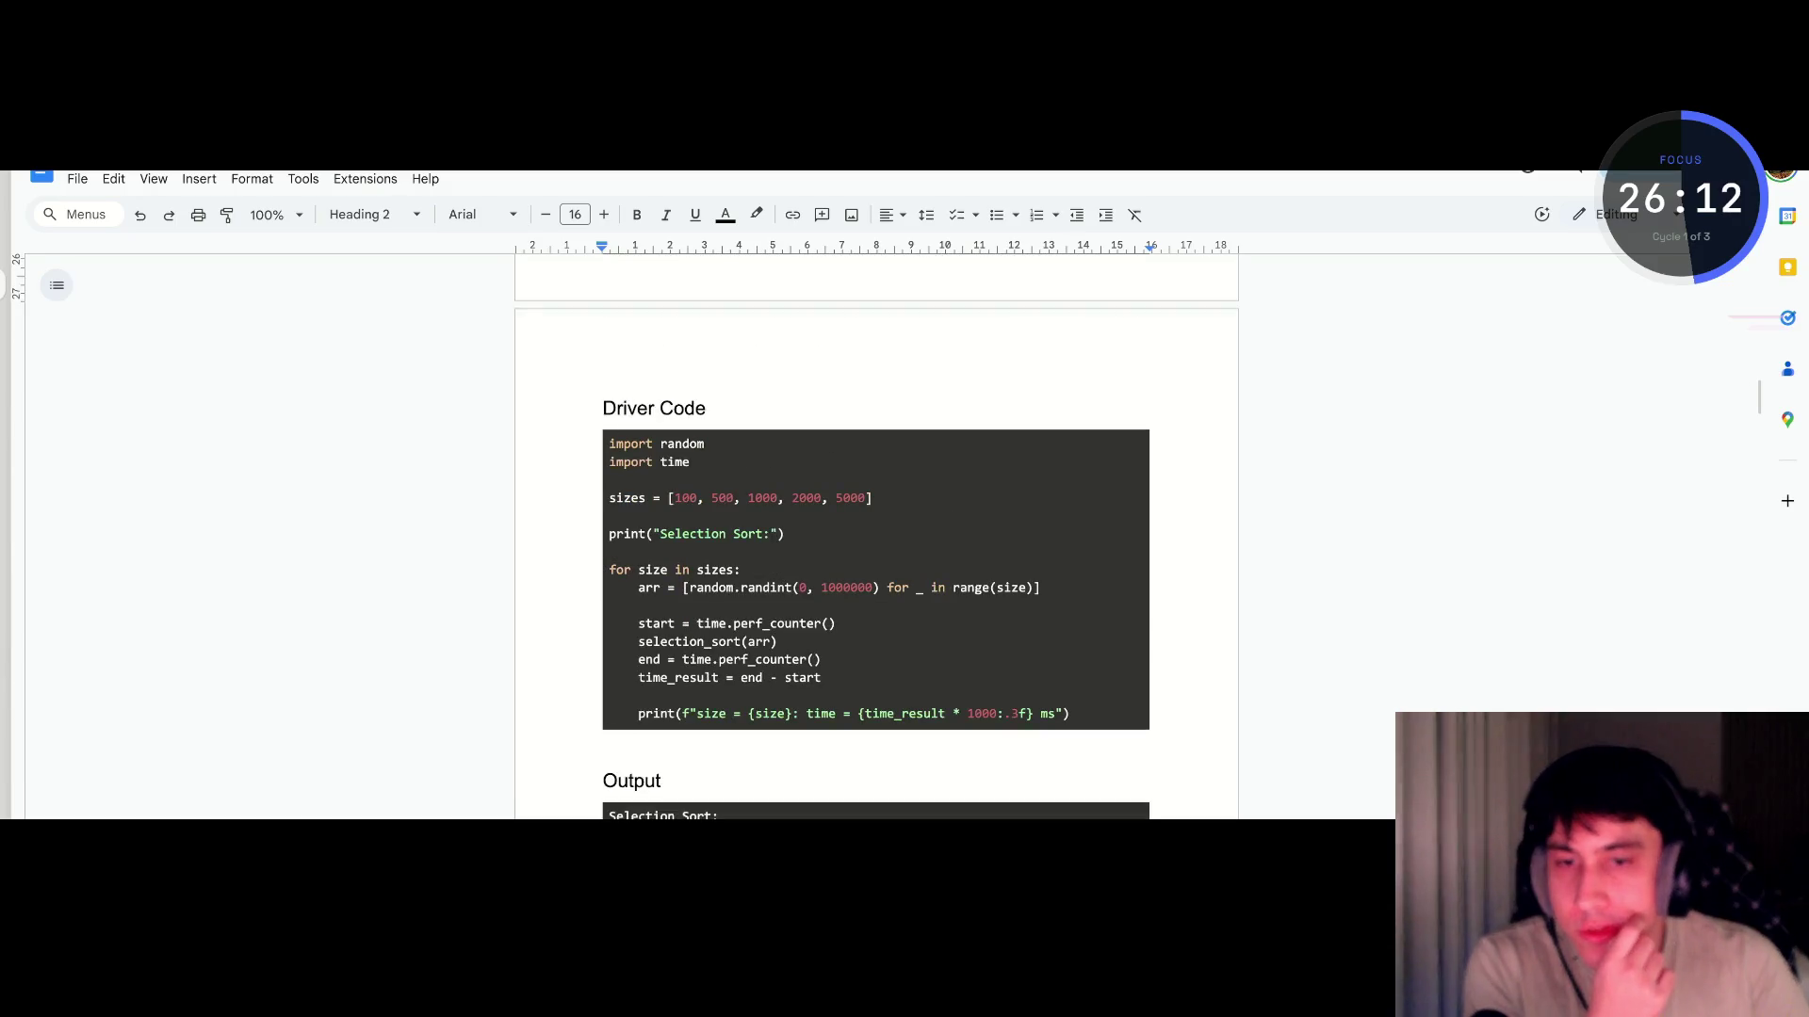
pyautogui.scroll(-1, 877, 537)
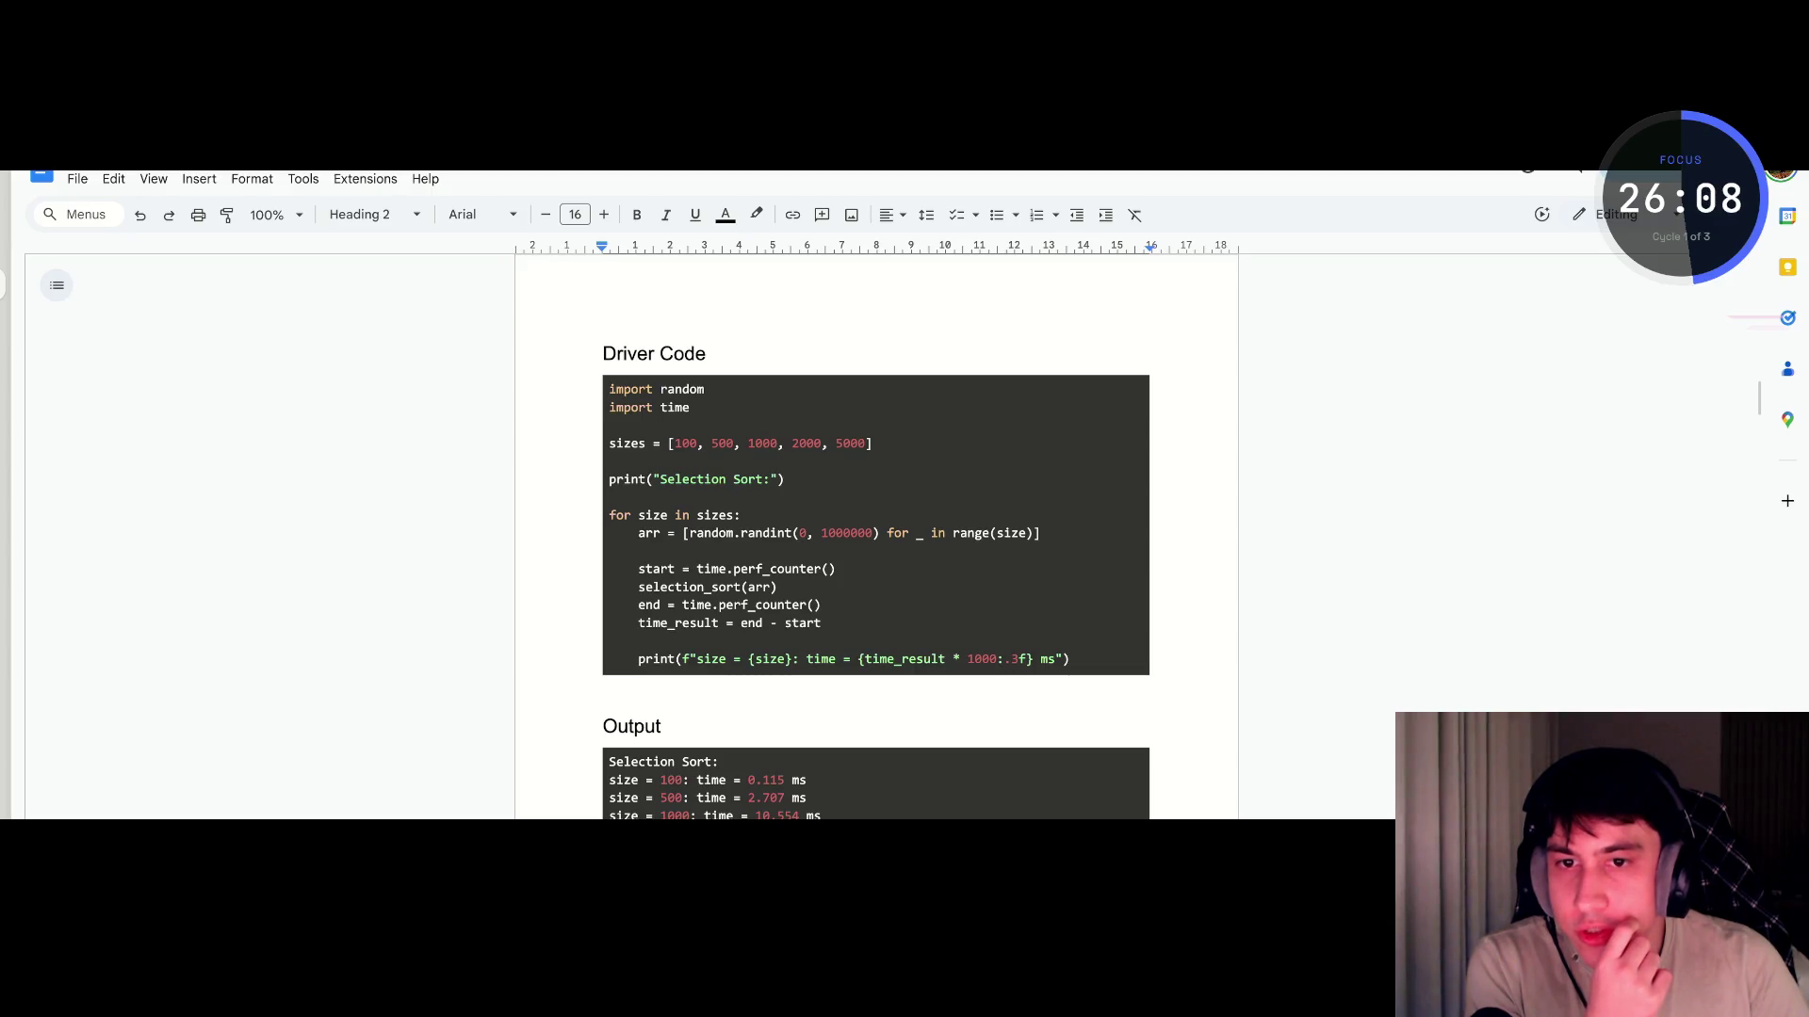
pyautogui.scroll(-3, 876, 537)
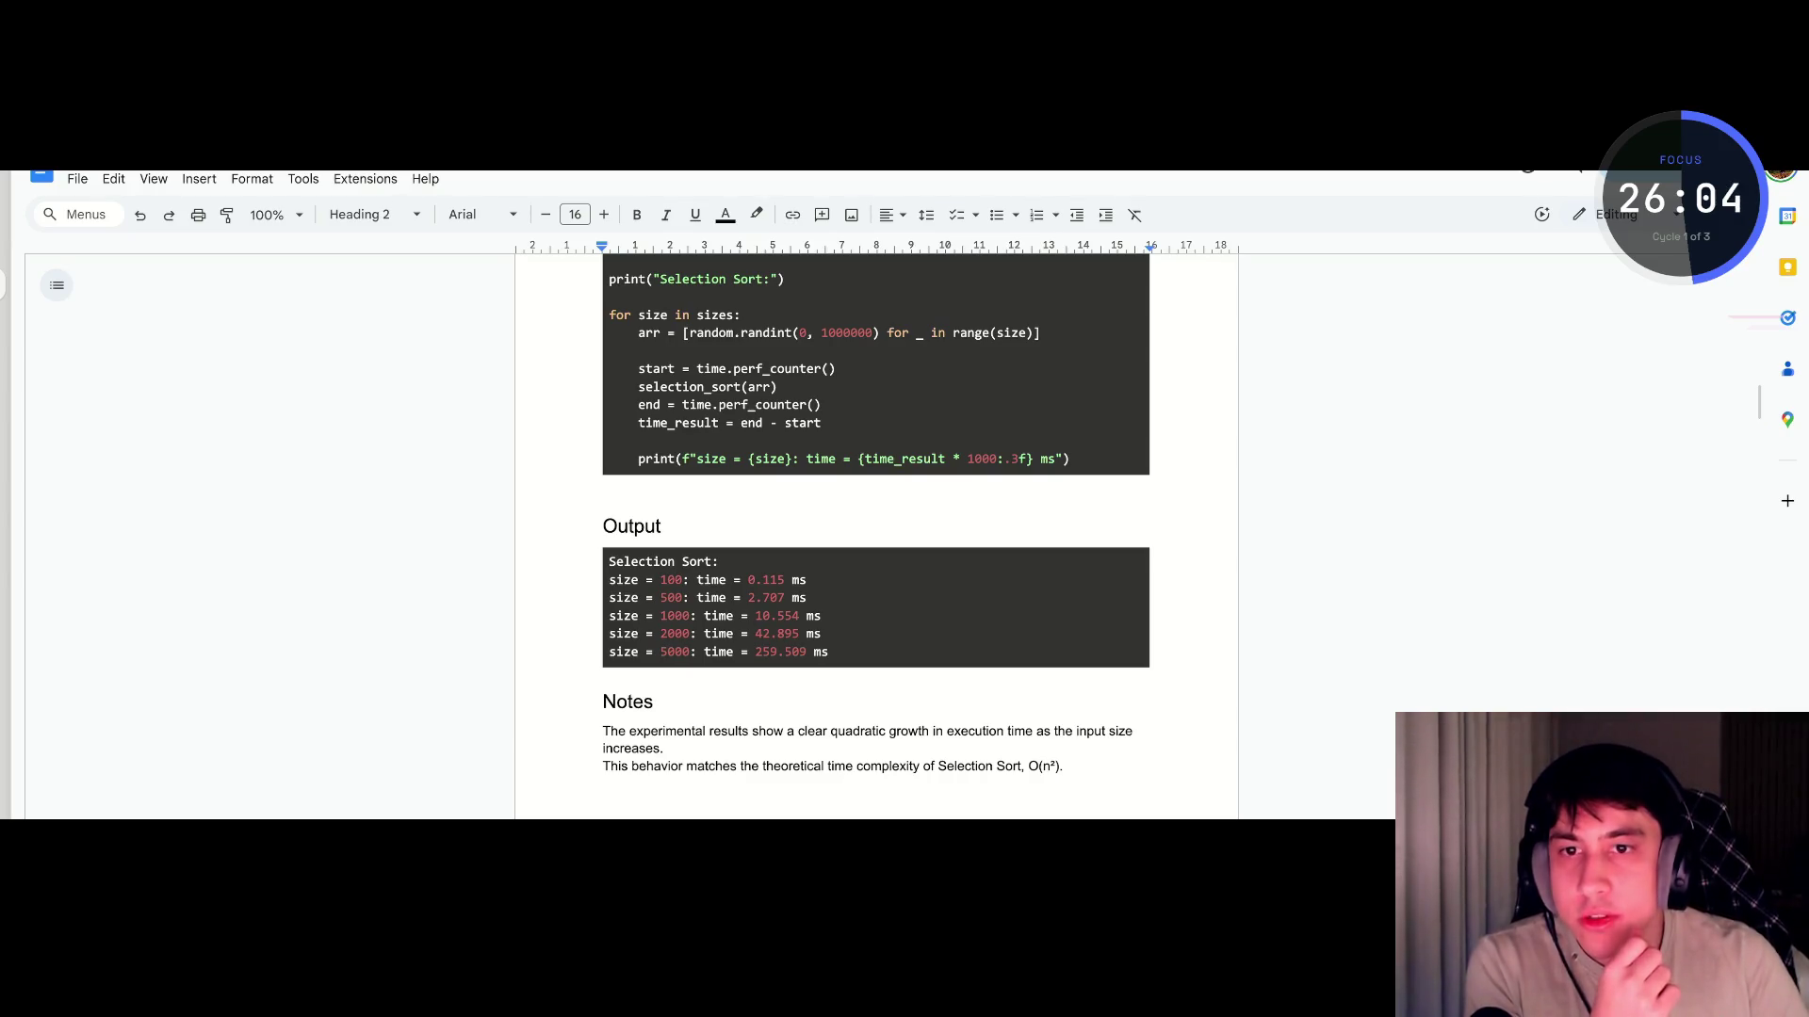
pyautogui.scroll(-5, 877, 538)
pyautogui.scroll(-5, 876, 537)
pyautogui.scroll(2, 876, 537)
pyautogui.scroll(3, 877, 537)
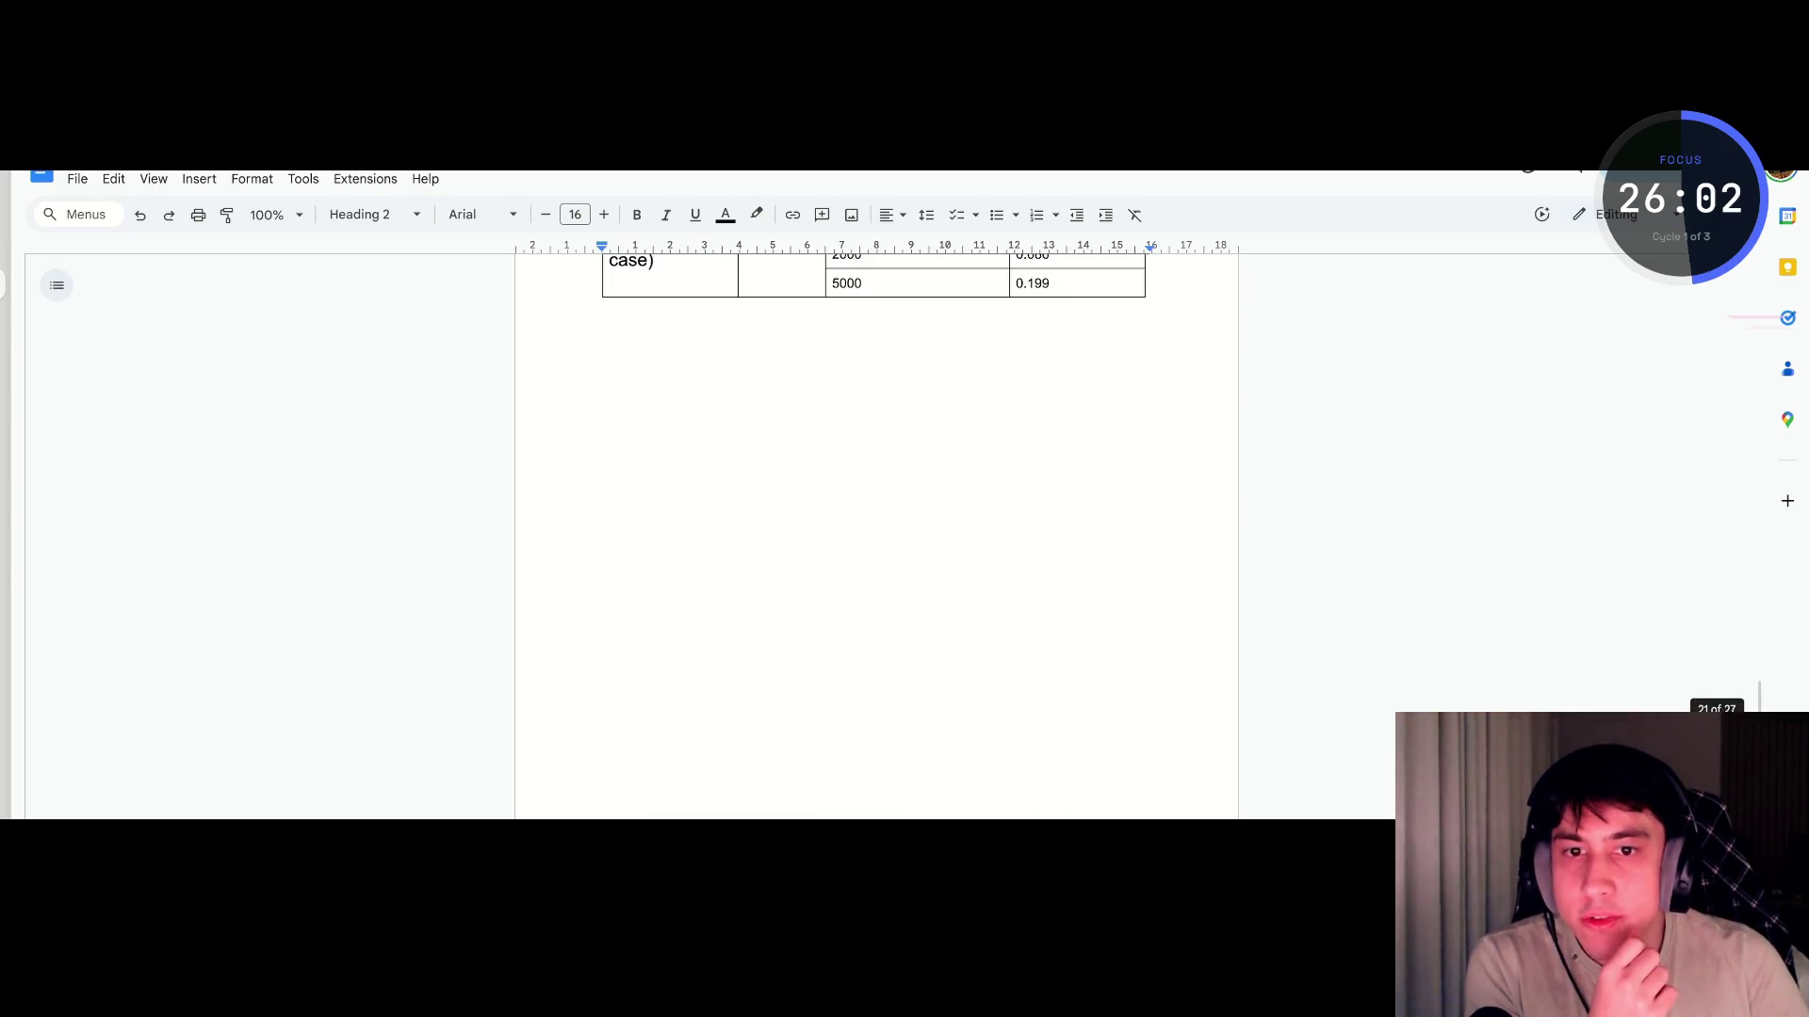
pyautogui.scroll(2, 876, 537)
pyautogui.scroll(10, 877, 537)
pyautogui.scroll(1, 877, 538)
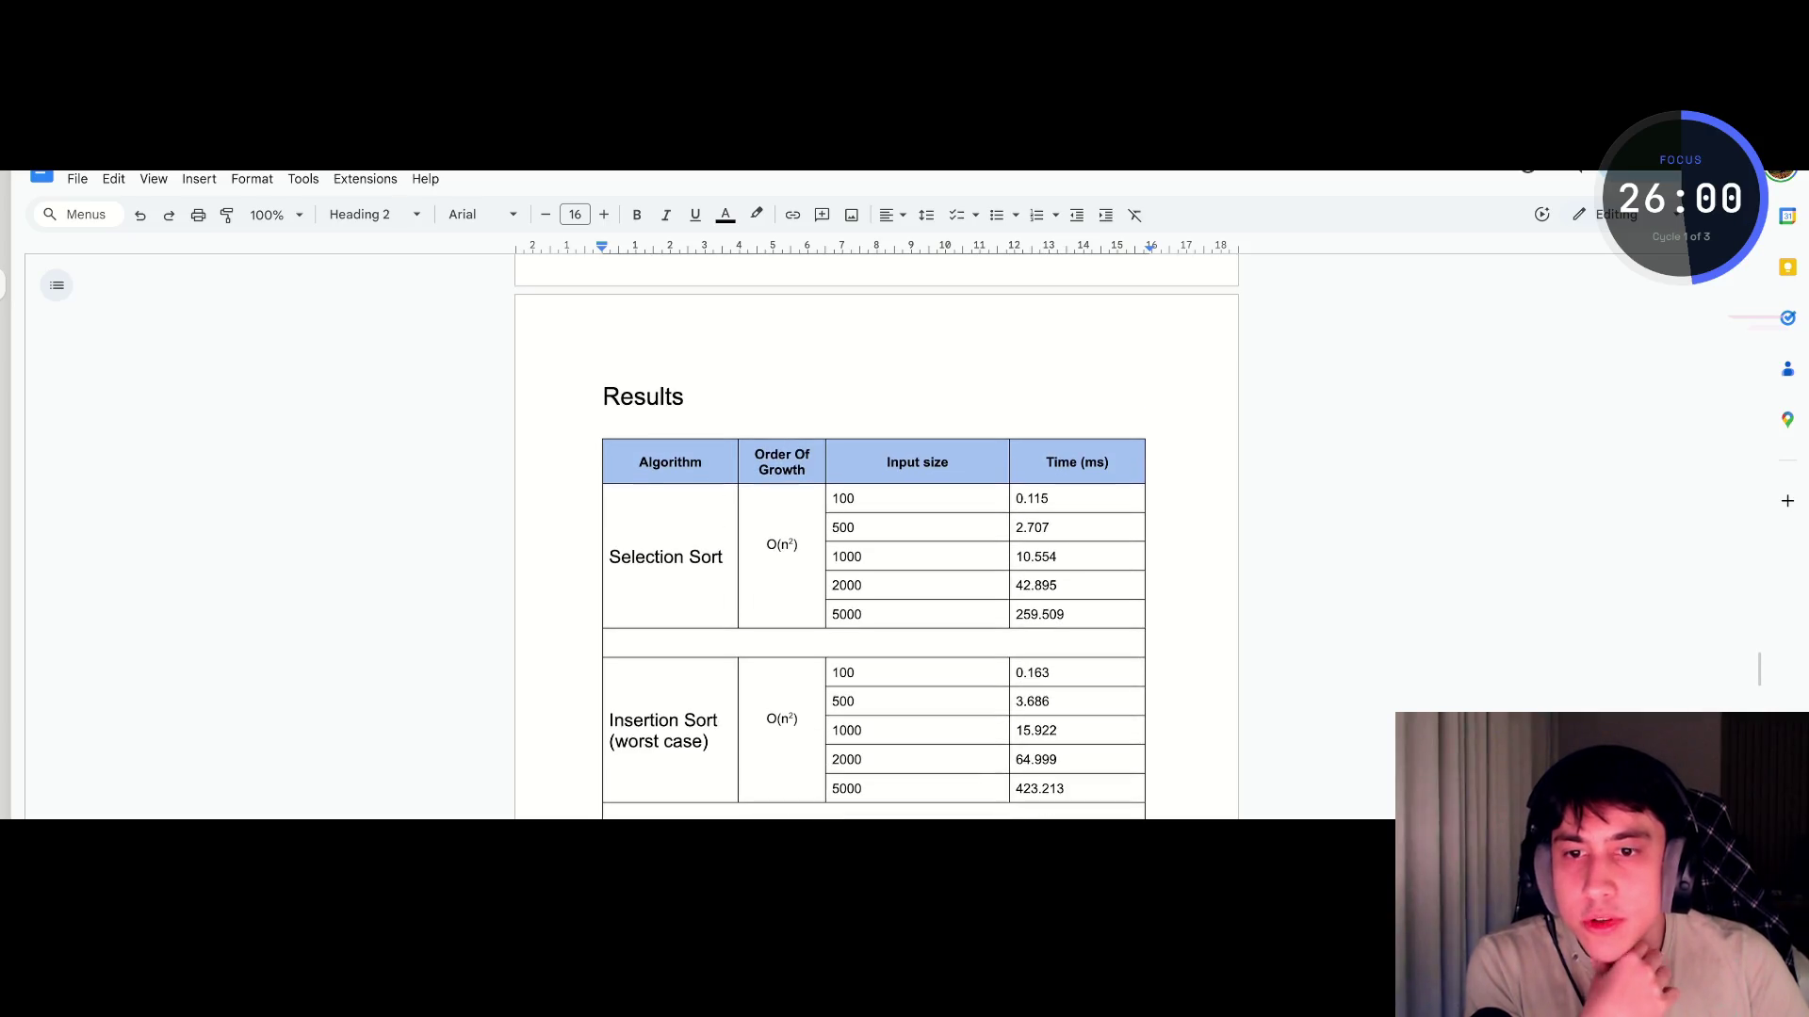
pyautogui.scroll(-2, 876, 538)
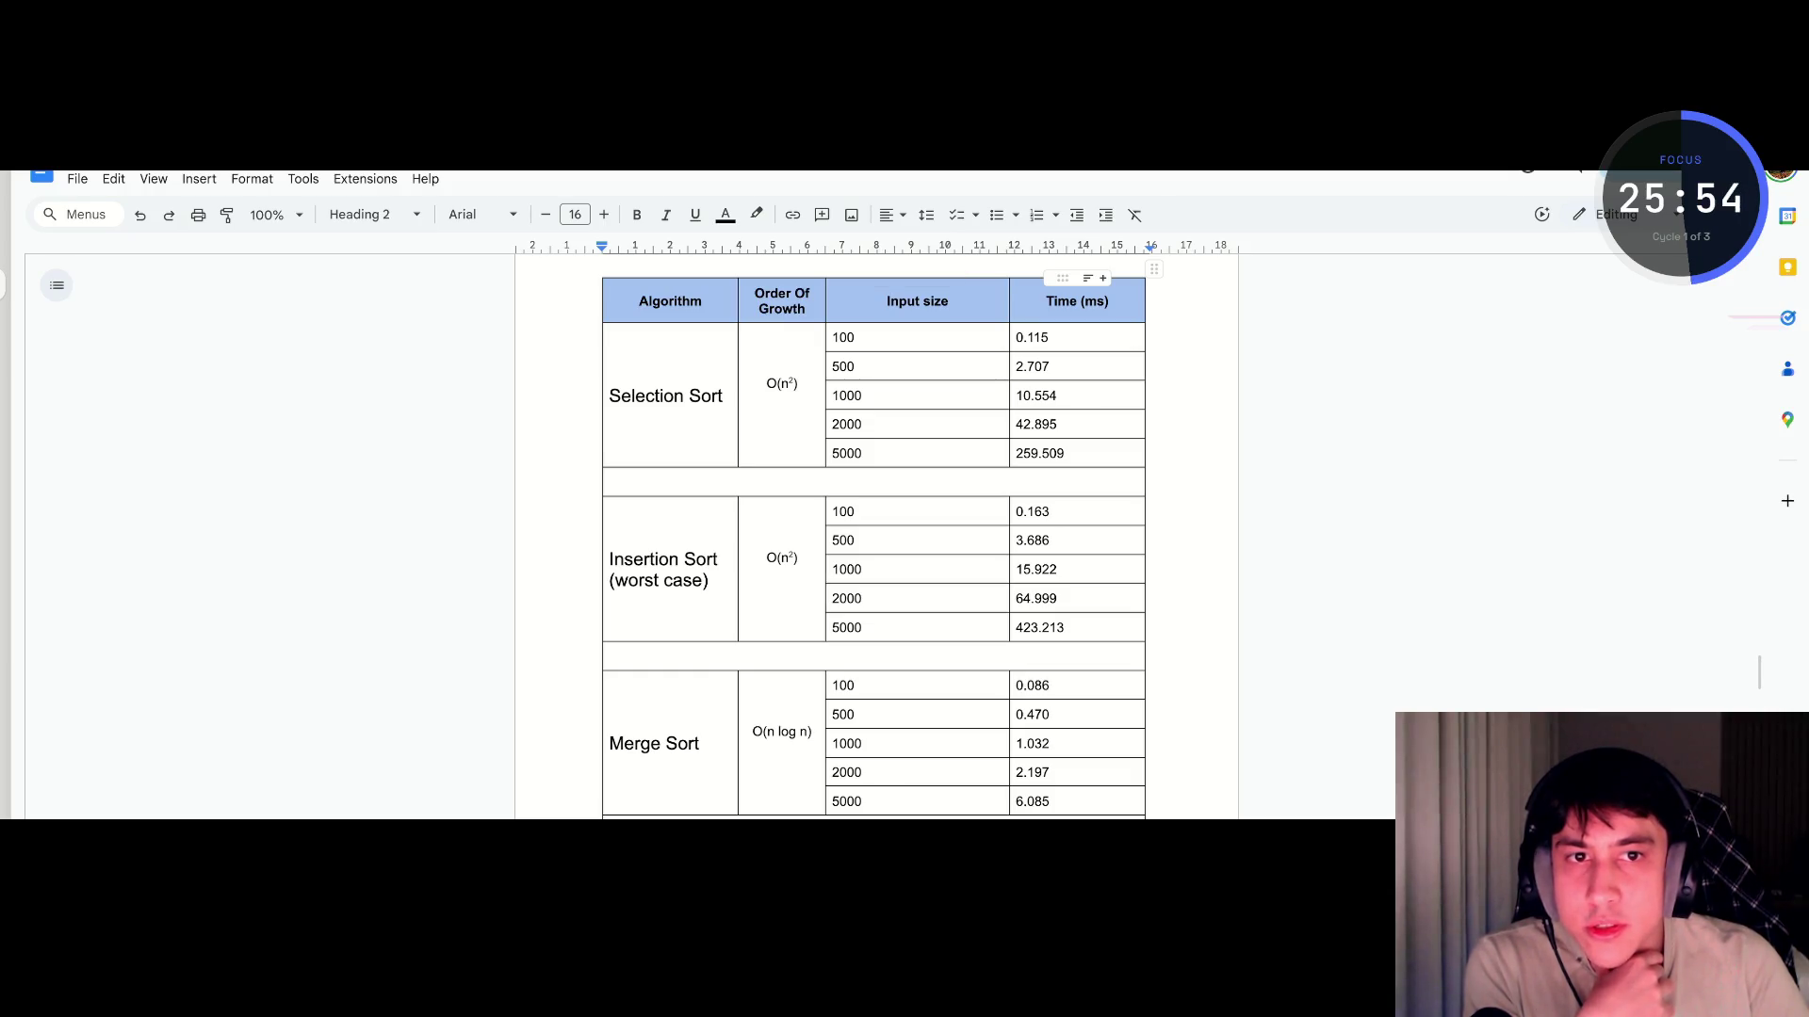
pyautogui.click(1097, 300)
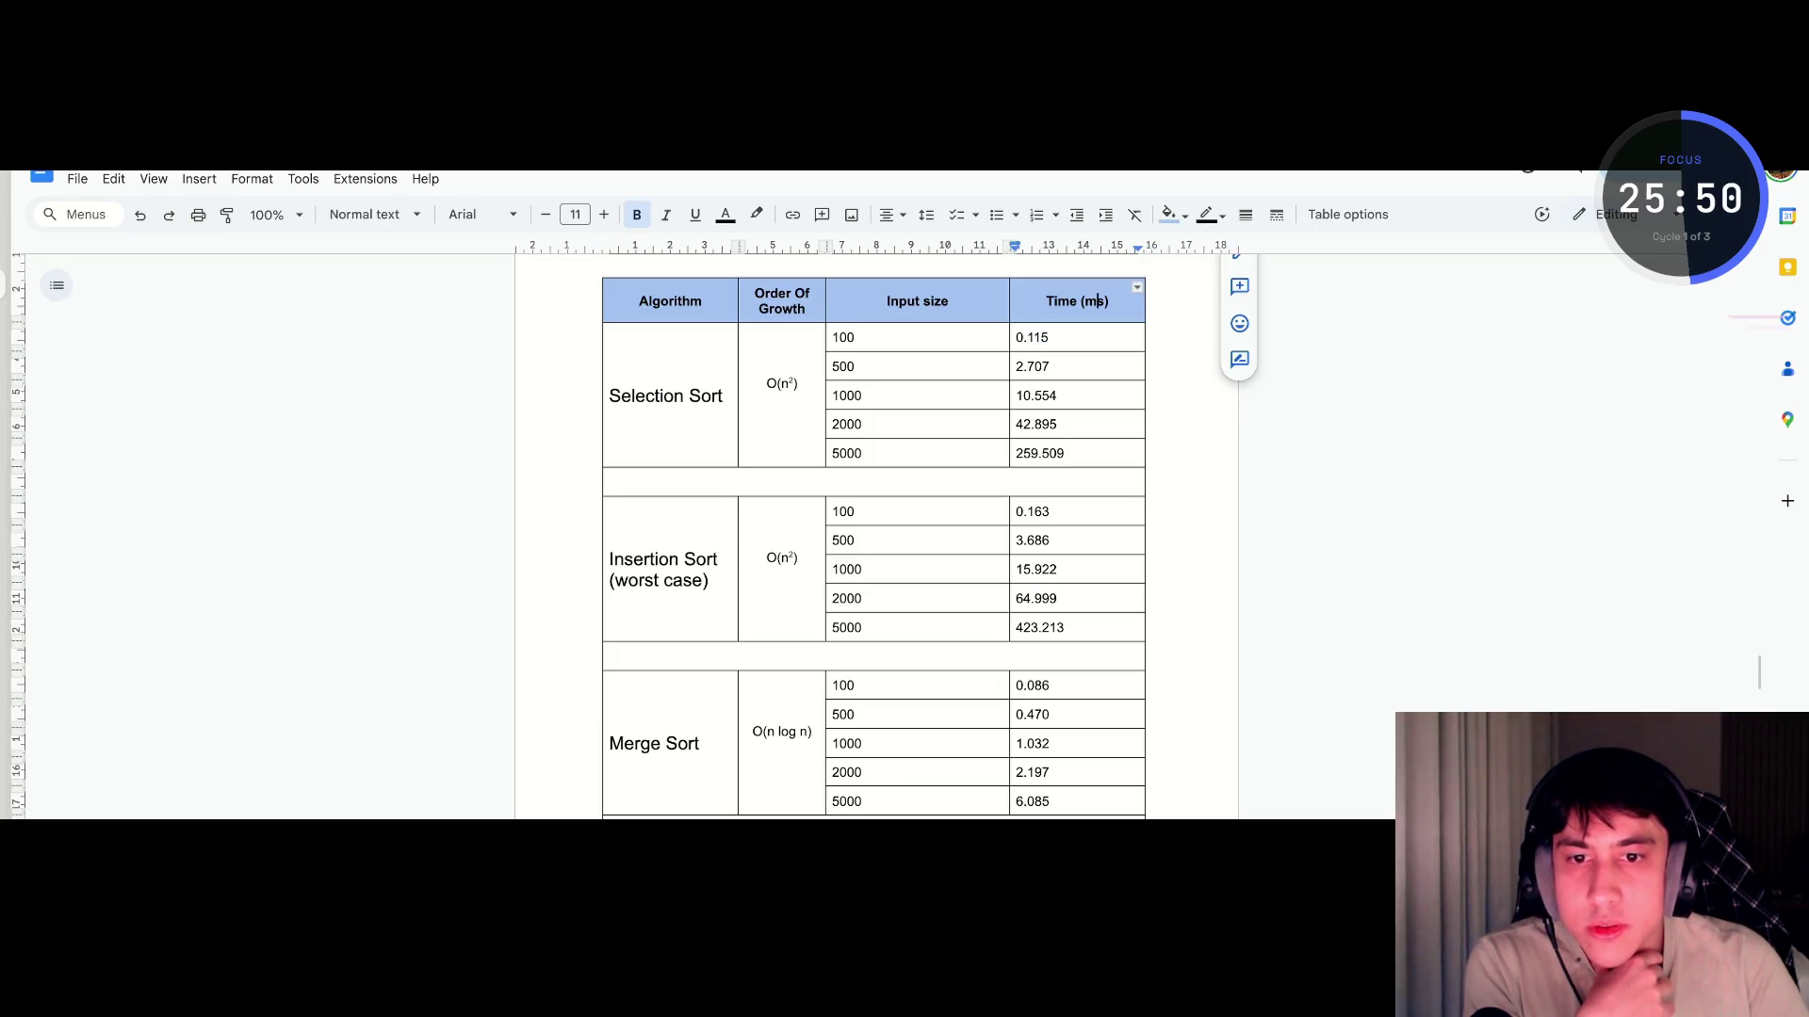
pyautogui.scroll(-1, 874, 537)
pyautogui.scroll(-10, 877, 537)
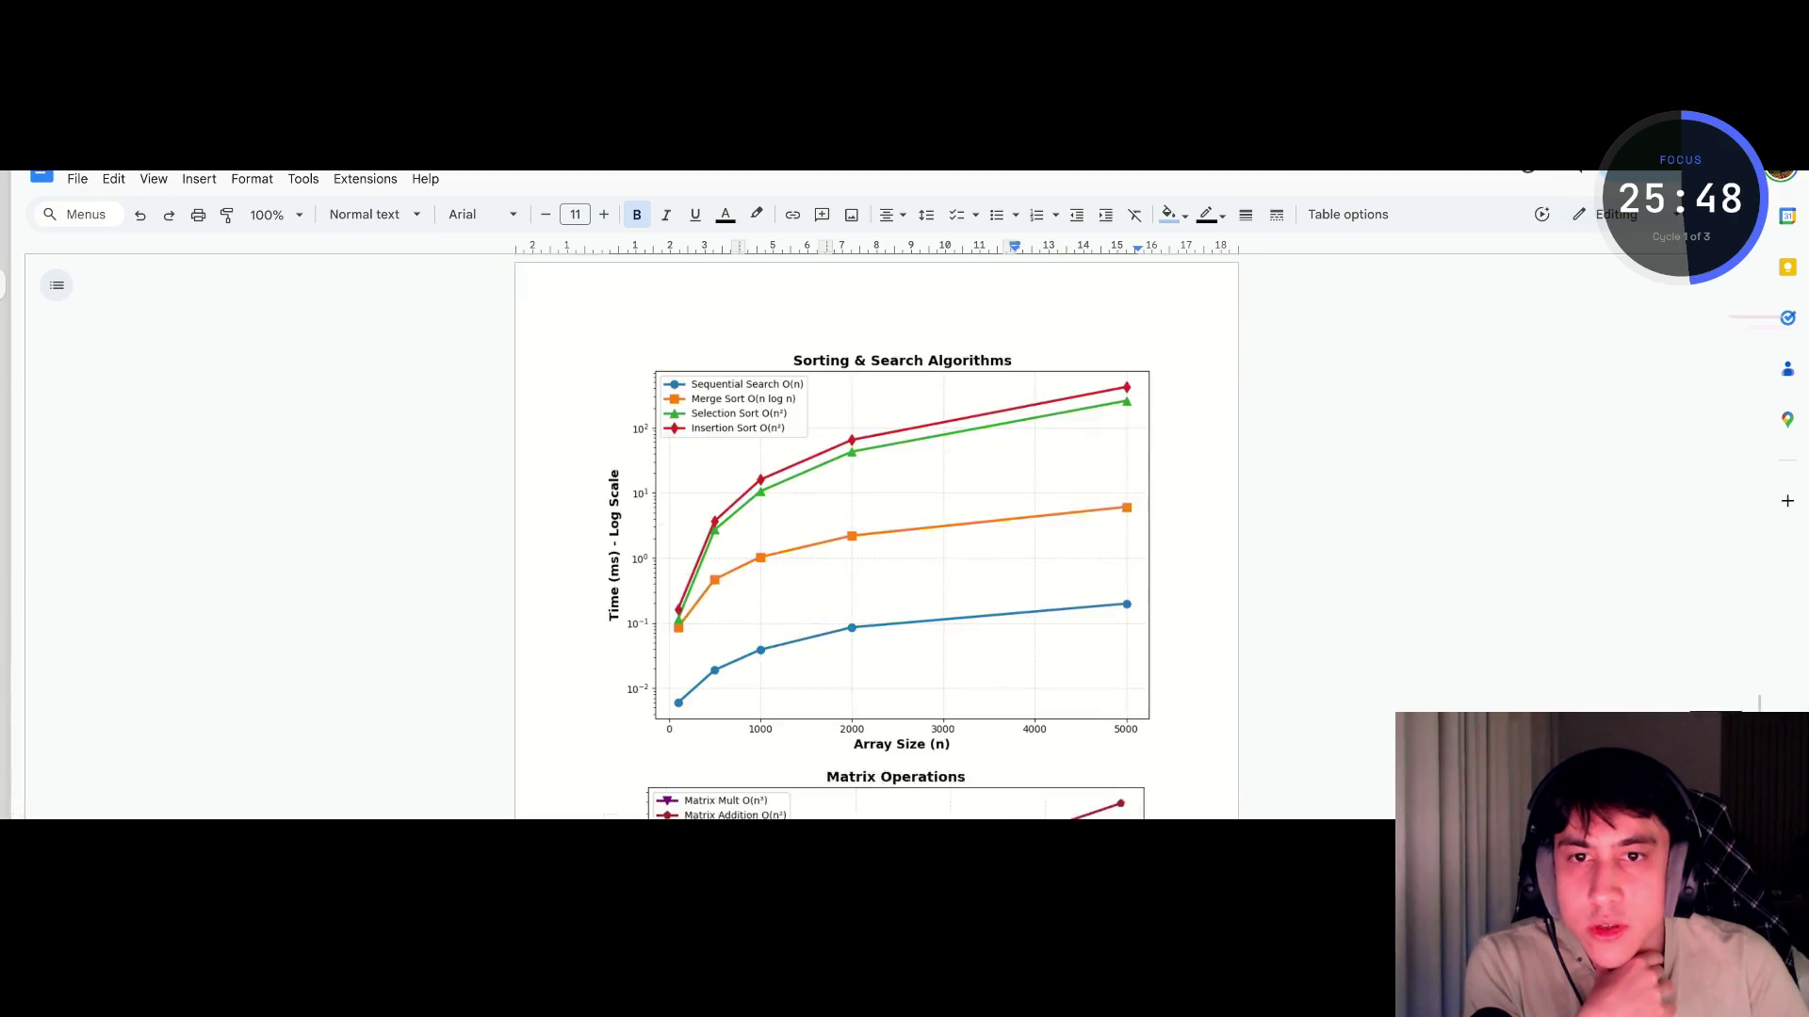
pyautogui.scroll(1, 877, 537)
pyautogui.scroll(-2, 876, 537)
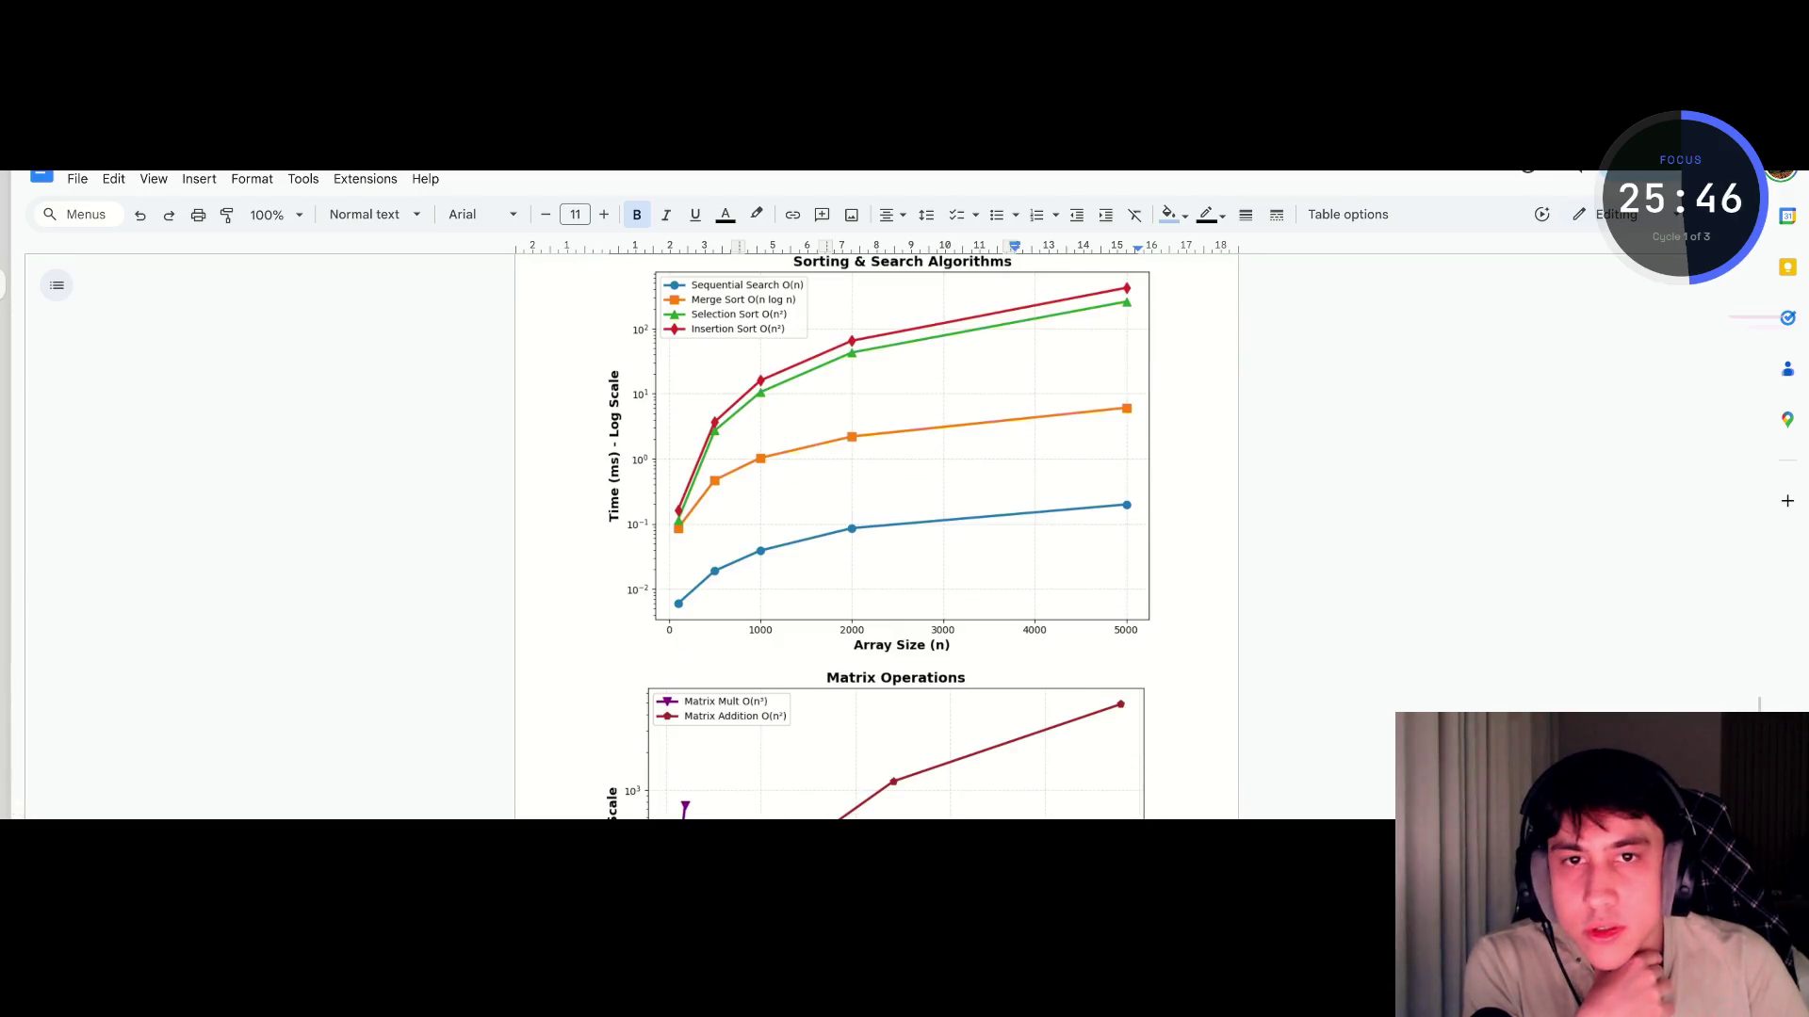
pyautogui.scroll(1, 876, 537)
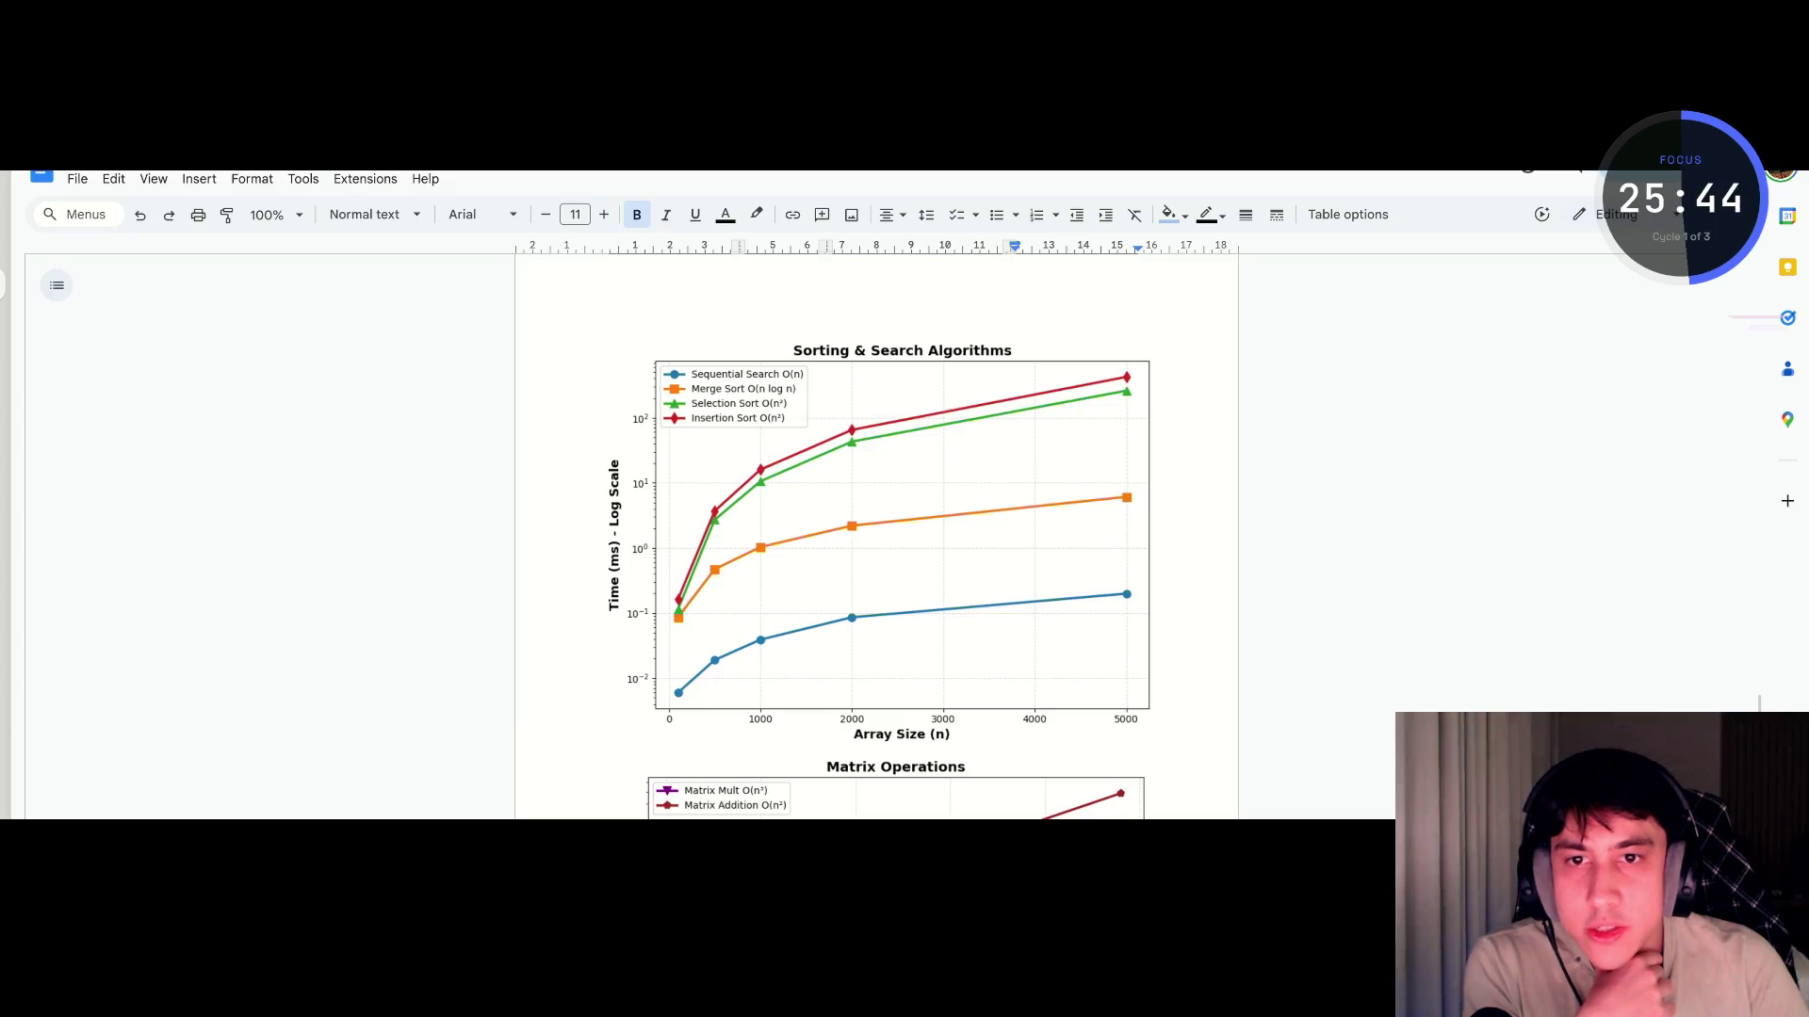
pyautogui.scroll(-1, 876, 537)
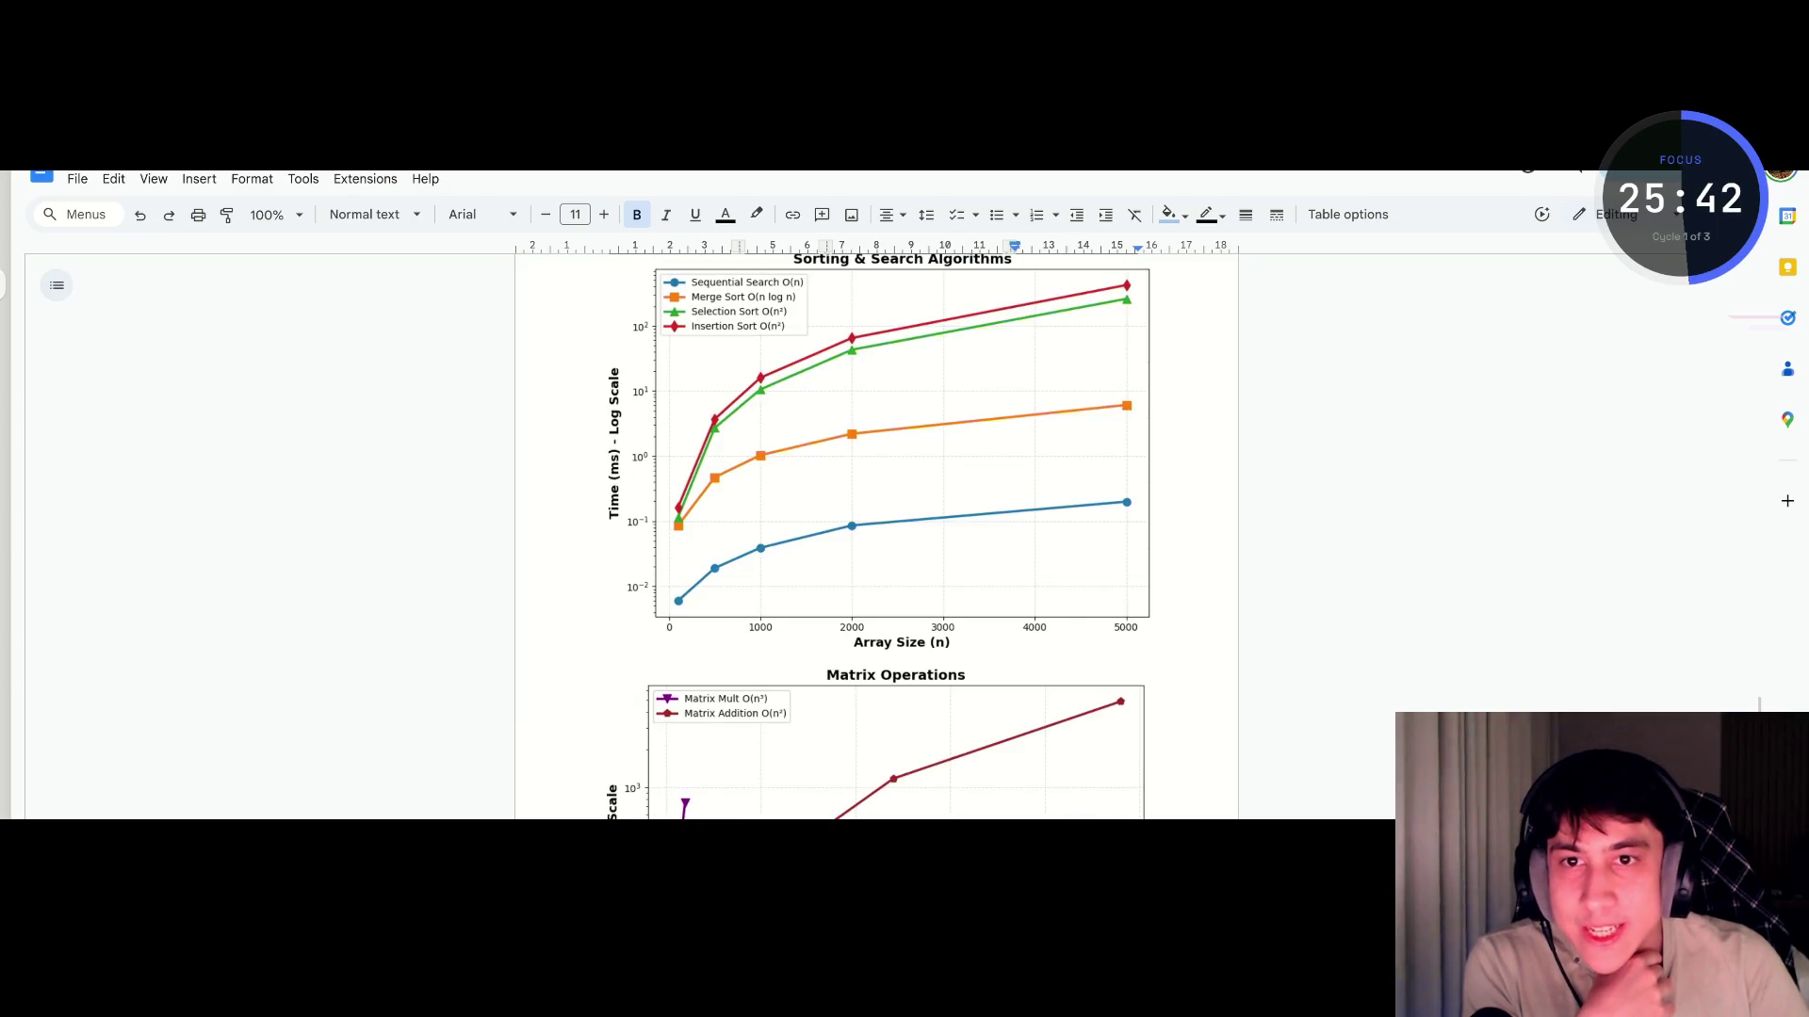
pyautogui.scroll(1, 877, 537)
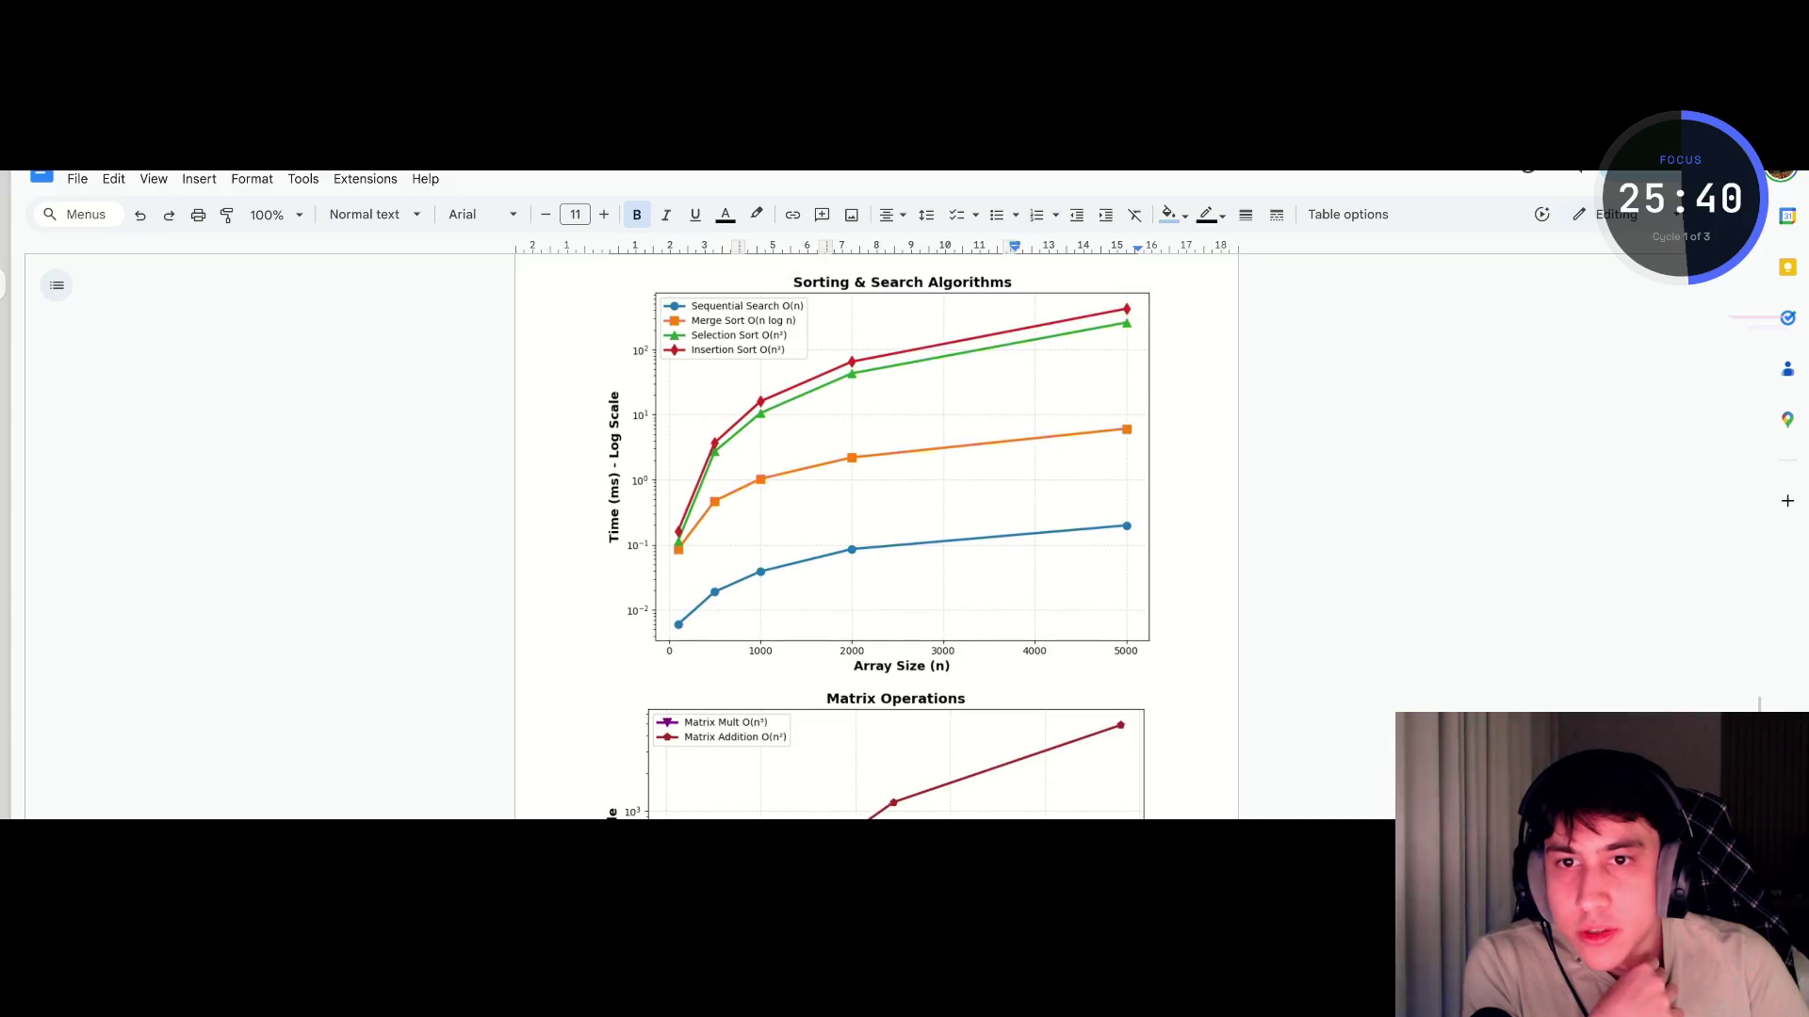
pyautogui.scroll(1, 876, 537)
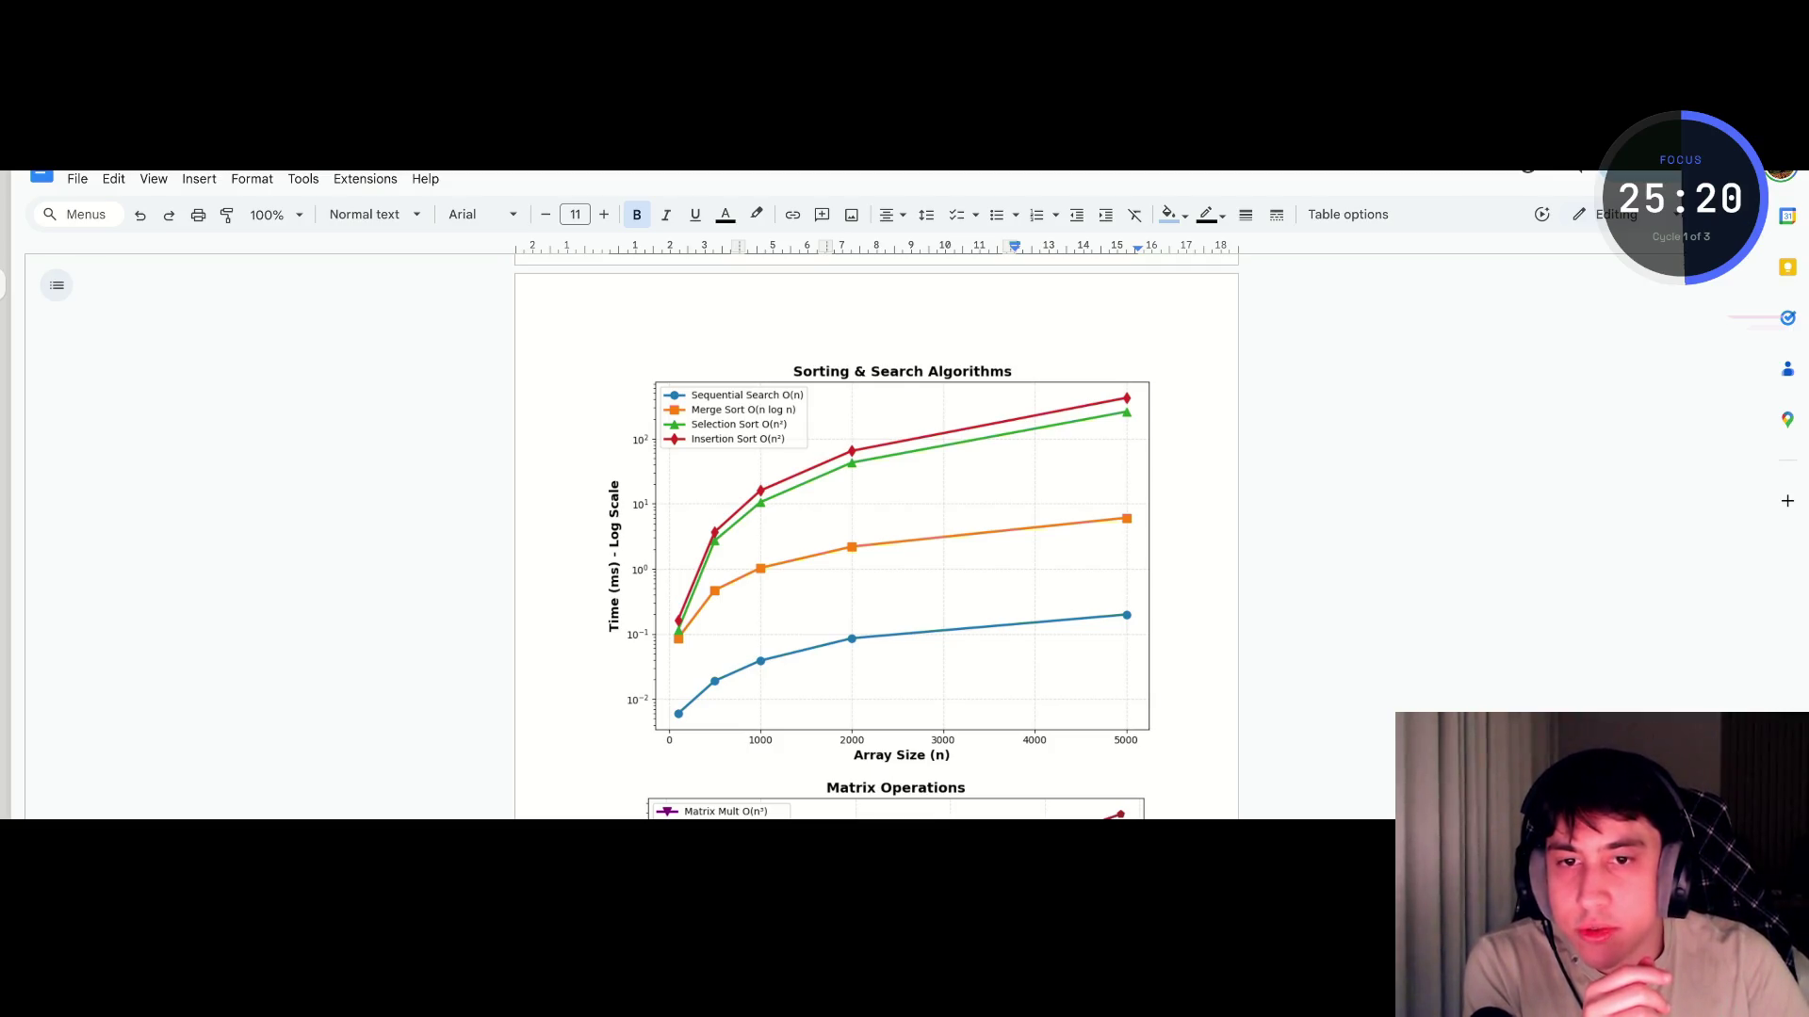
pyautogui.scroll(-3, 877, 537)
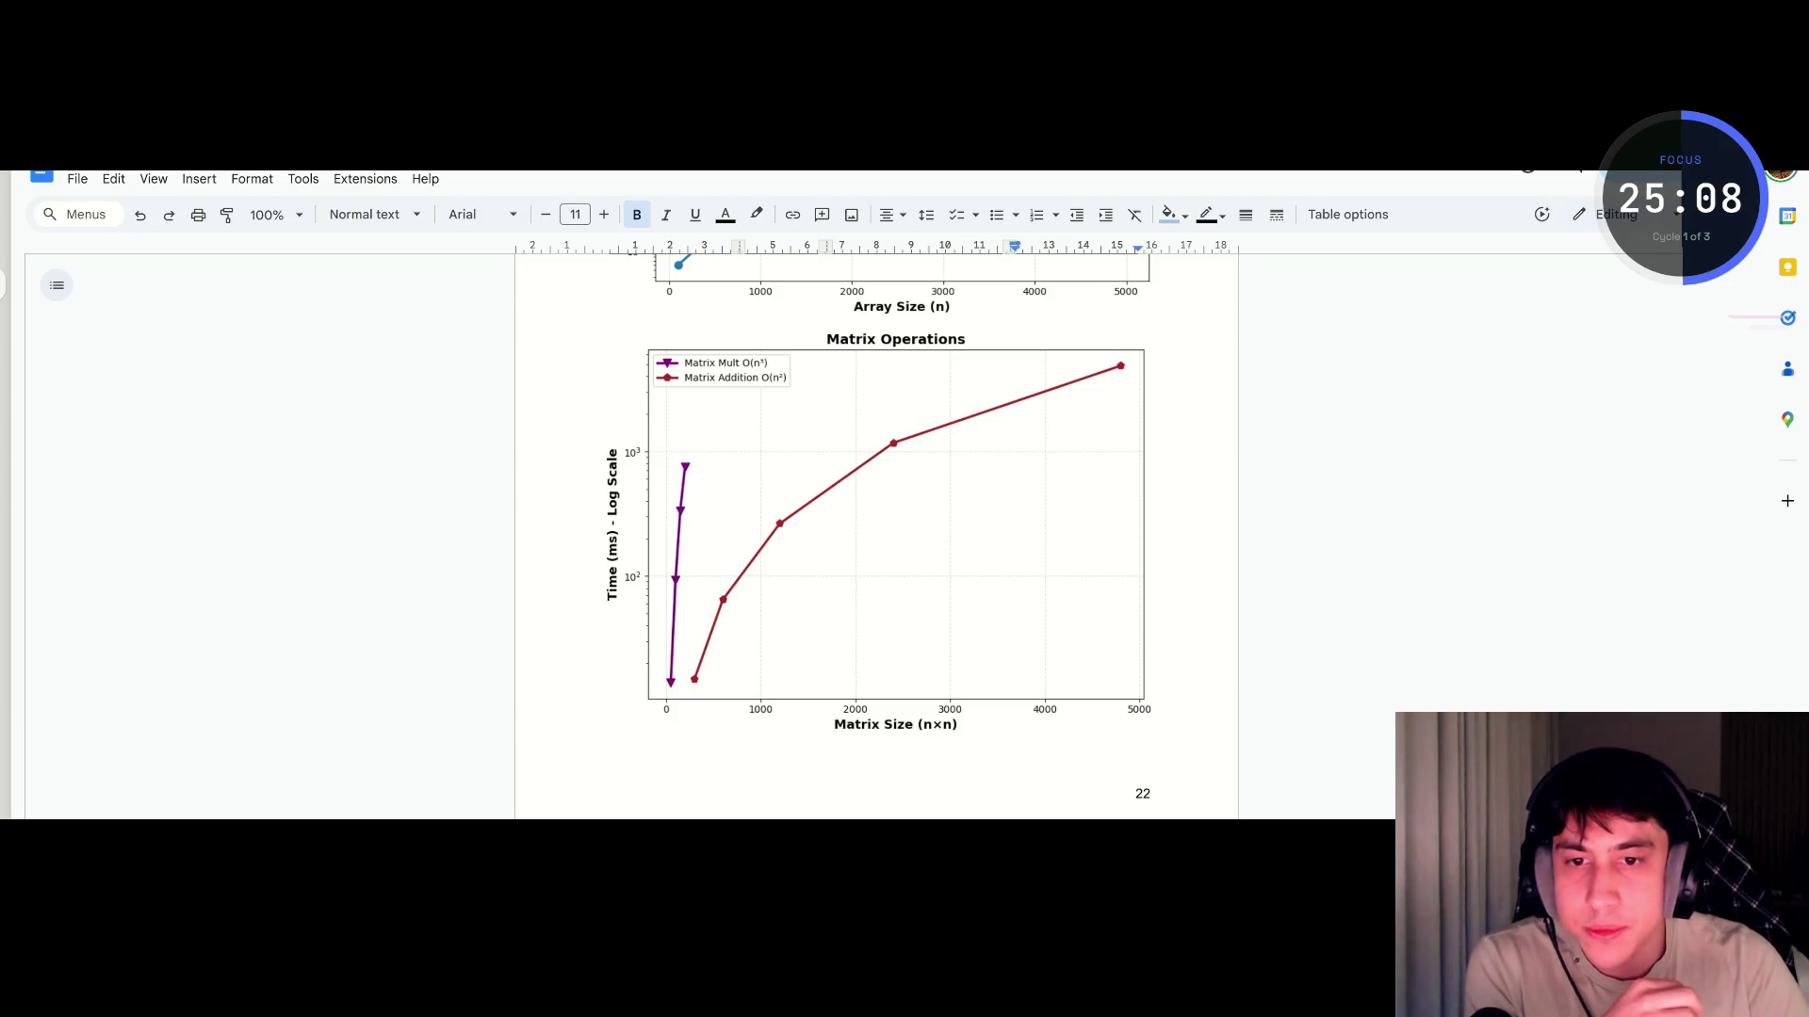
pyautogui.scroll(-5, 878, 537)
pyautogui.scroll(-2, 876, 537)
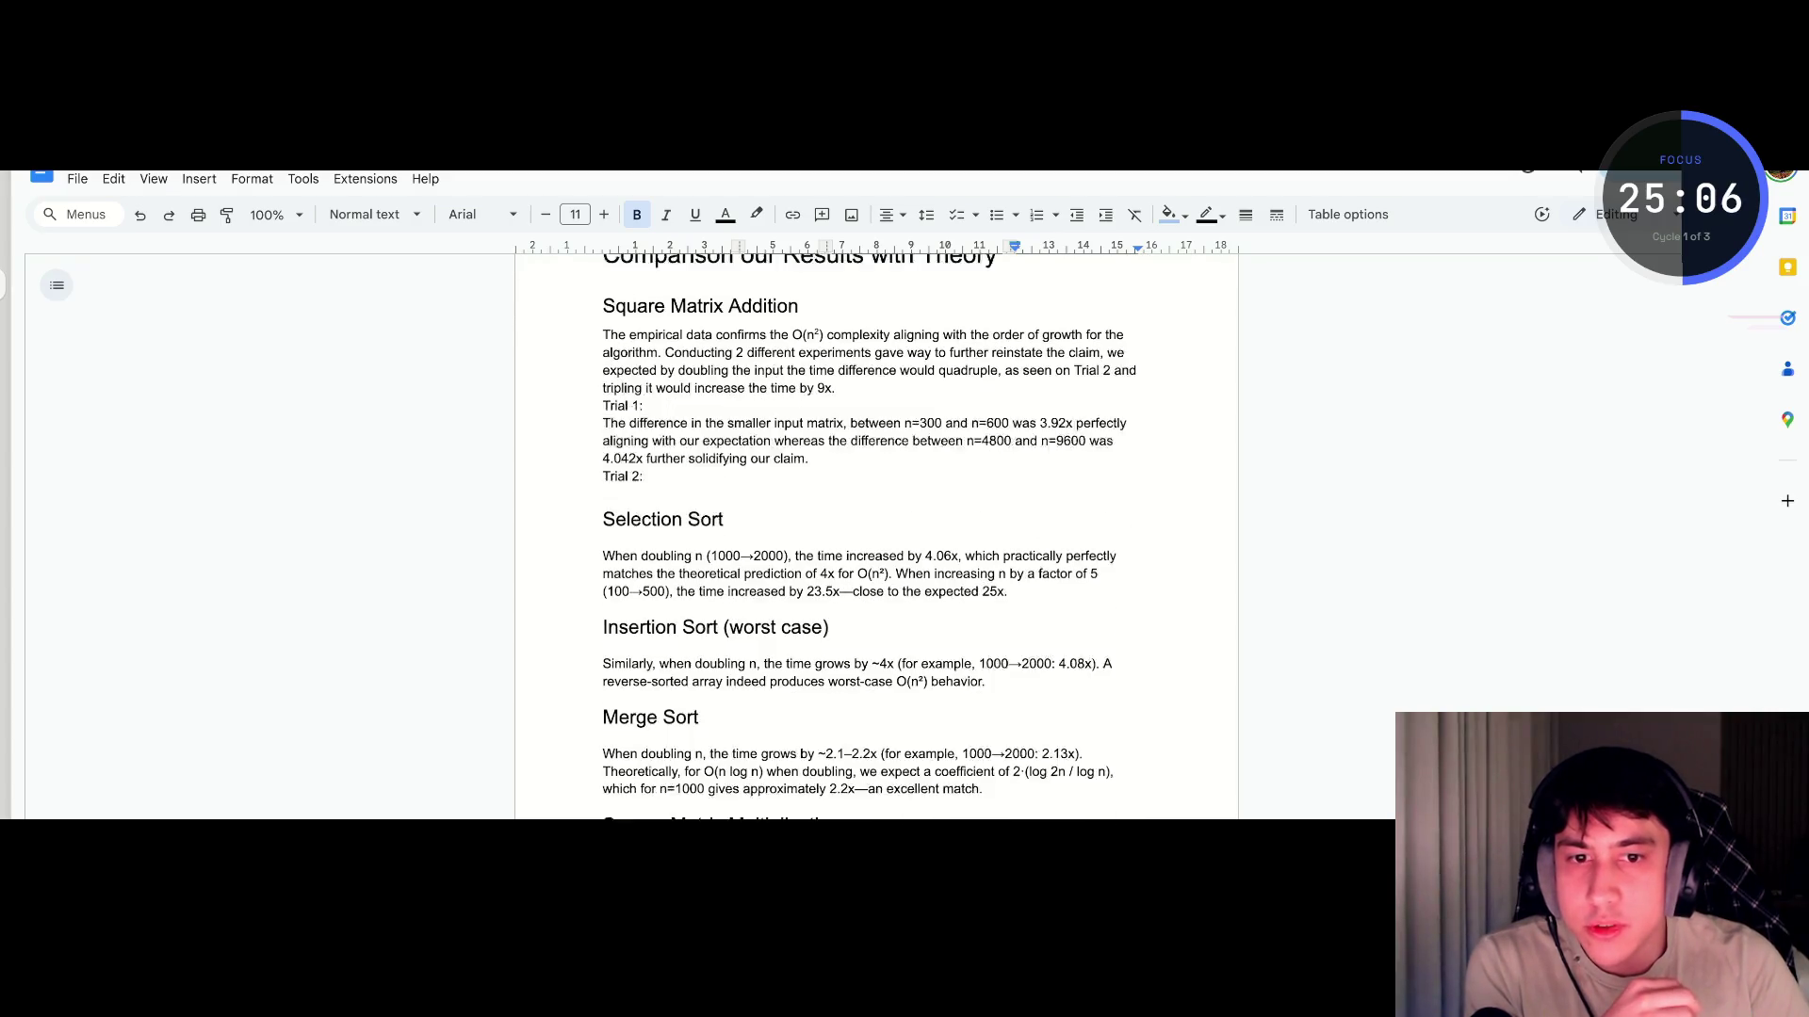
pyautogui.scroll(-1, 877, 537)
pyautogui.scroll(-3, 877, 537)
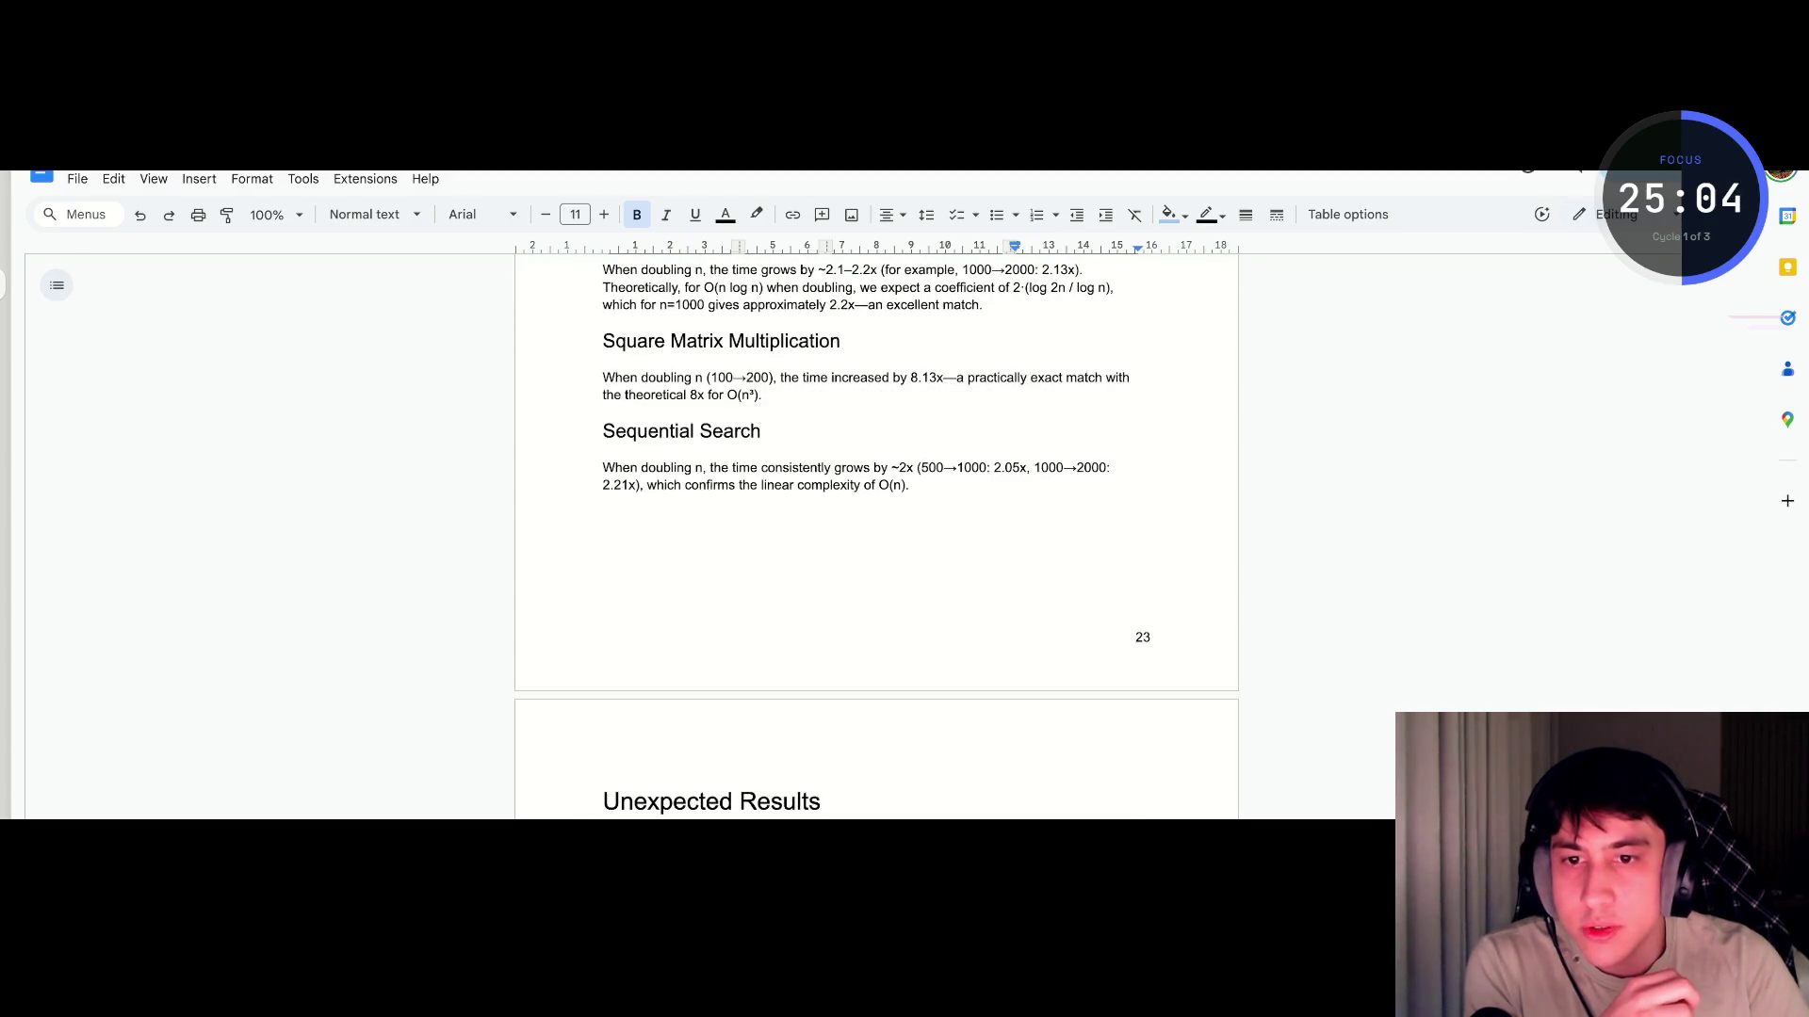
pyautogui.scroll(-2, 877, 538)
pyautogui.scroll(-8, 876, 538)
pyautogui.scroll(3, 877, 537)
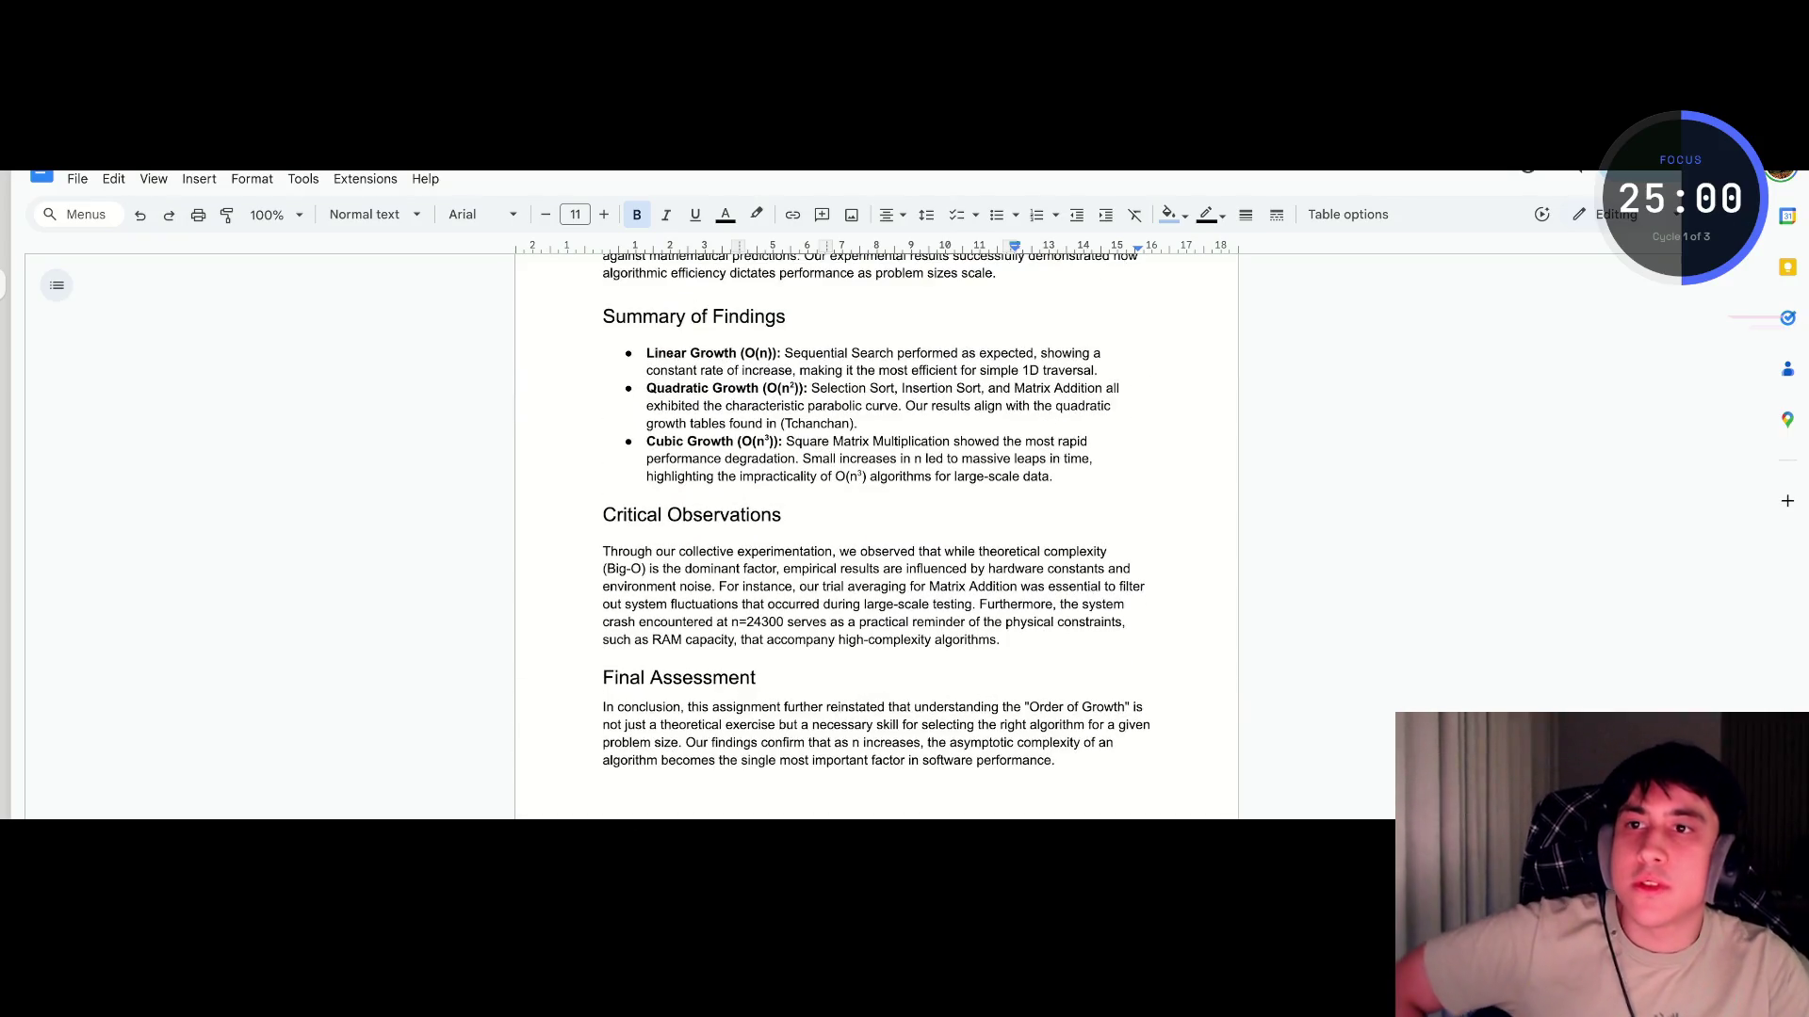
pyautogui.scroll(-5, 877, 537)
pyautogui.scroll(-2, 877, 537)
pyautogui.scroll(-2, 876, 537)
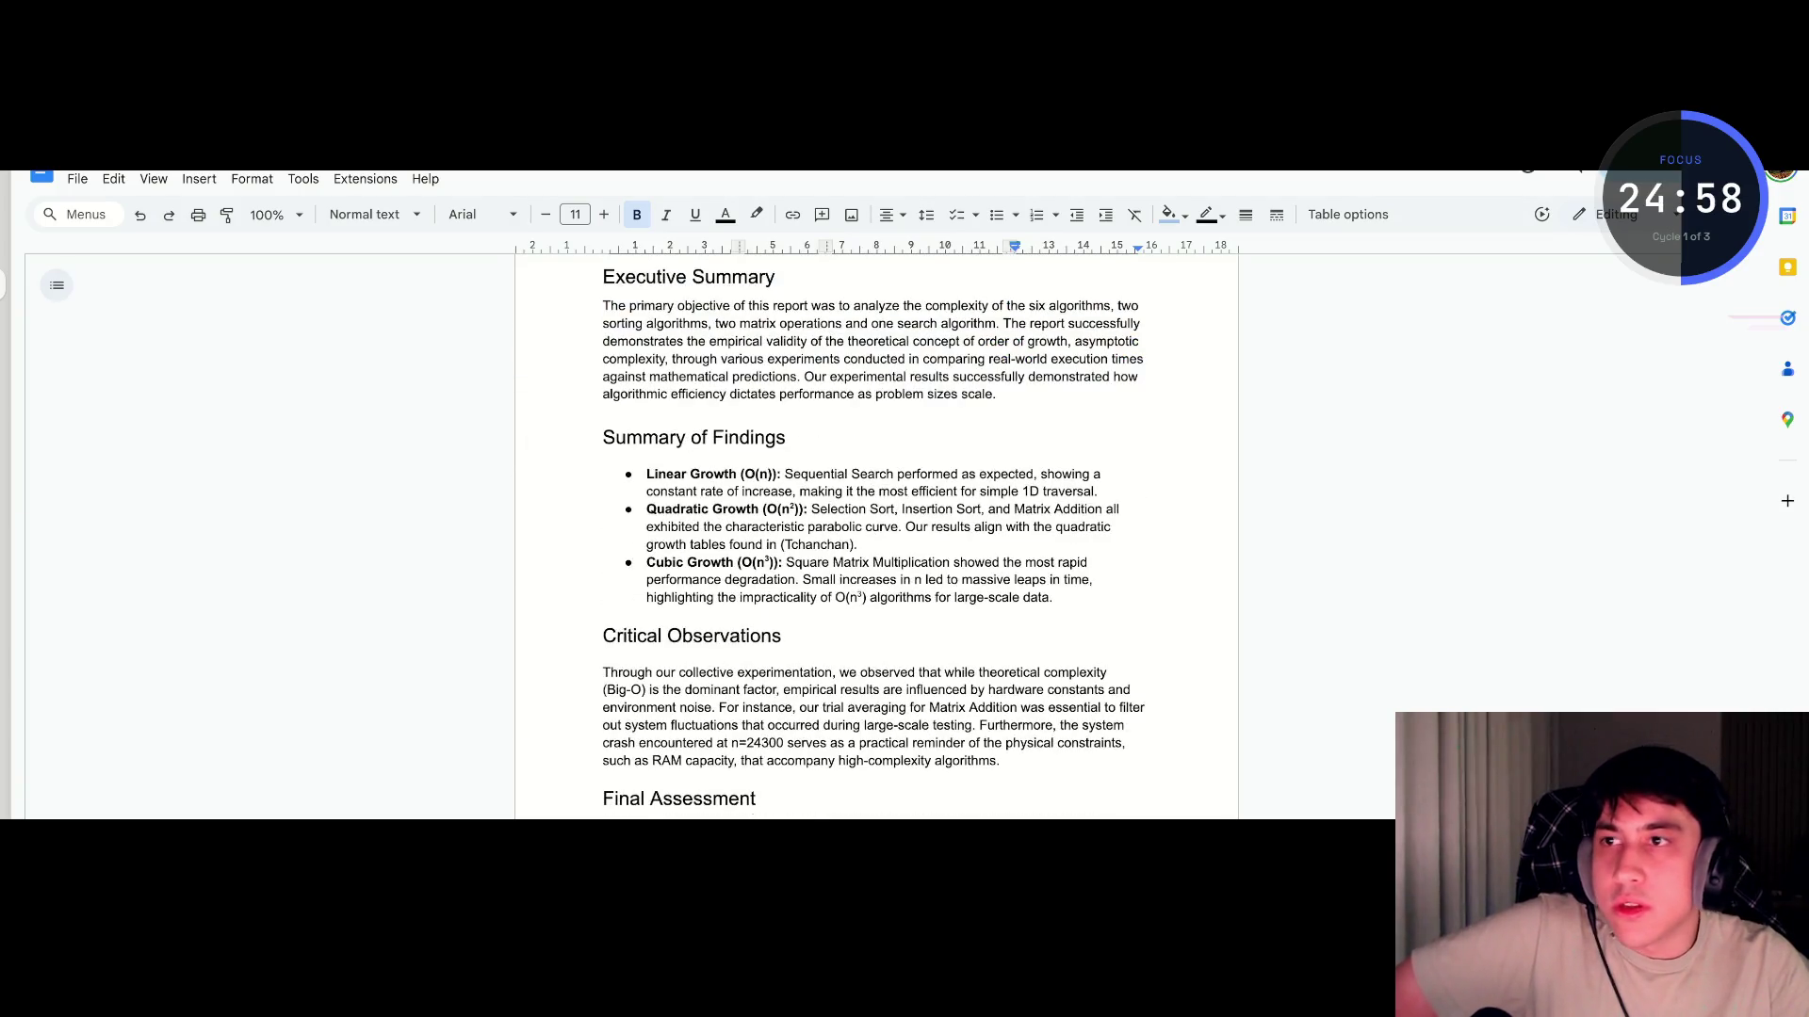
pyautogui.scroll(-2, 877, 537)
pyautogui.scroll(4, 876, 538)
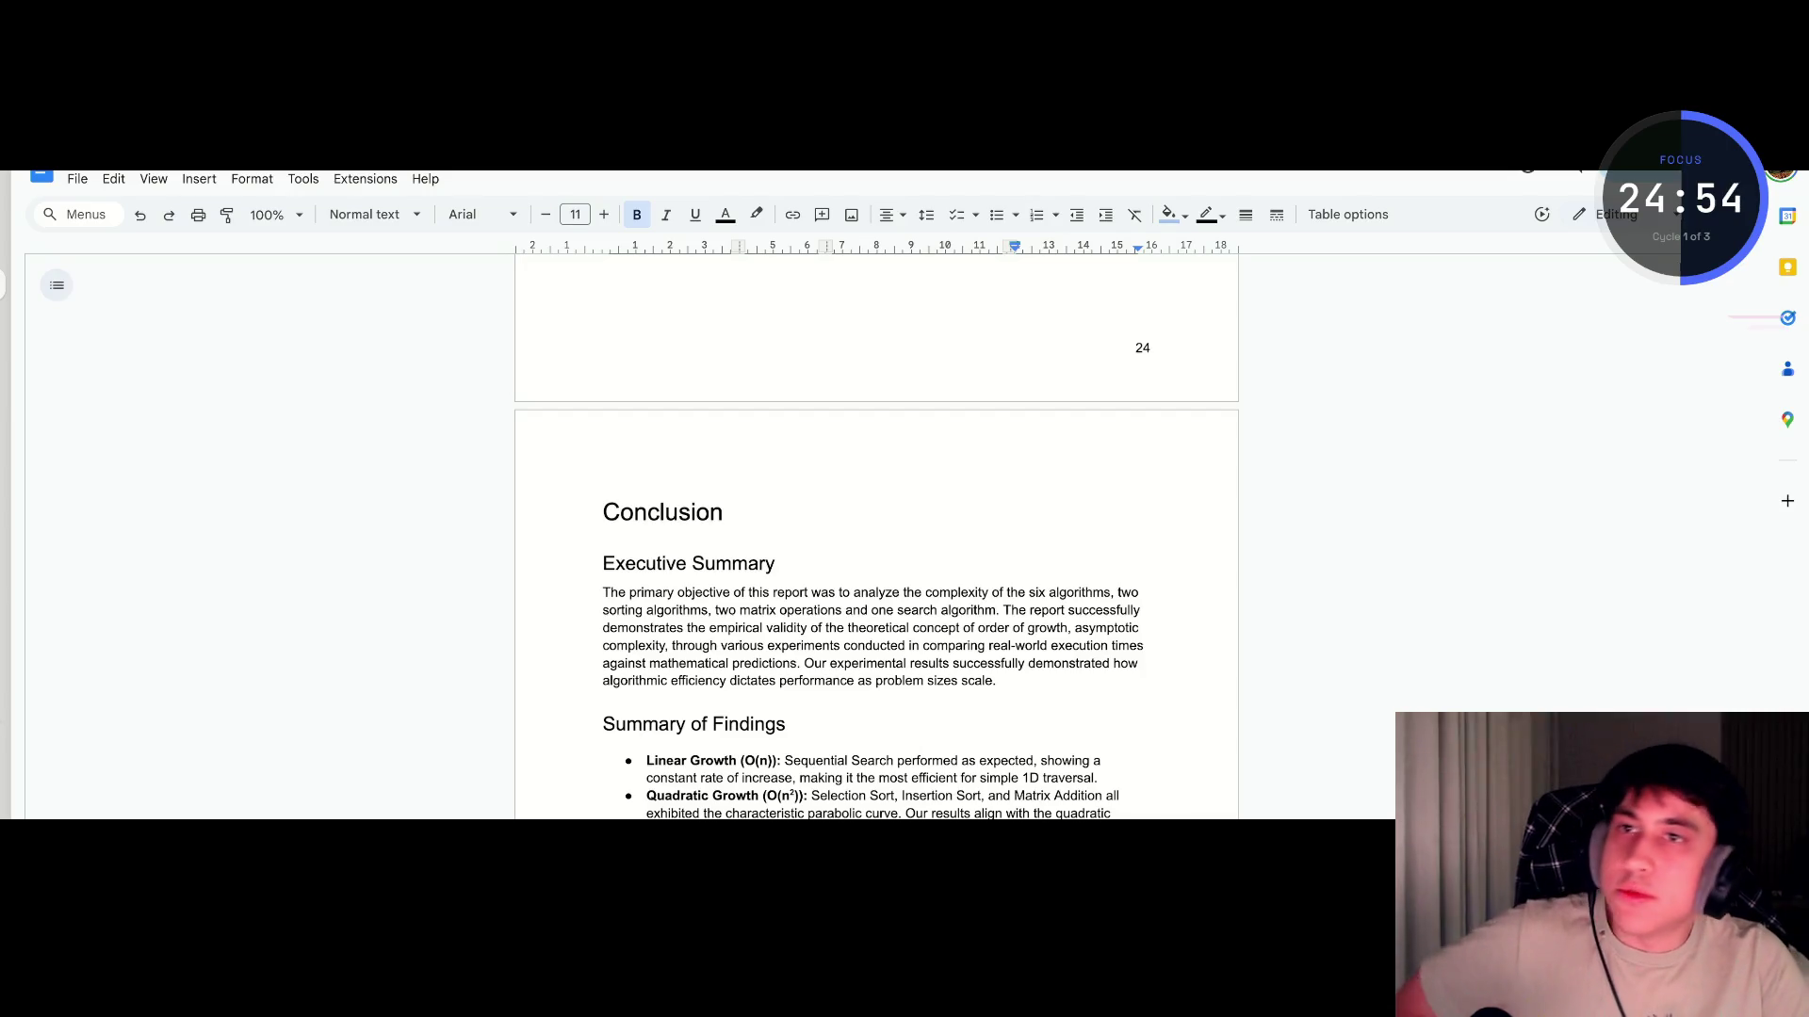
# Run a new-tab web search for 'network courses'.
pyautogui.hotkey('ctrl', 't')
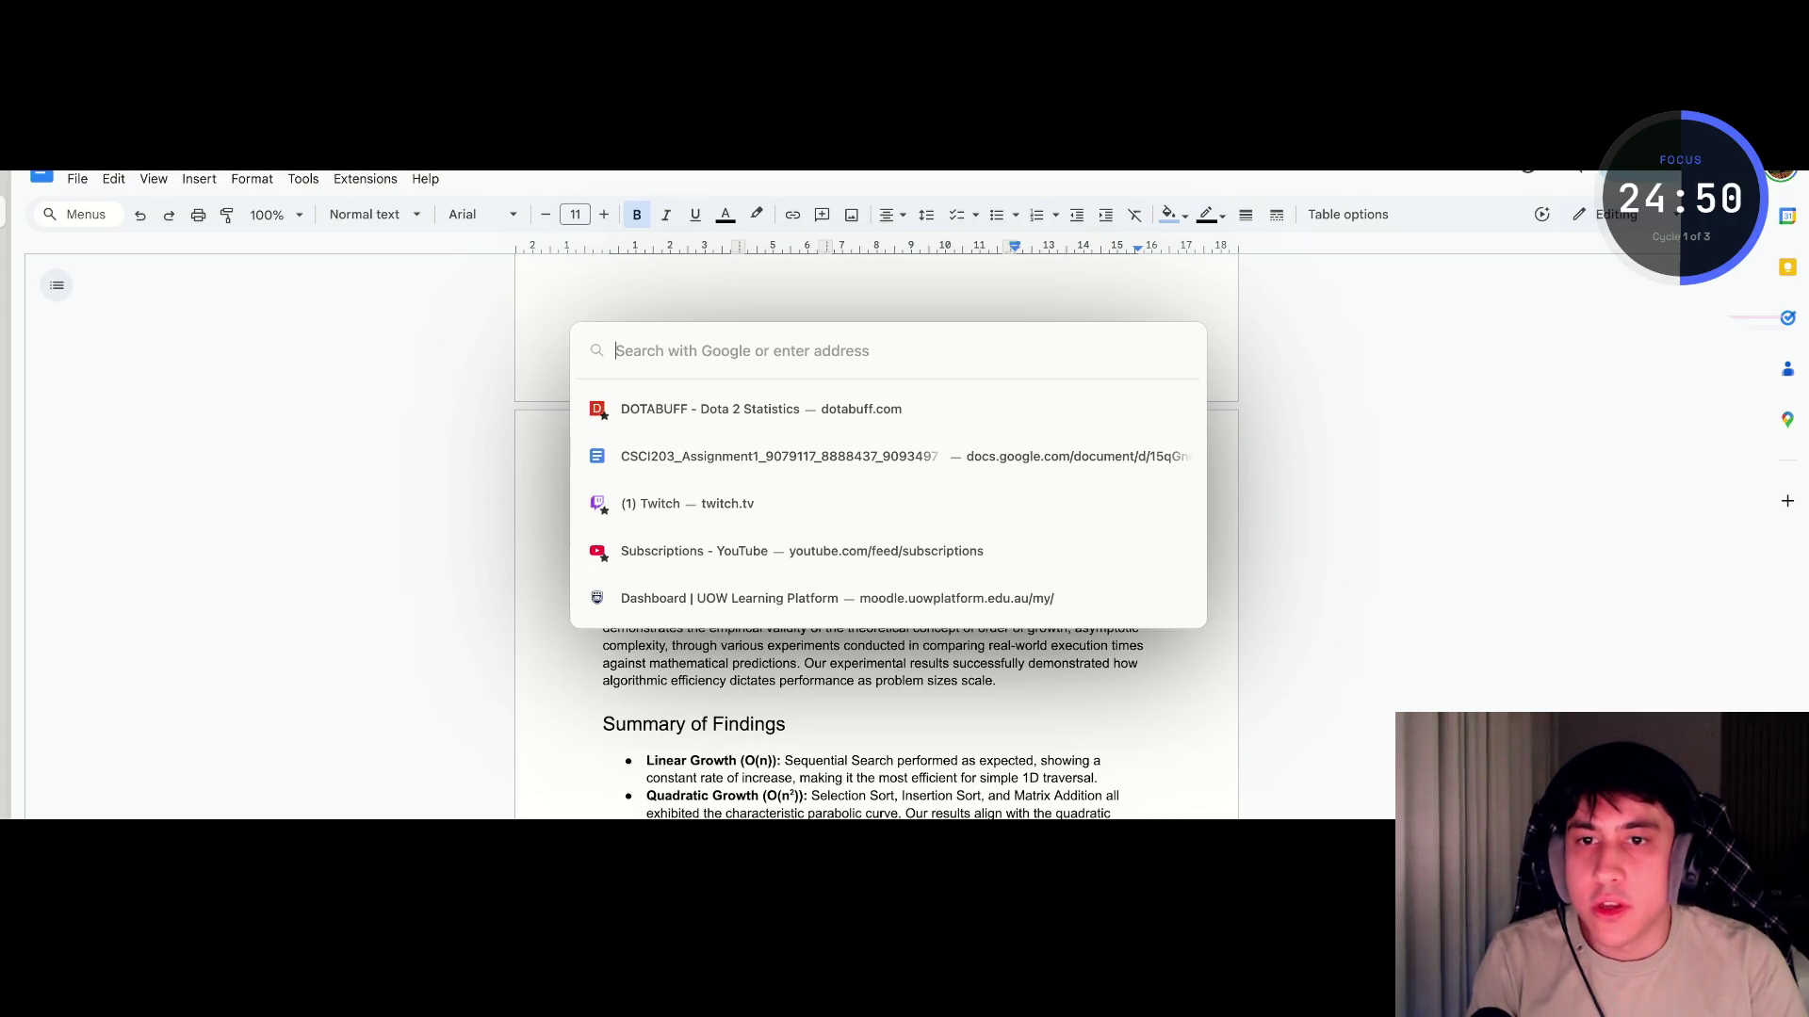
pyautogui.write('network cours')
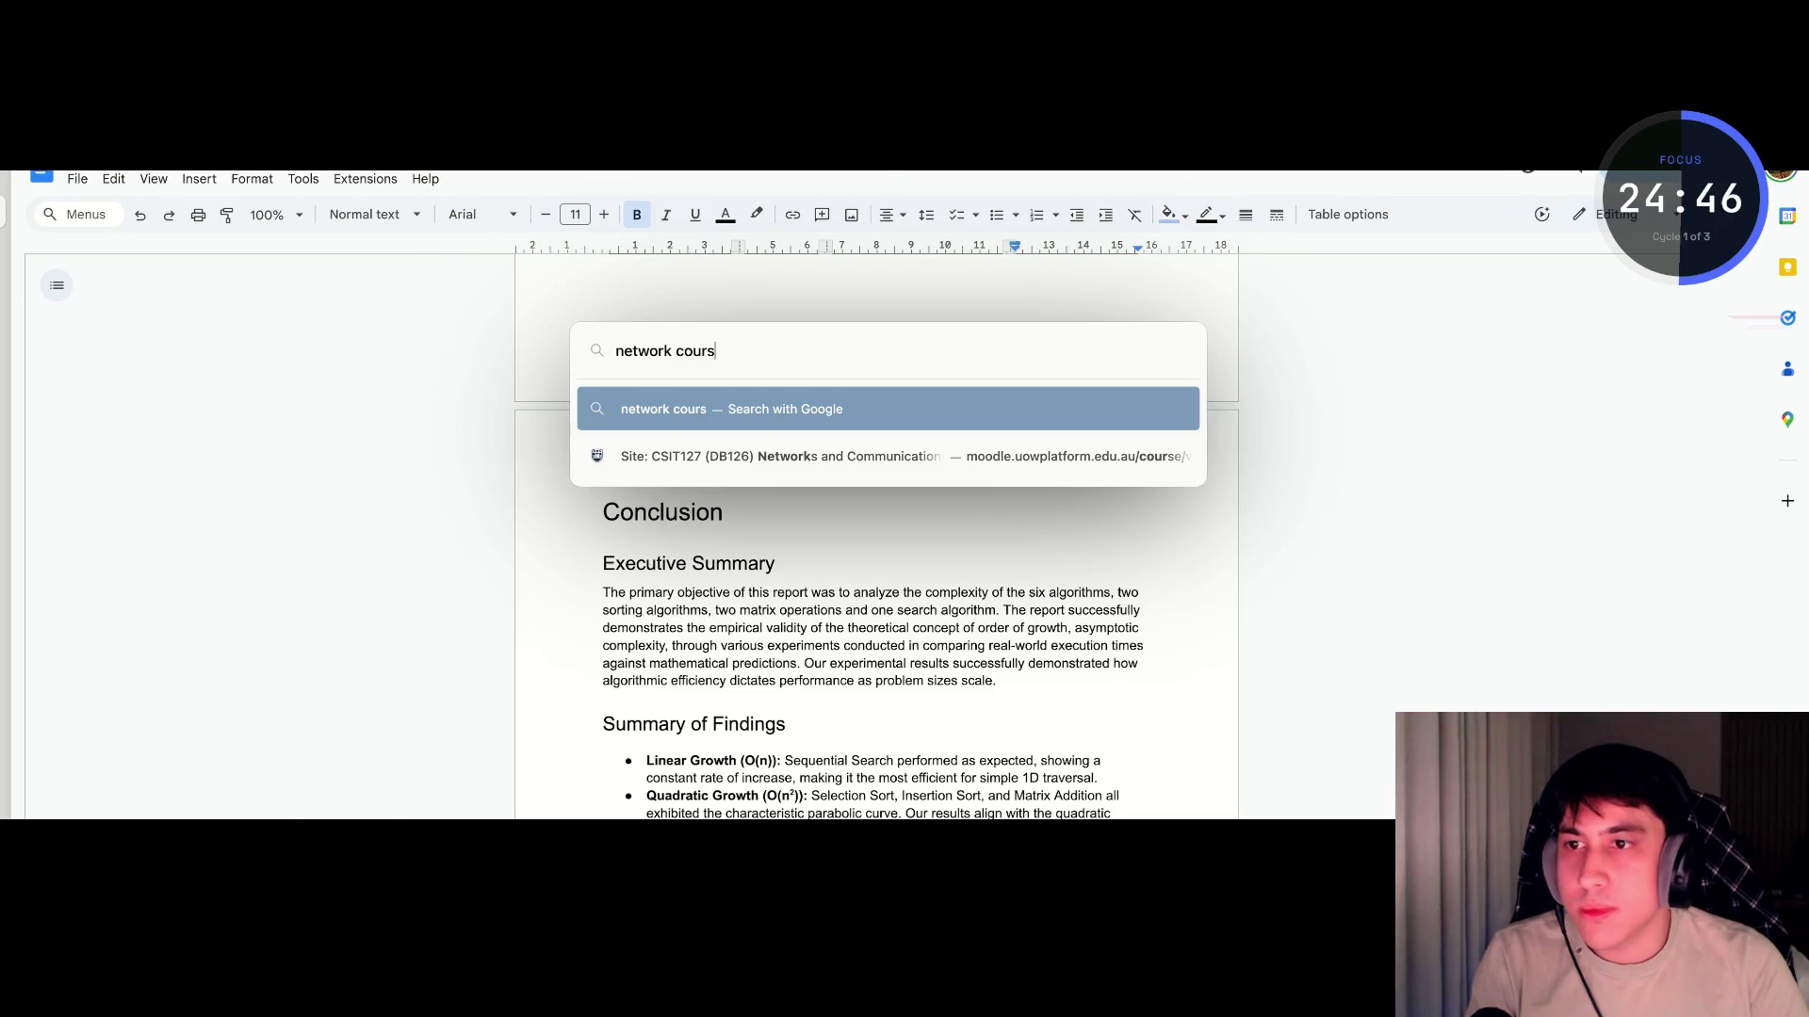
pyautogui.write('es')
pyautogui.press('Return')
pyautogui.scroll(-1, 904, 495)
pyautogui.scroll(1, 904, 494)
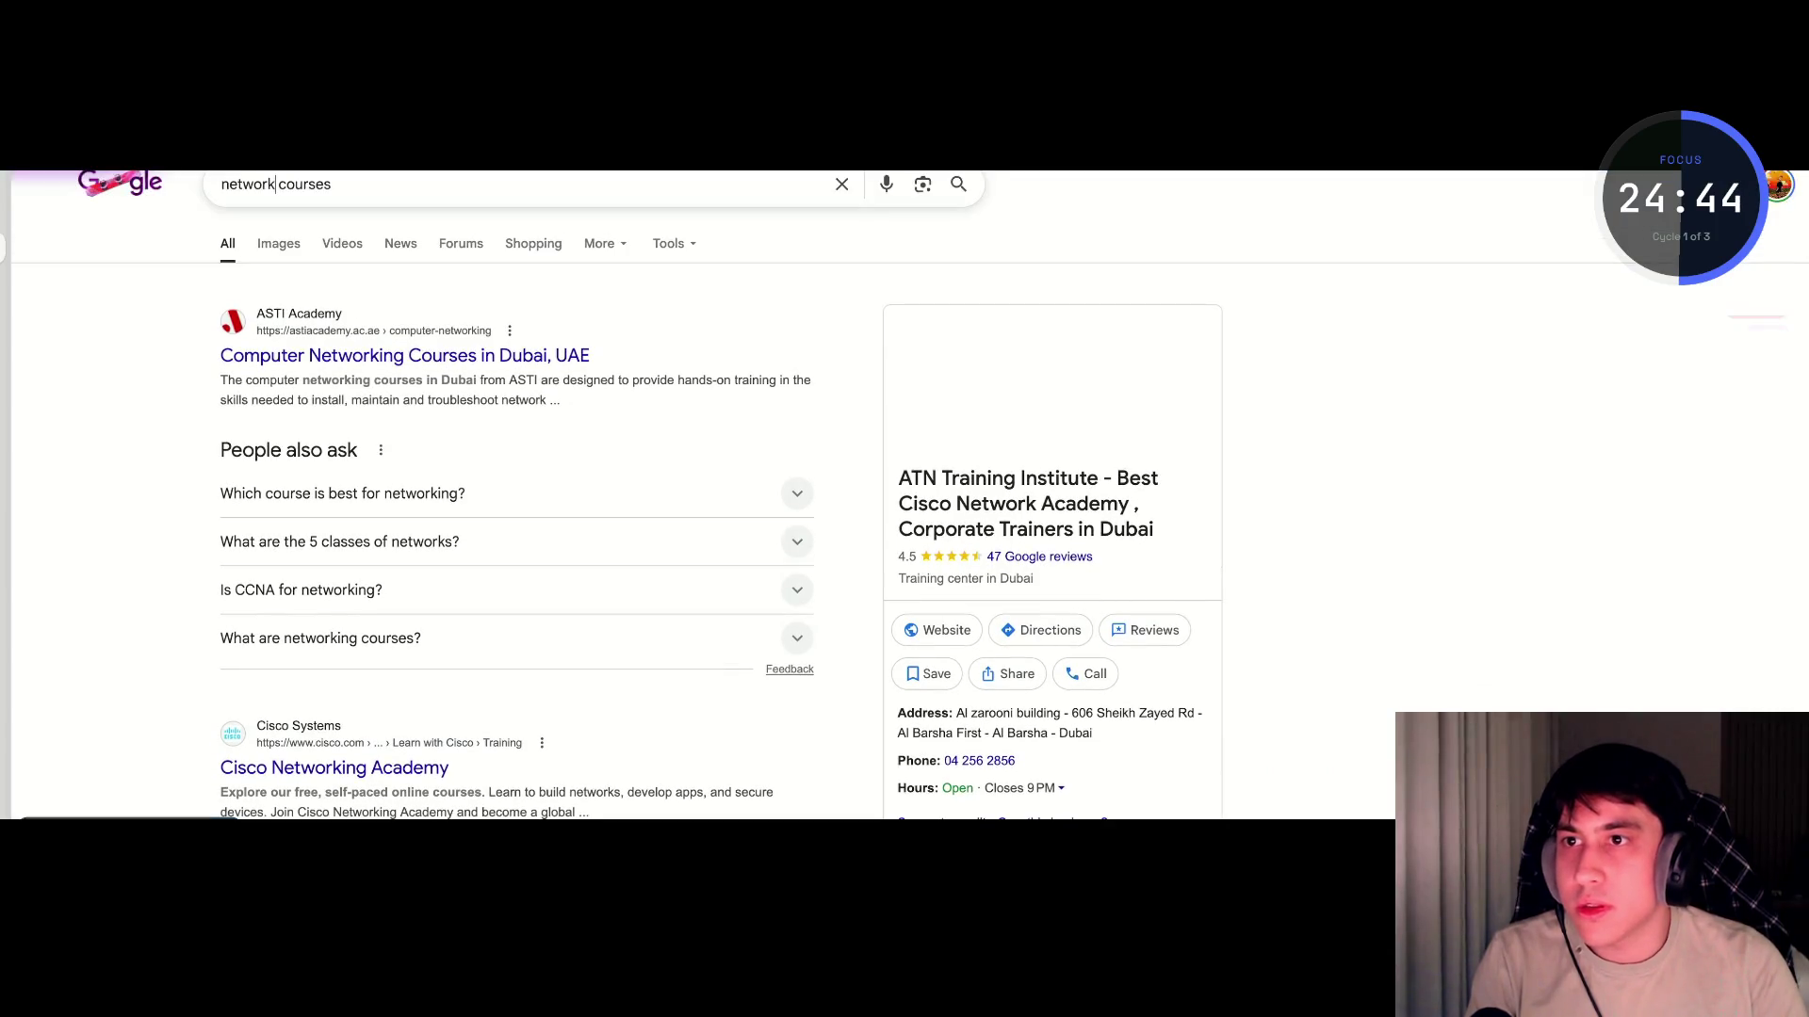
pyautogui.write('ing ai')
# Search for 'networking ai courses', then select 'networking' in the query to retype it.
pyautogui.press('Return')
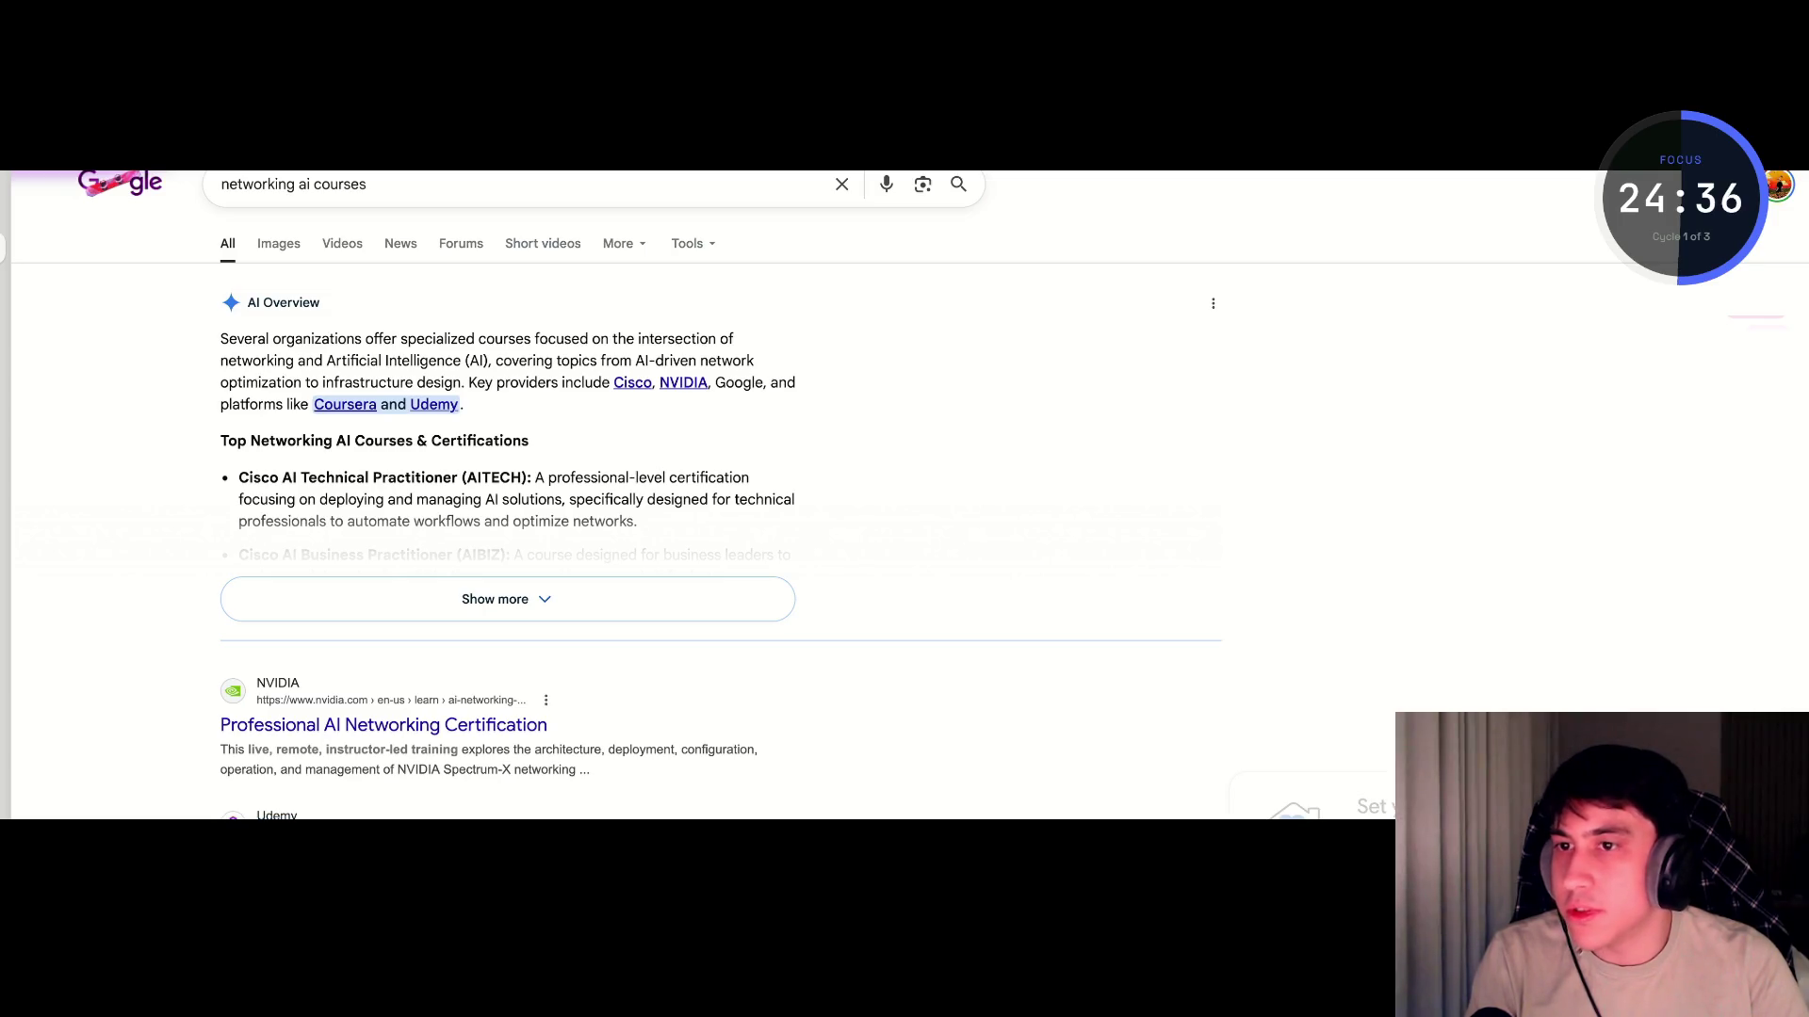
pyautogui.scroll(-1, 906, 495)
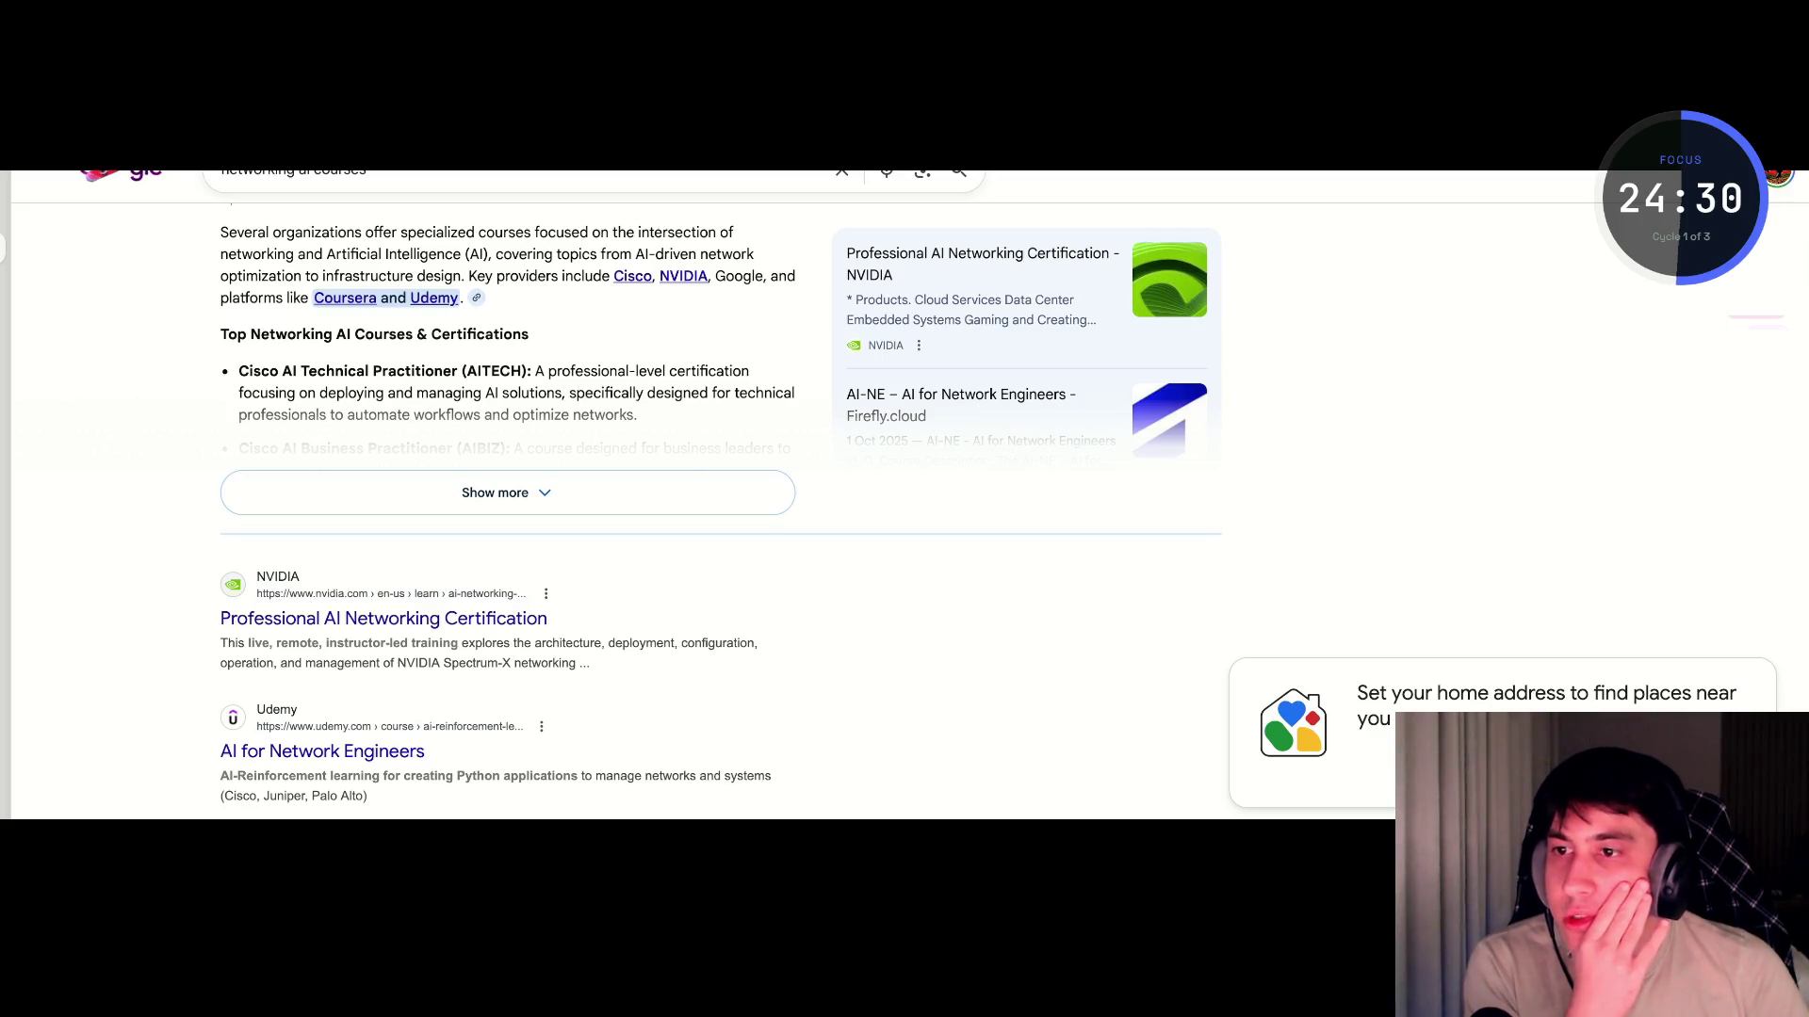
pyautogui.scroll(-2, 508, 495)
pyautogui.scroll(-4, 509, 495)
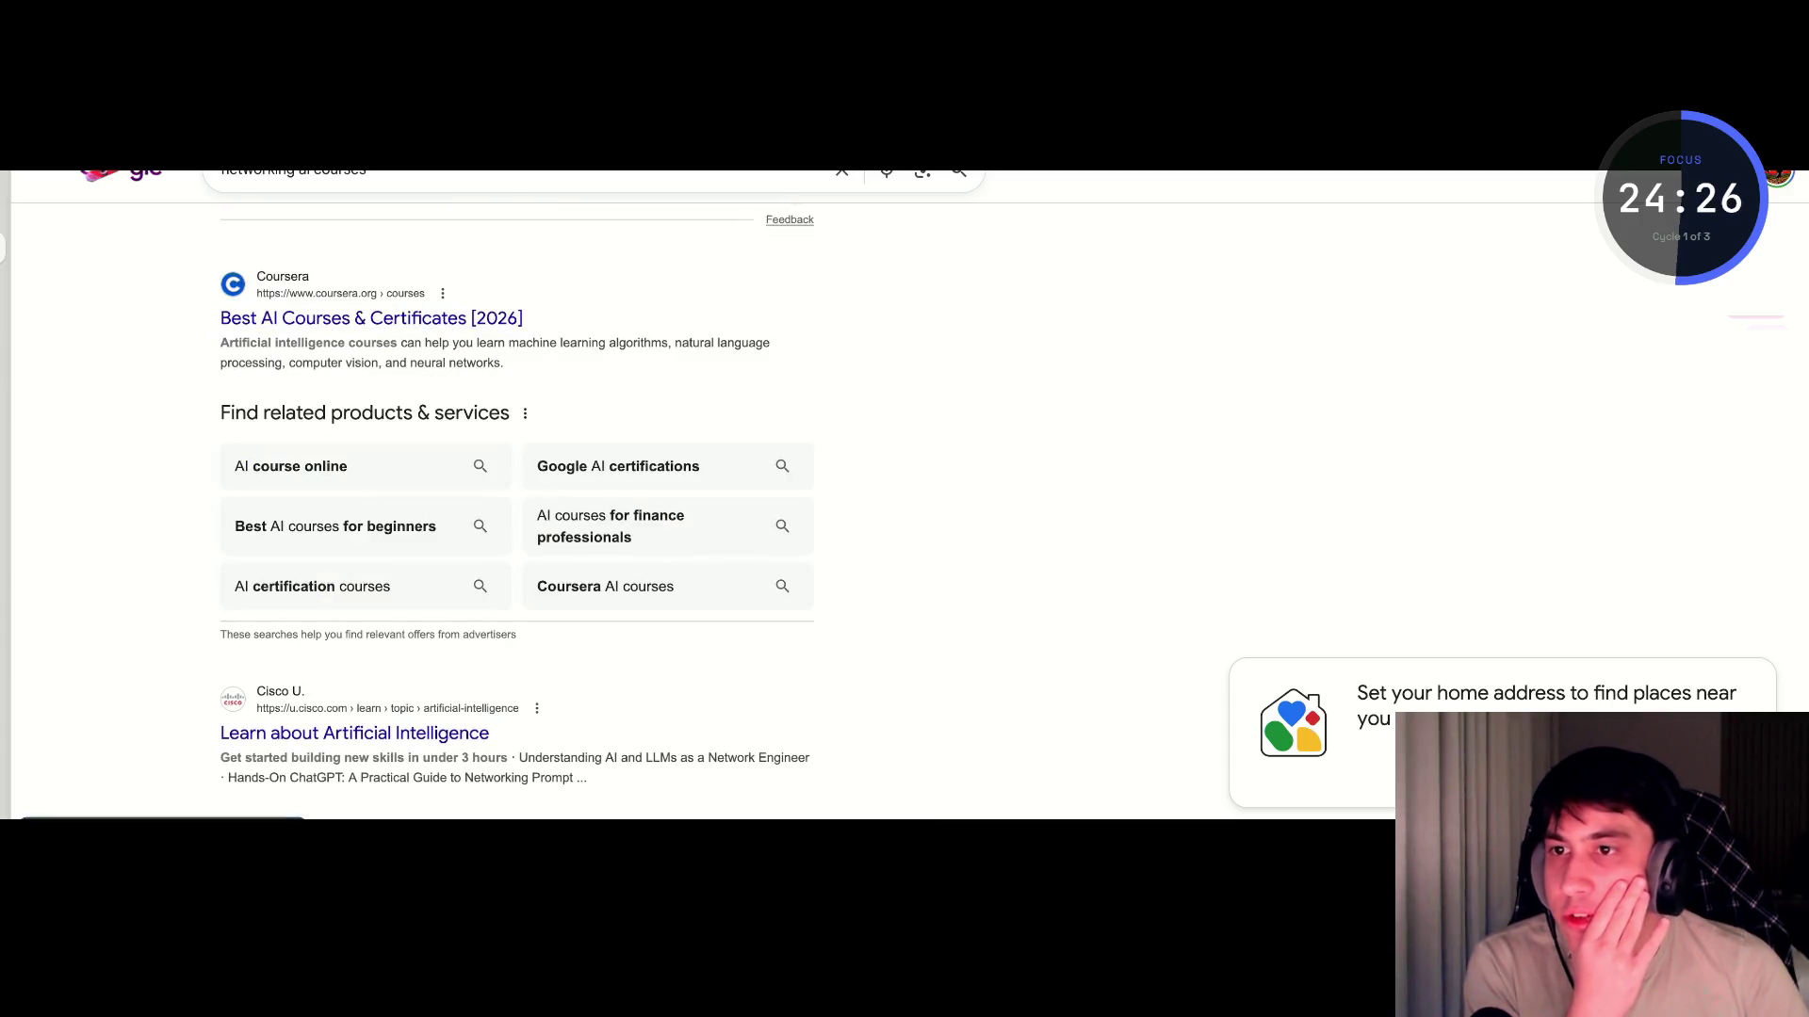
pyautogui.scroll(1, 509, 495)
pyautogui.scroll(3, 509, 494)
pyautogui.scroll(3, 509, 495)
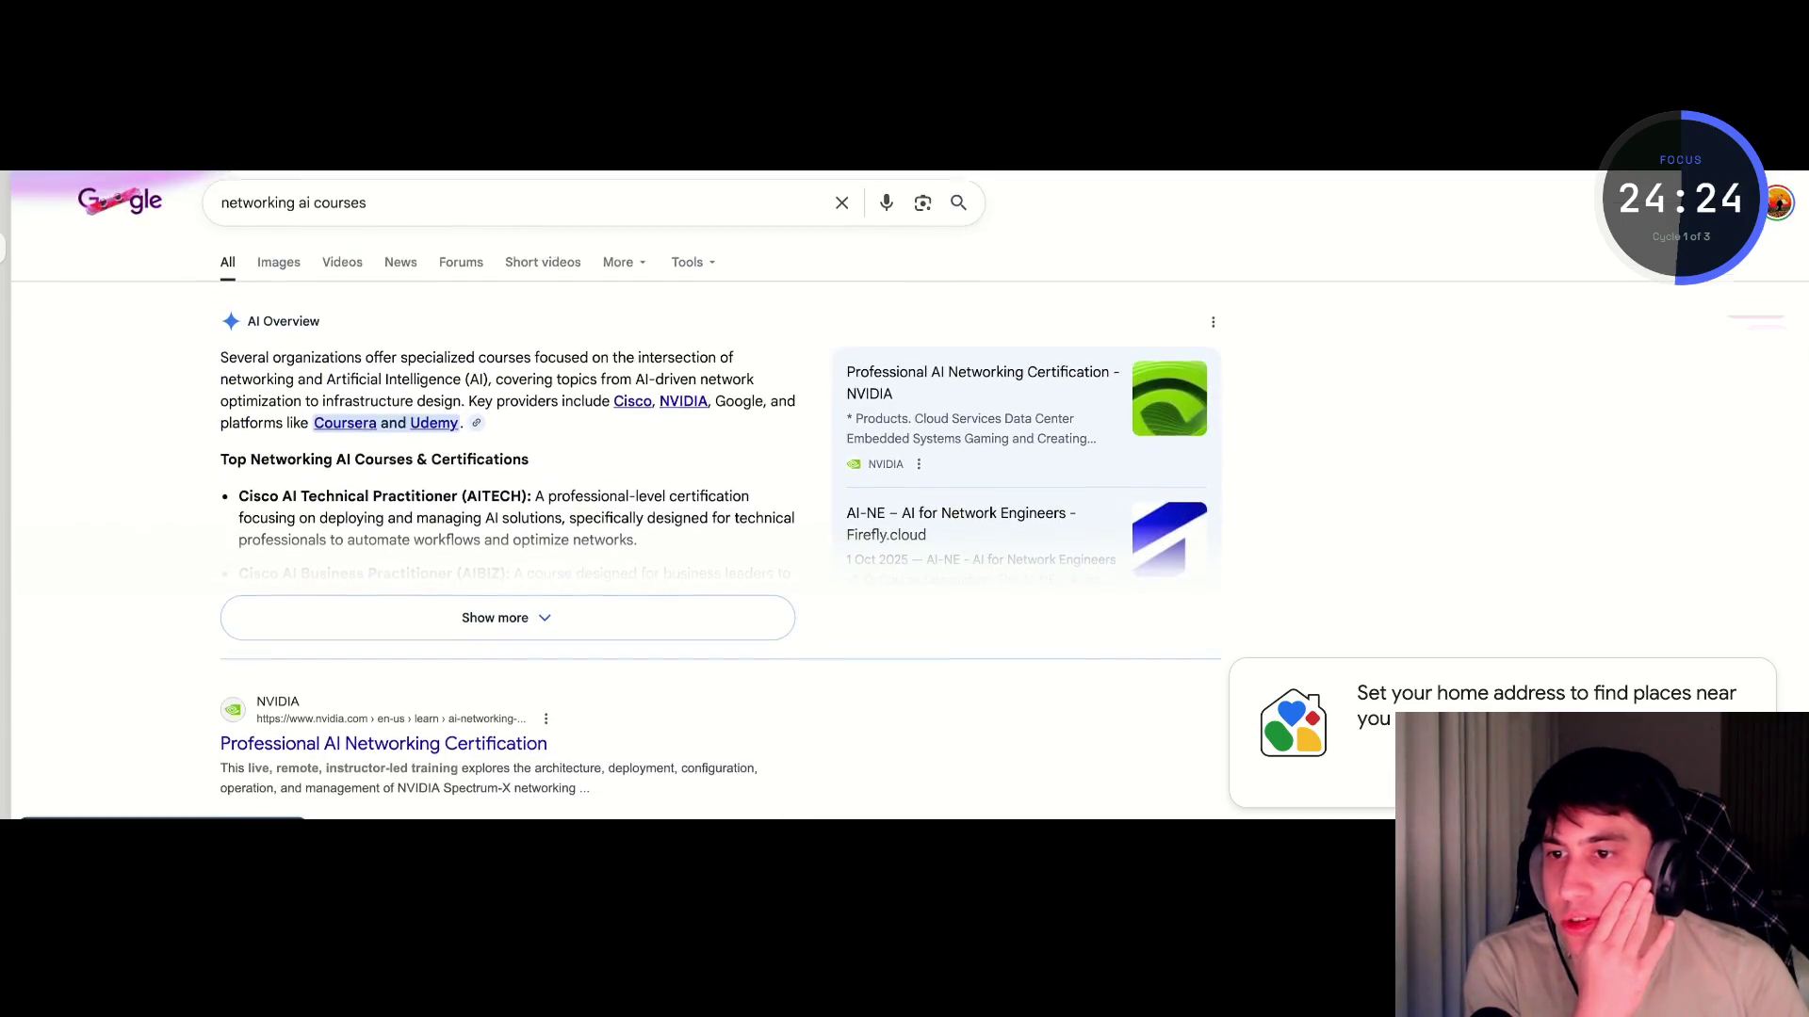
pyautogui.moveTo(224, 185); pyautogui.dragTo(295, 183)
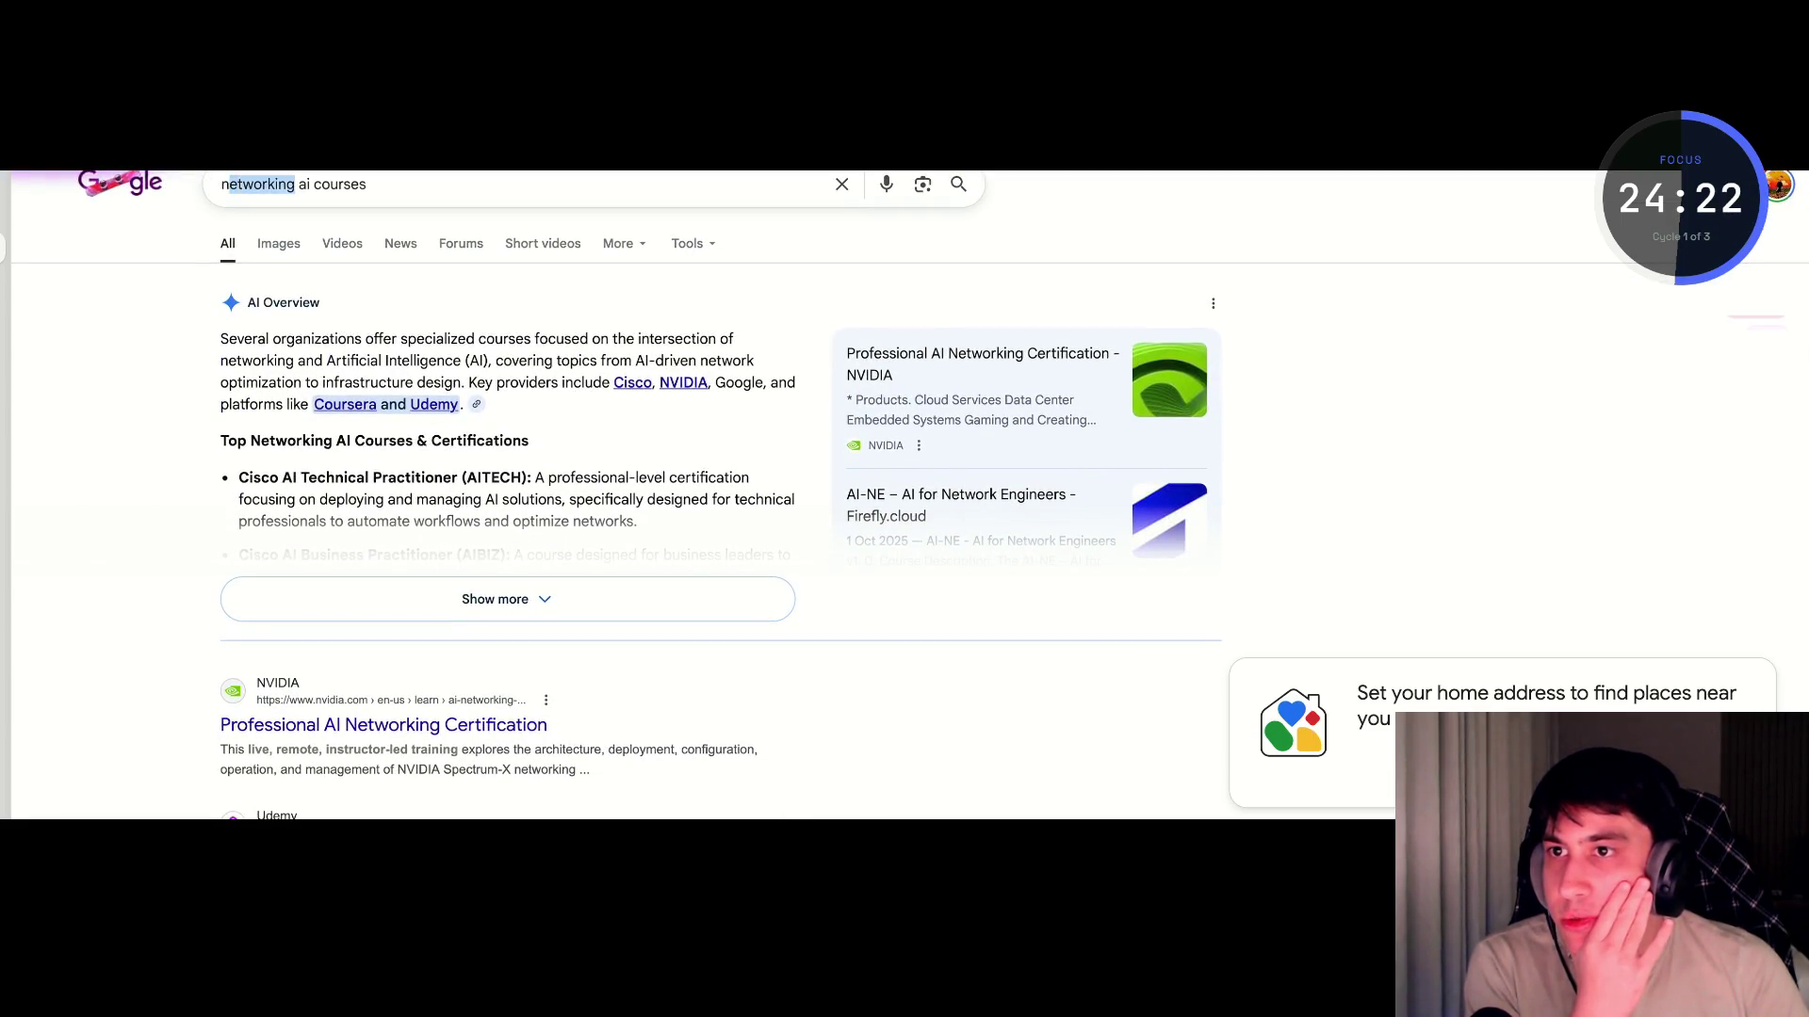
pyautogui.click(296, 184)
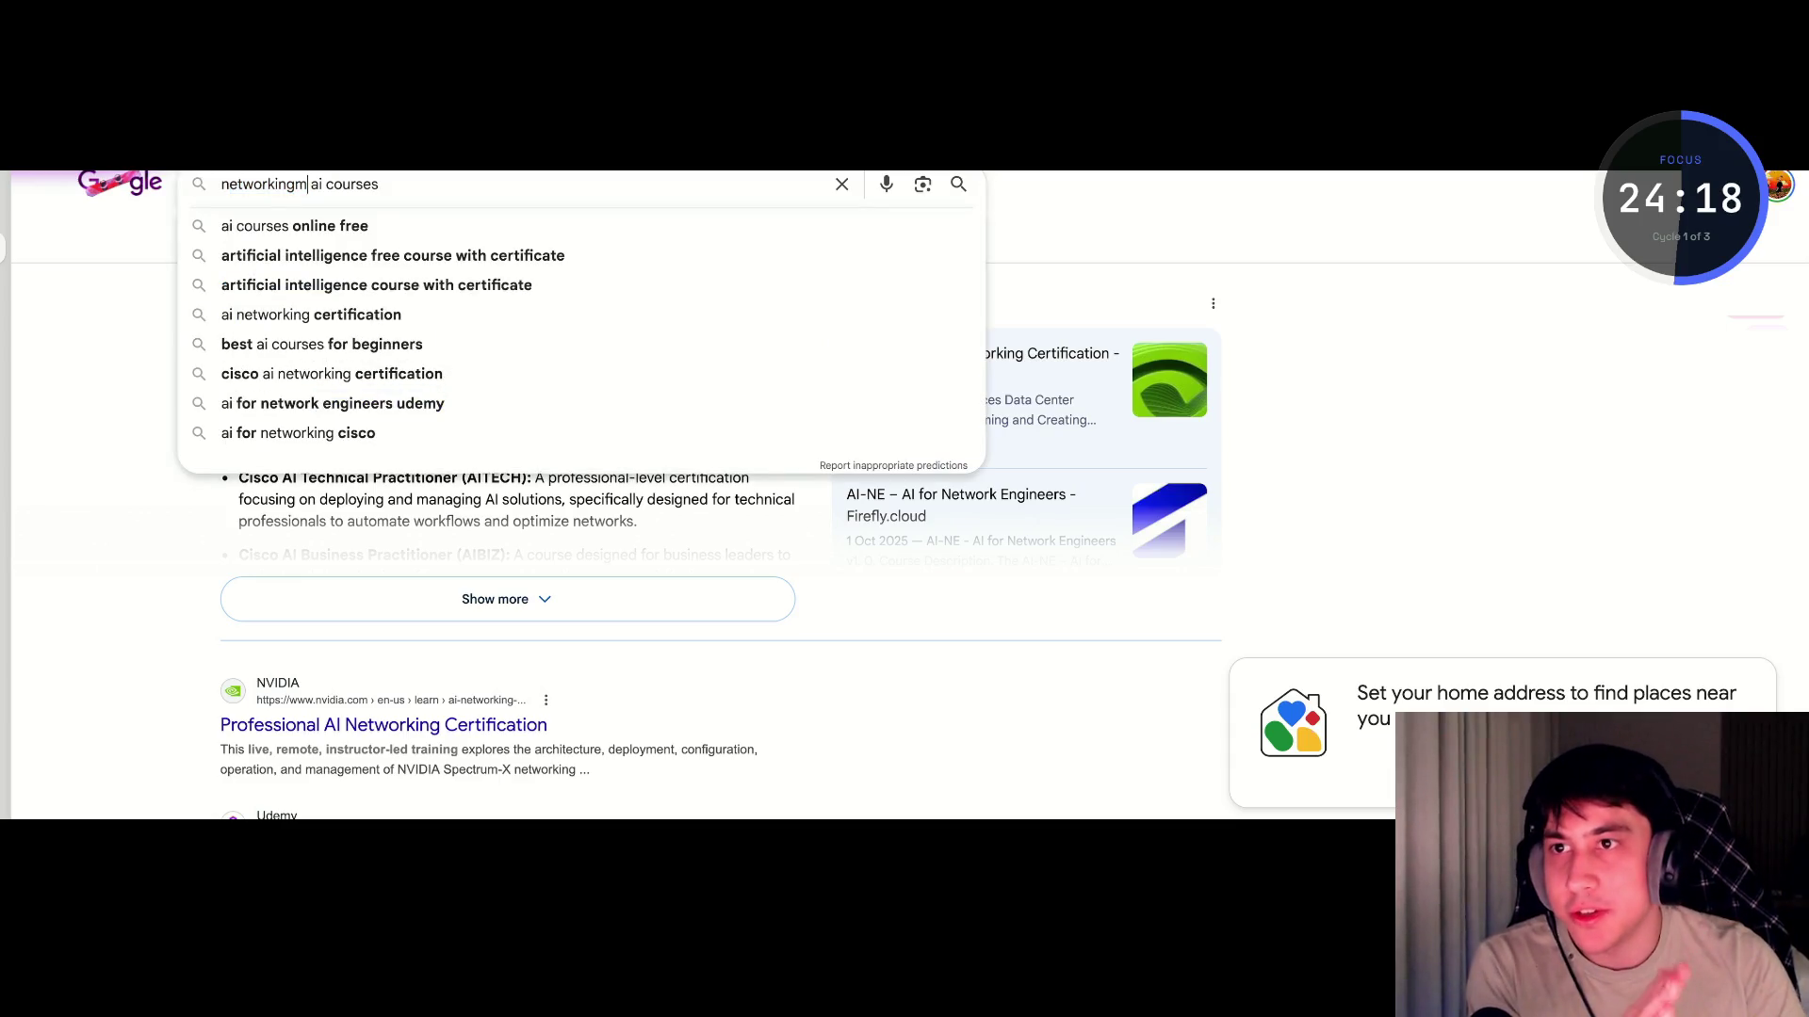
pyautogui.write('m')
# Trim the query to plain 'networking courses' and run the search.
pyautogui.press('BackSpace')
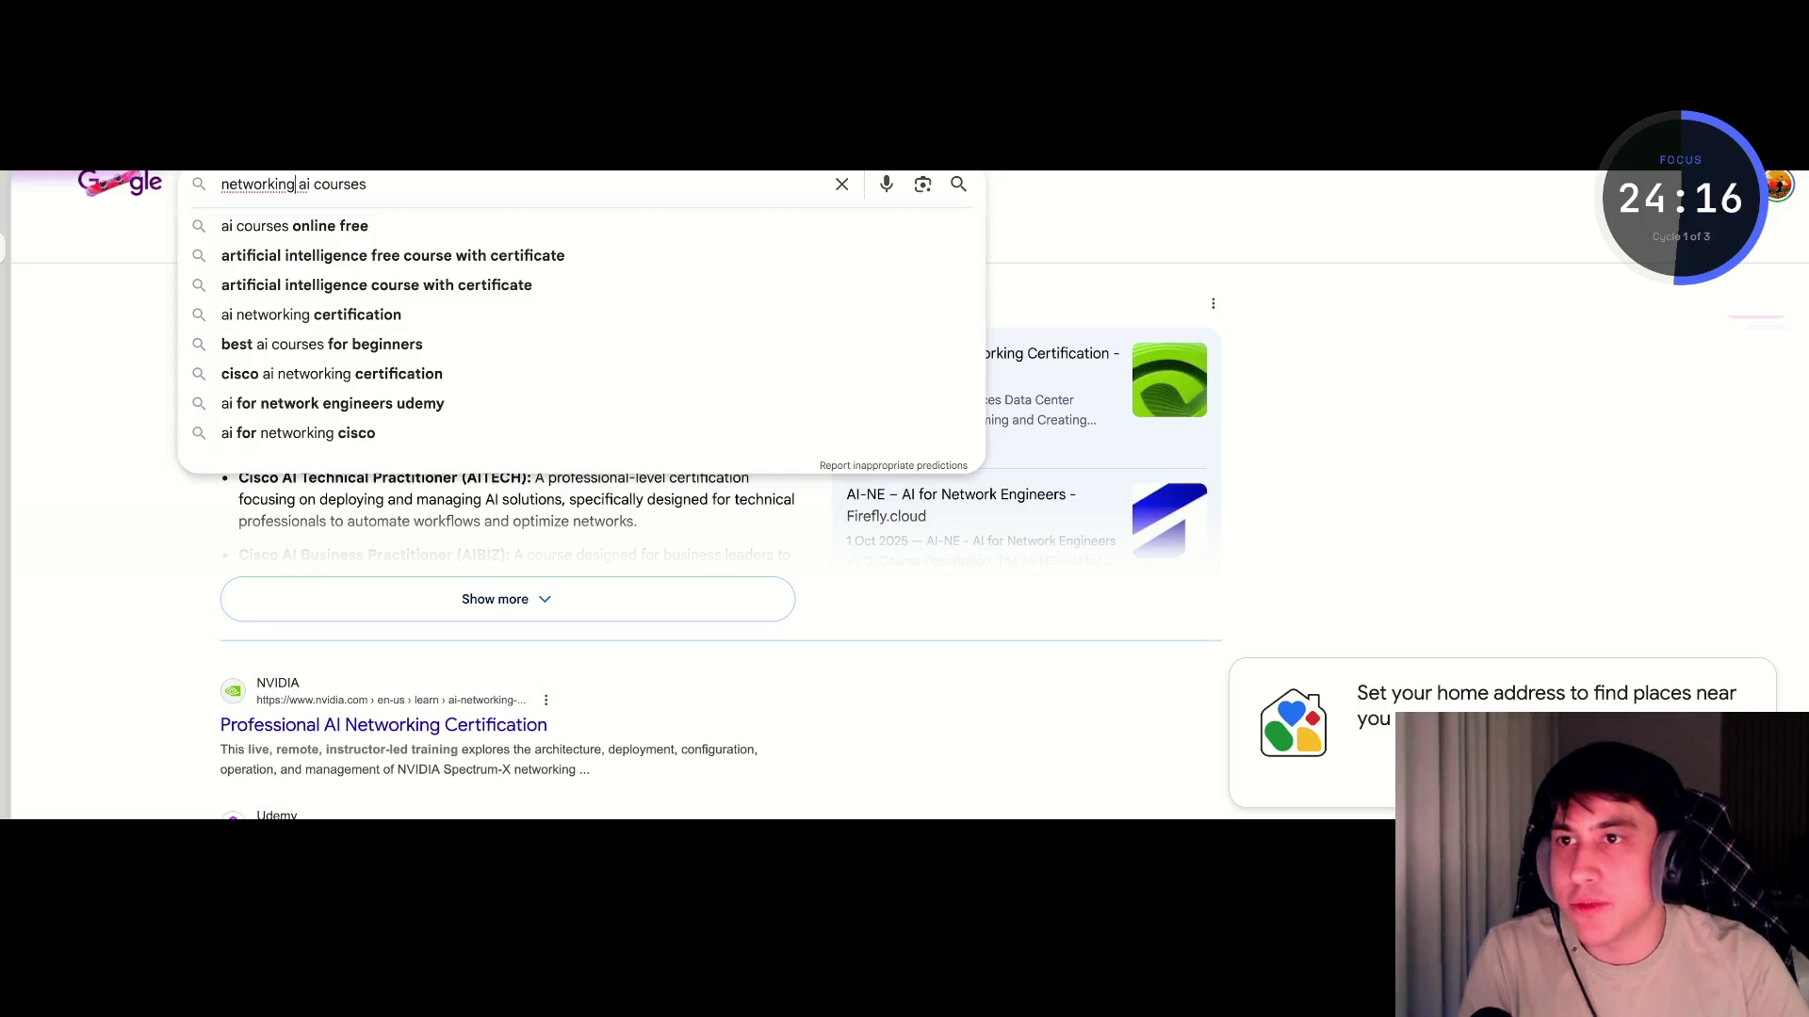
pyautogui.write(',')
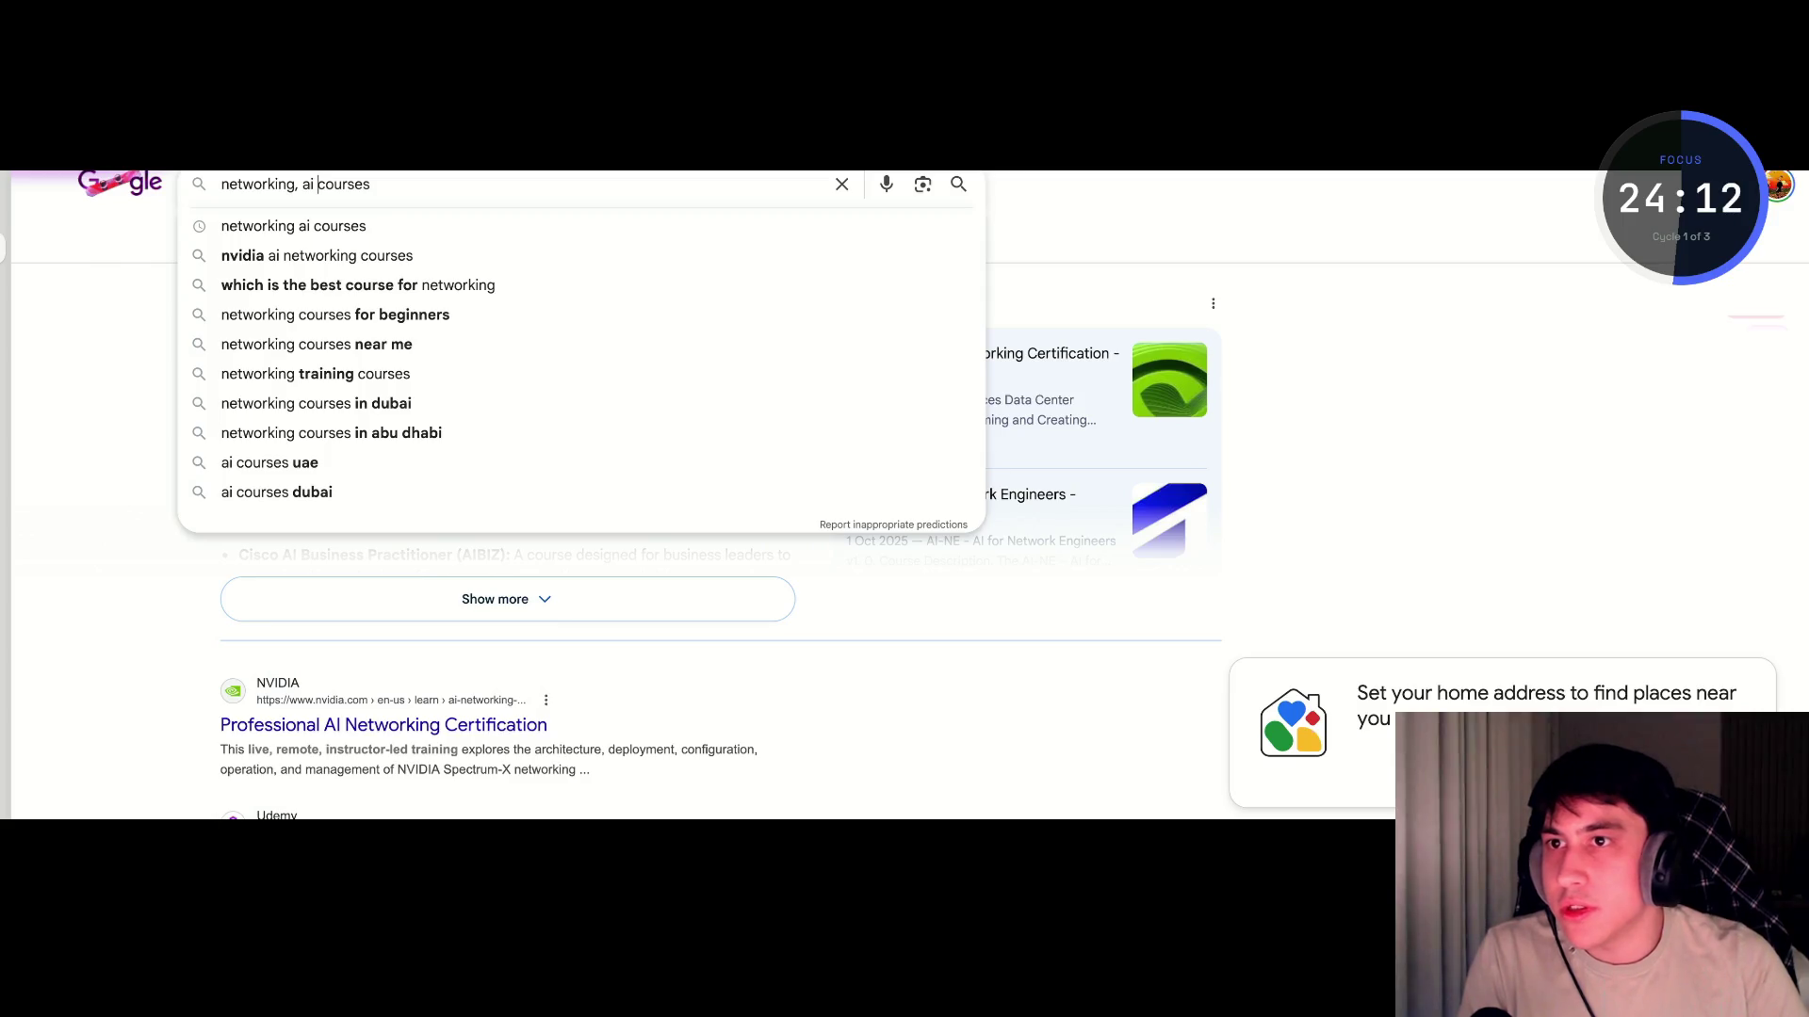
pyautogui.press('BackSpace')
pyautogui.press('BackSpace')
pyautogui.press('BackSpace')
pyautogui.press('BackSpace')
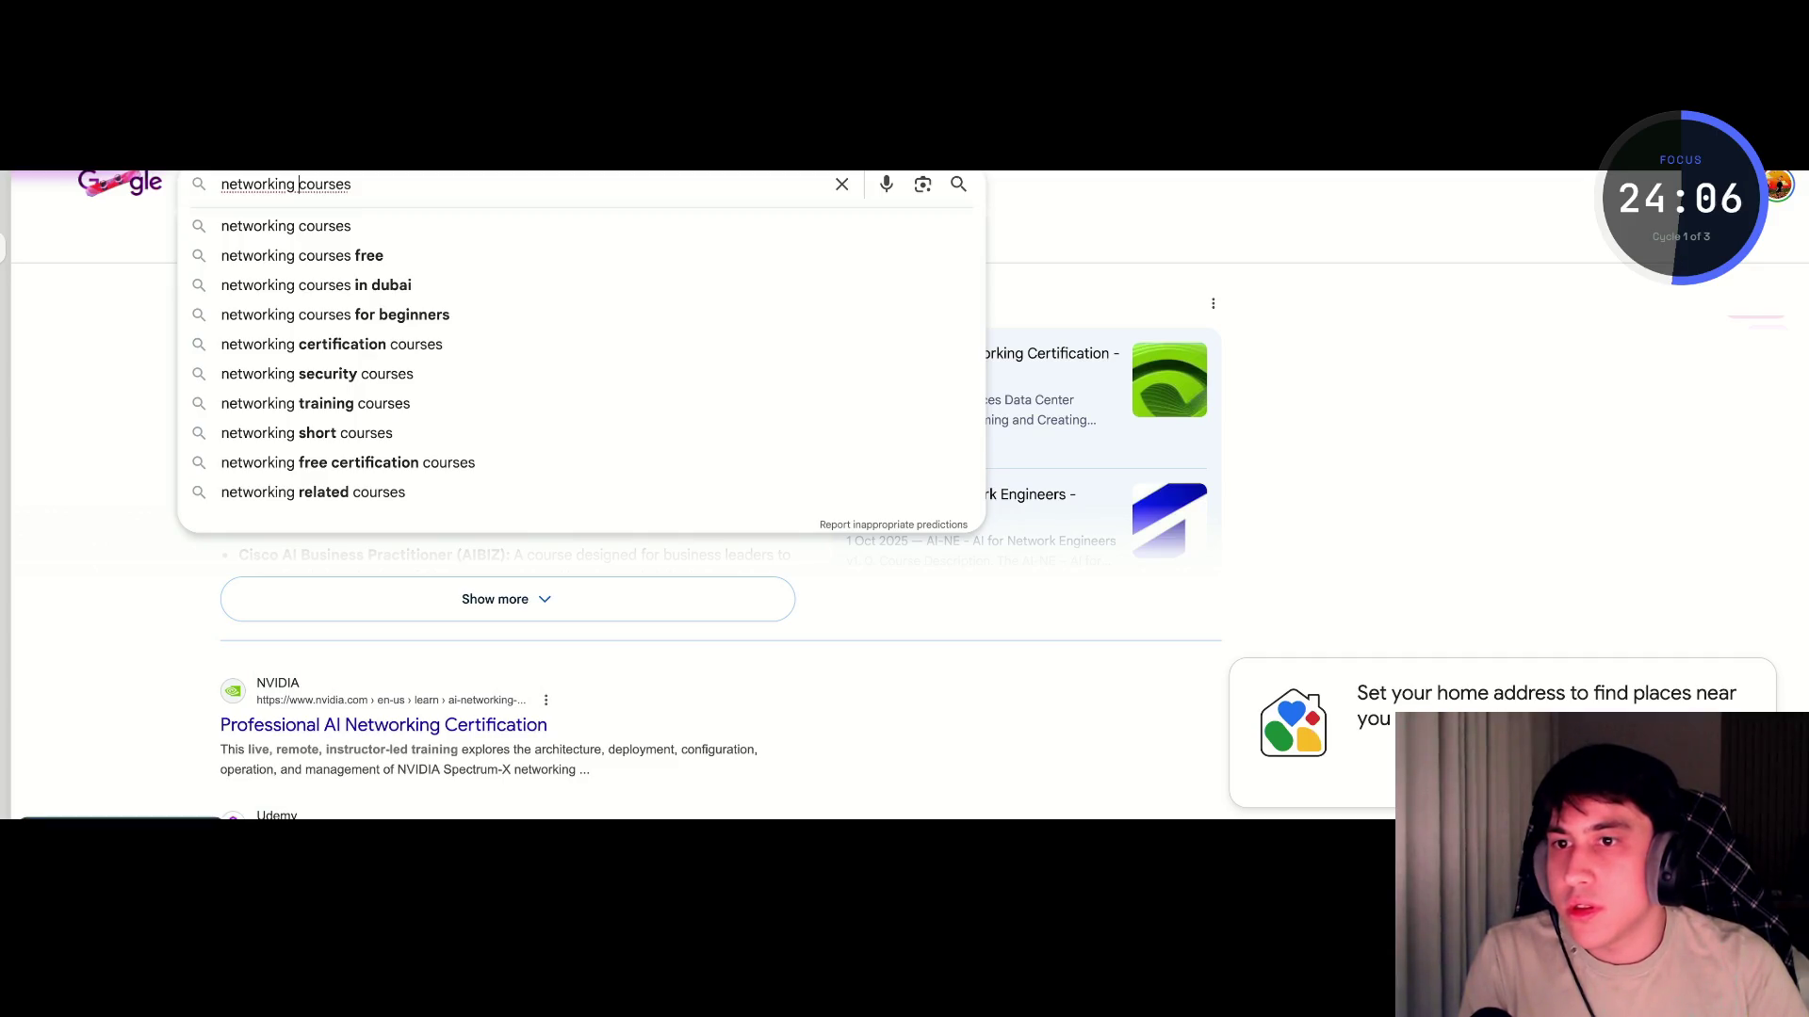
pyautogui.press('Return')
pyautogui.scroll(-3, 721, 495)
pyautogui.scroll(-1, 721, 495)
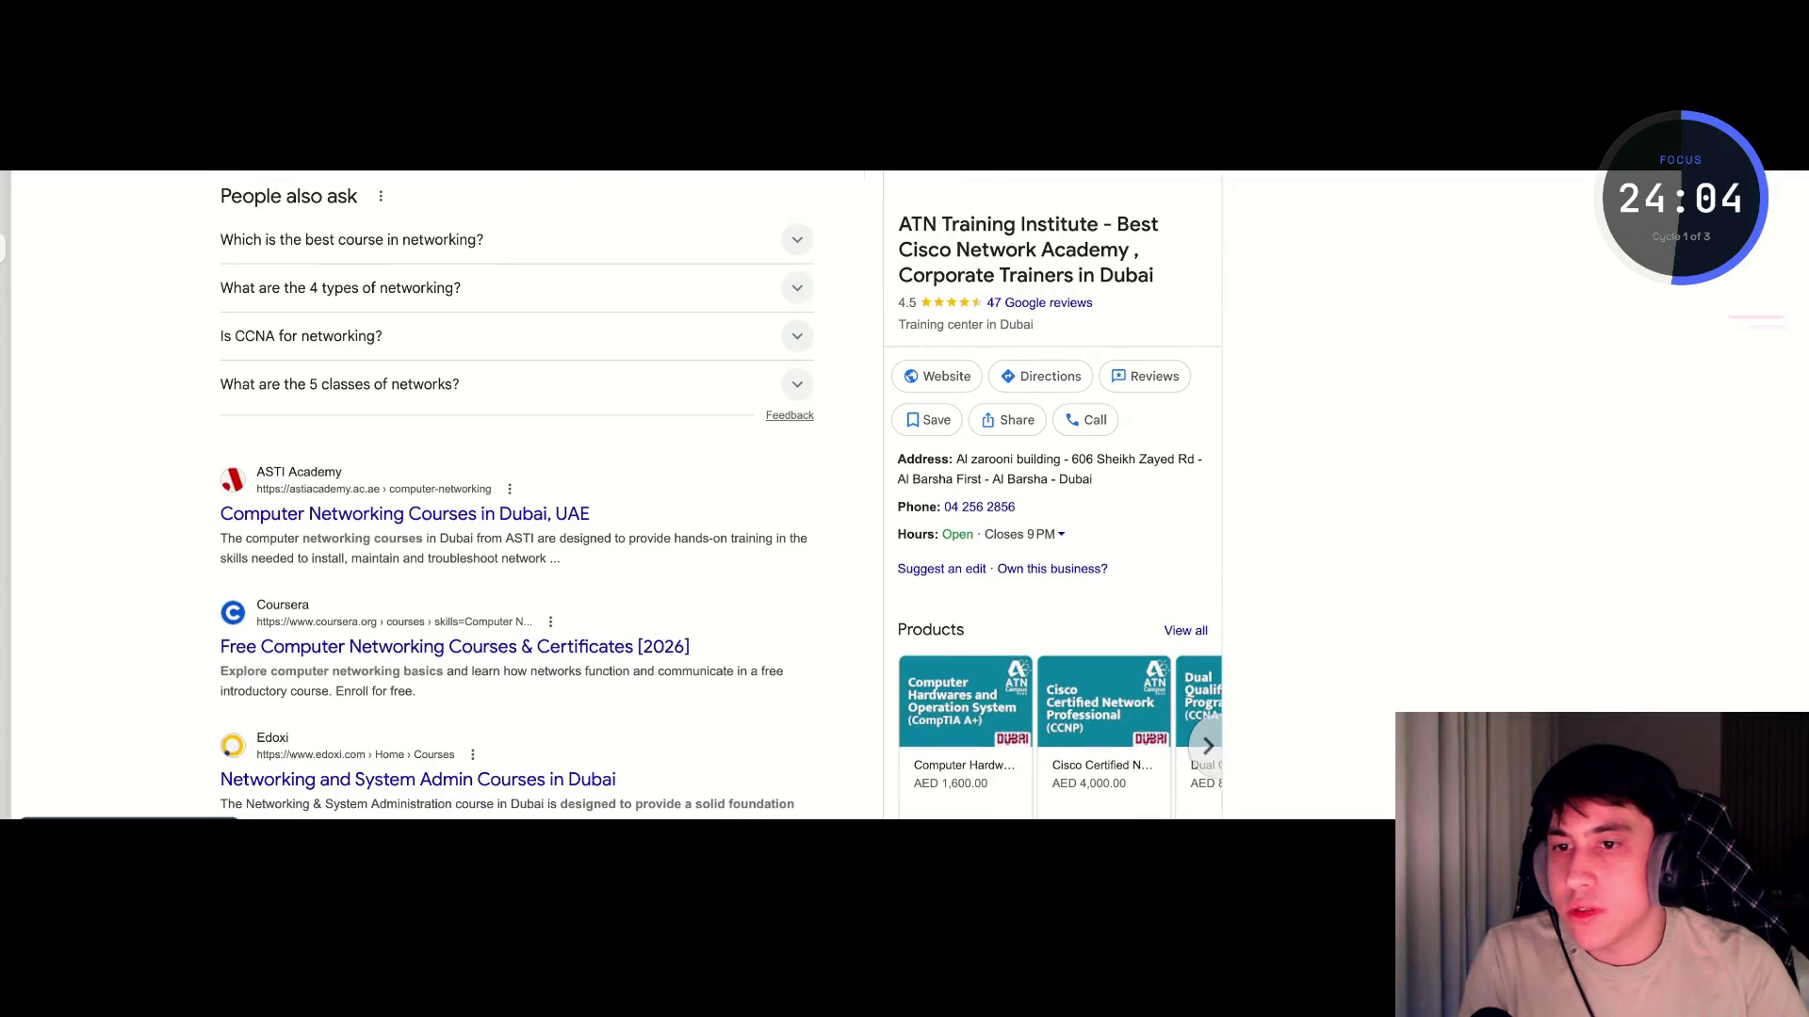
pyautogui.scroll(-1, 721, 494)
pyautogui.scroll(-2, 721, 495)
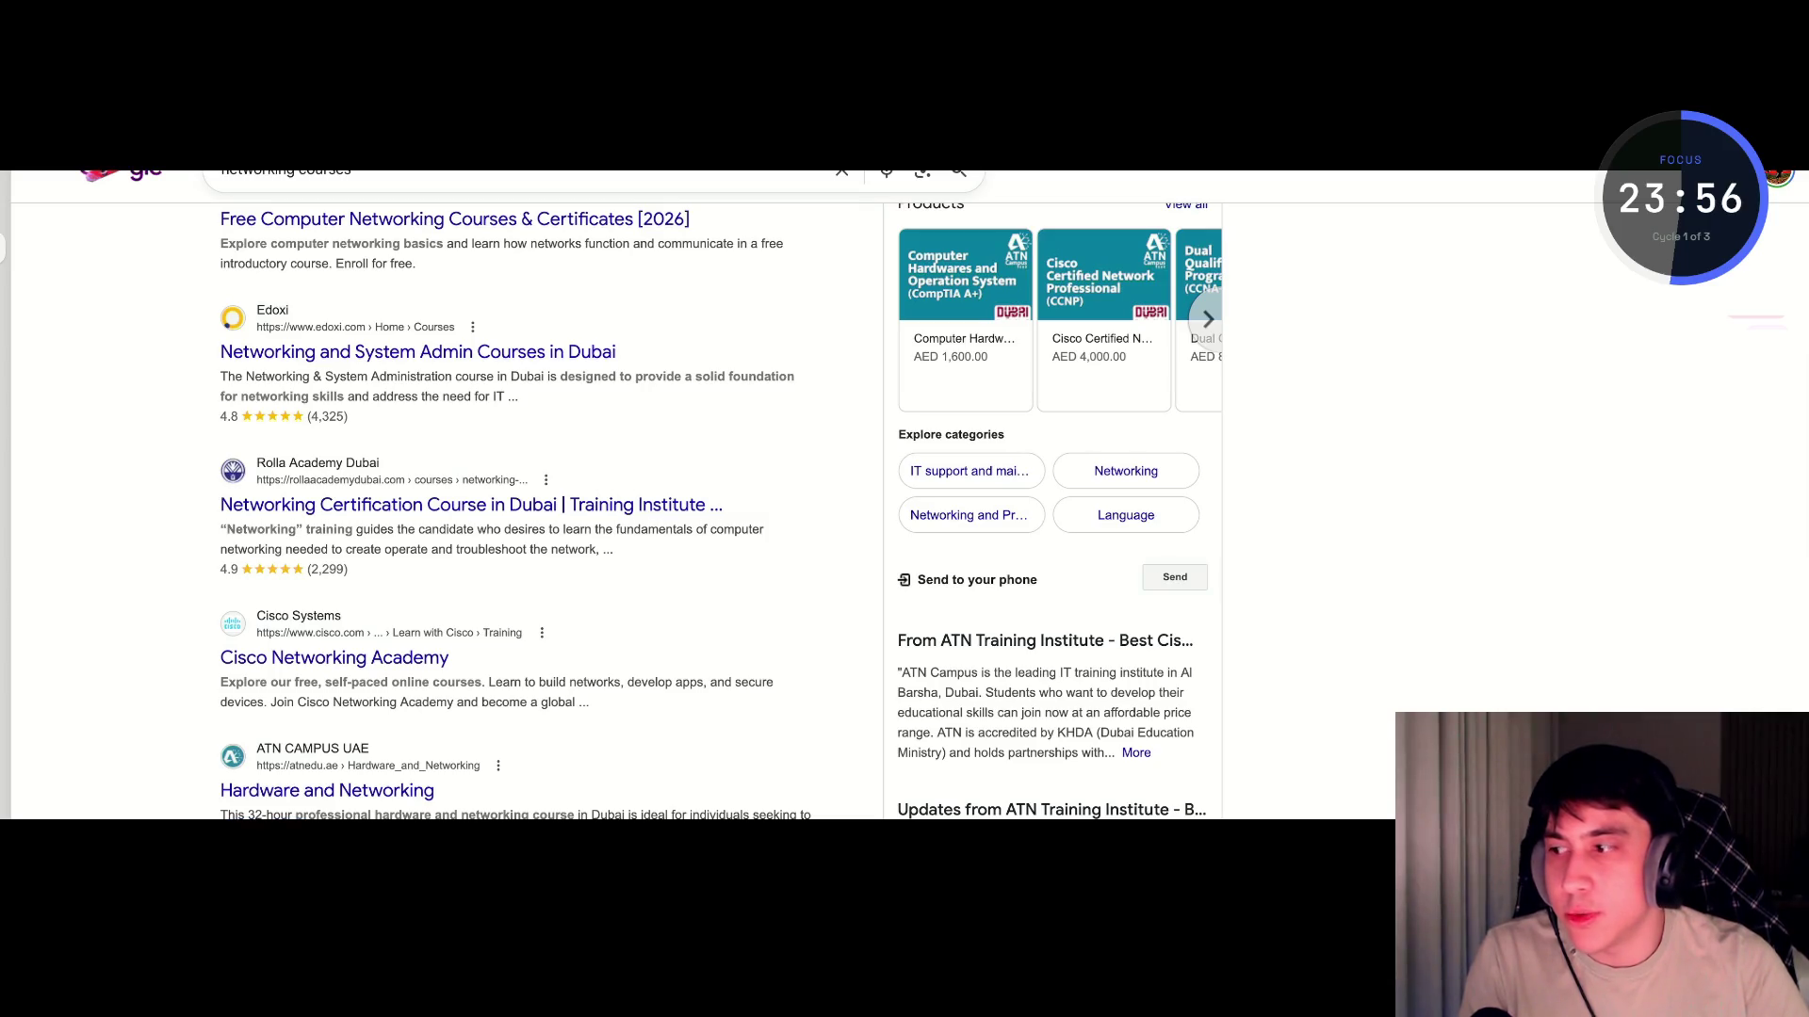
pyautogui.scroll(-2, 466, 517)
pyautogui.scroll(-3, 466, 534)
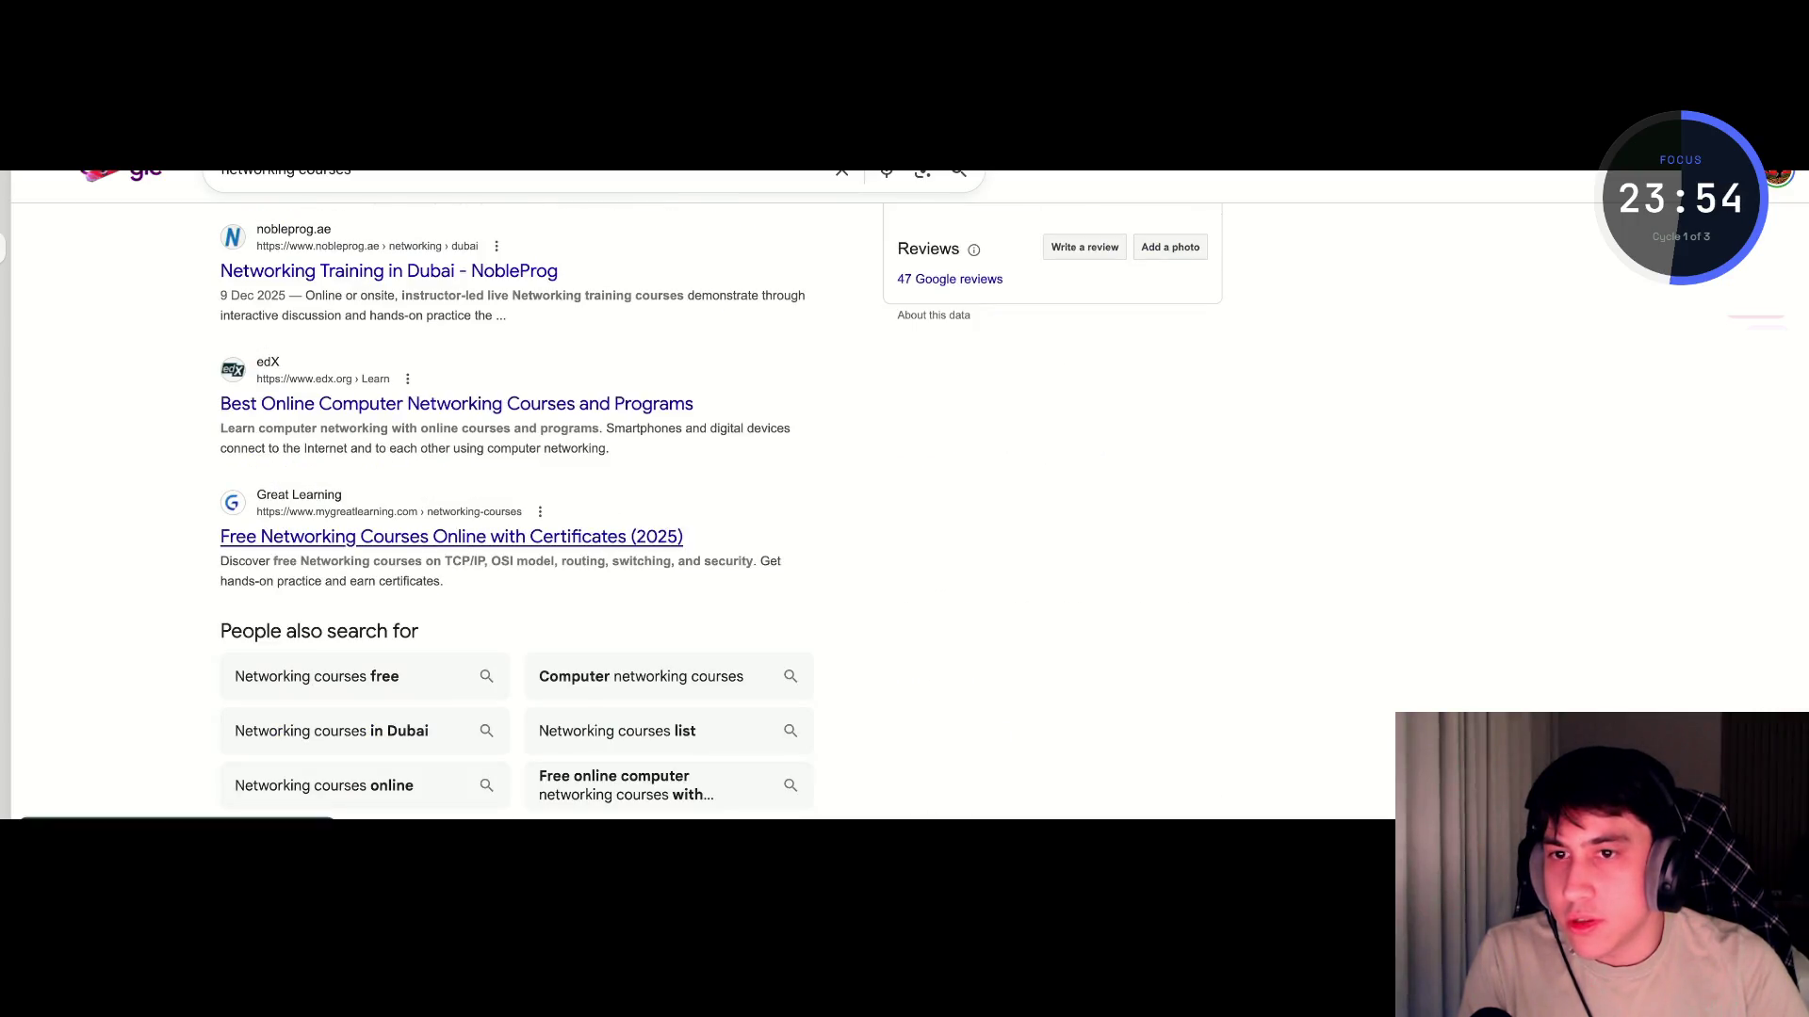
pyautogui.scroll(5, 466, 537)
pyautogui.scroll(5, 467, 537)
pyautogui.scroll(-1, 798, 573)
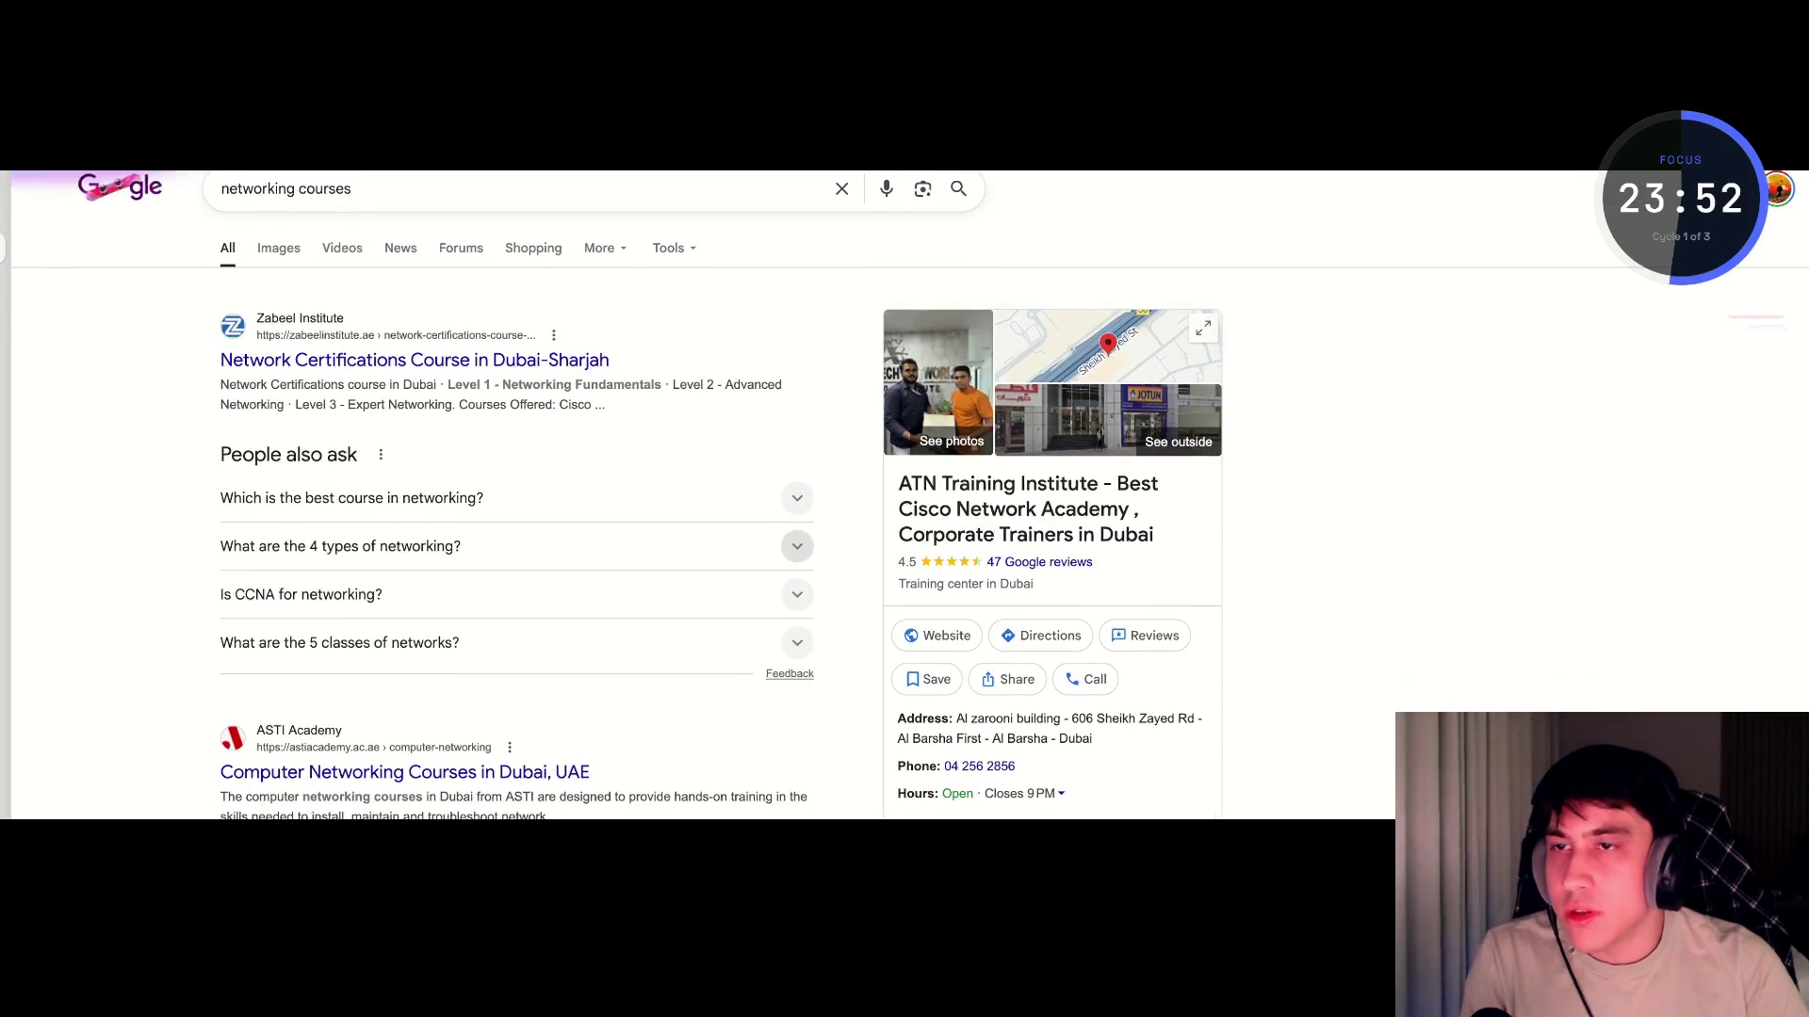
# Leave the networking course results and switch over to the Claude chat window.
pyautogui.hotkey('ctrl', 'l')
pyautogui.press('Escape')
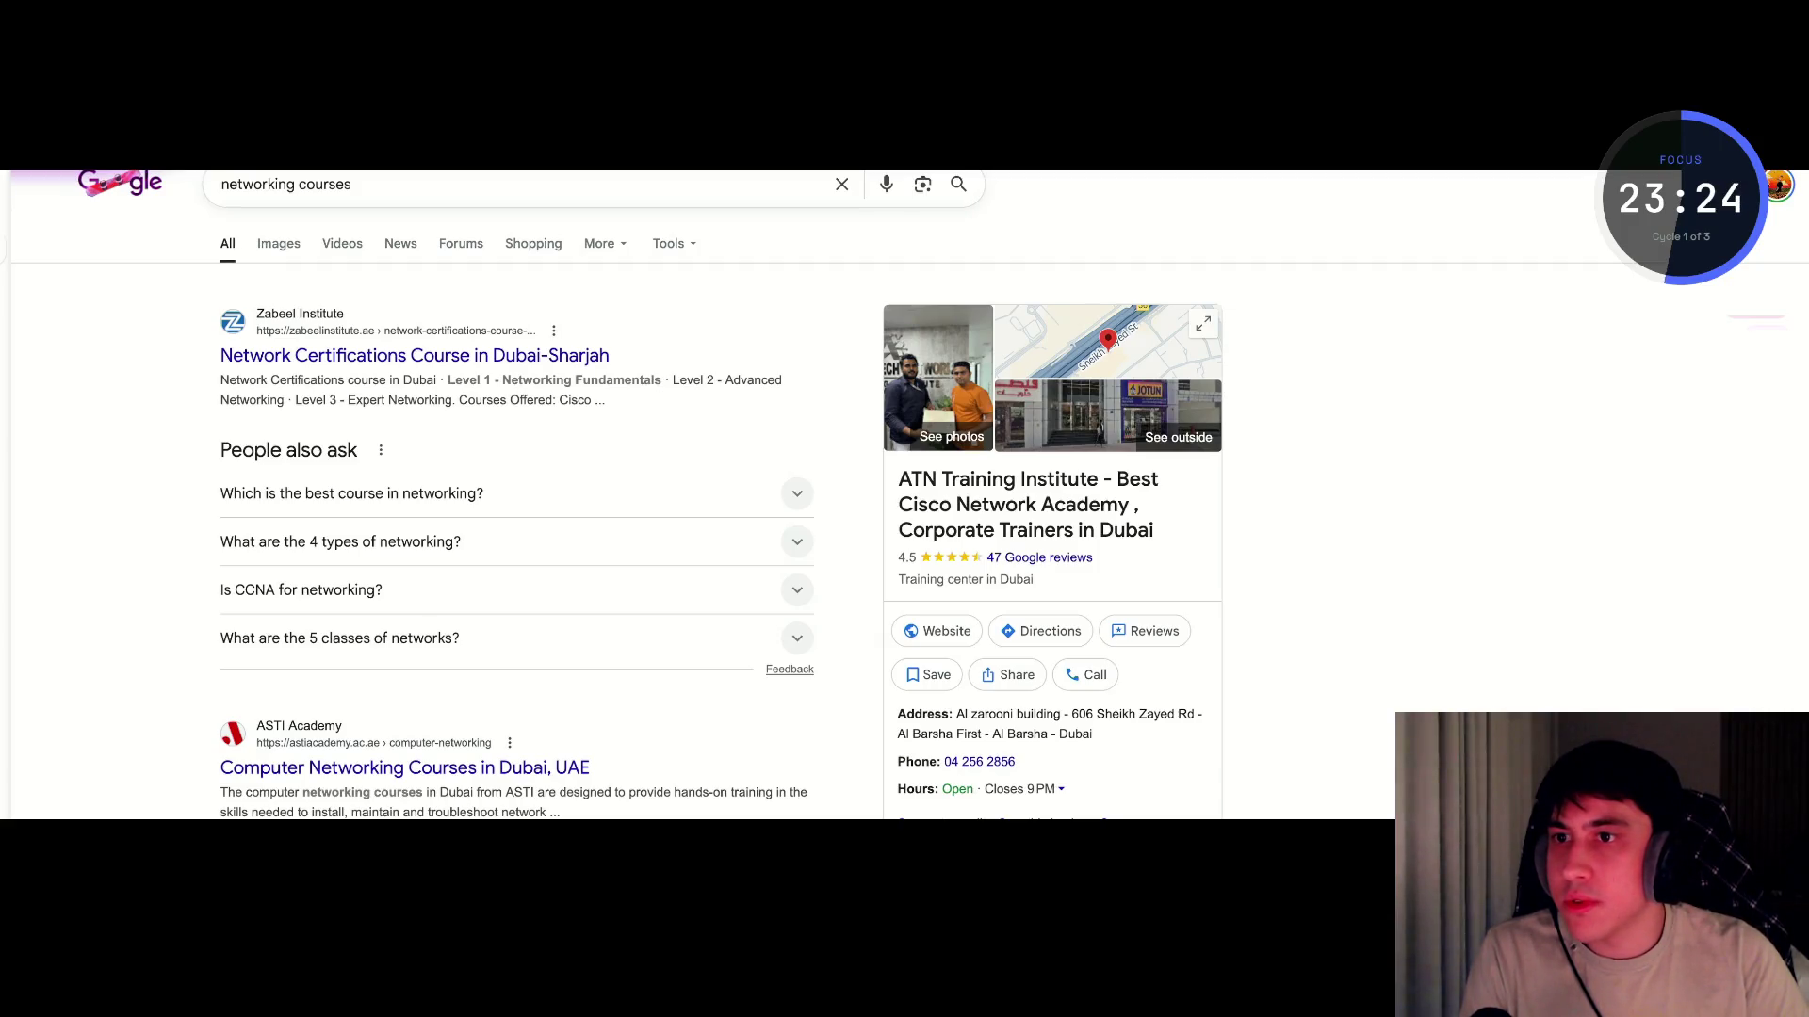
pyautogui.hotkey('alt', 'Tab')
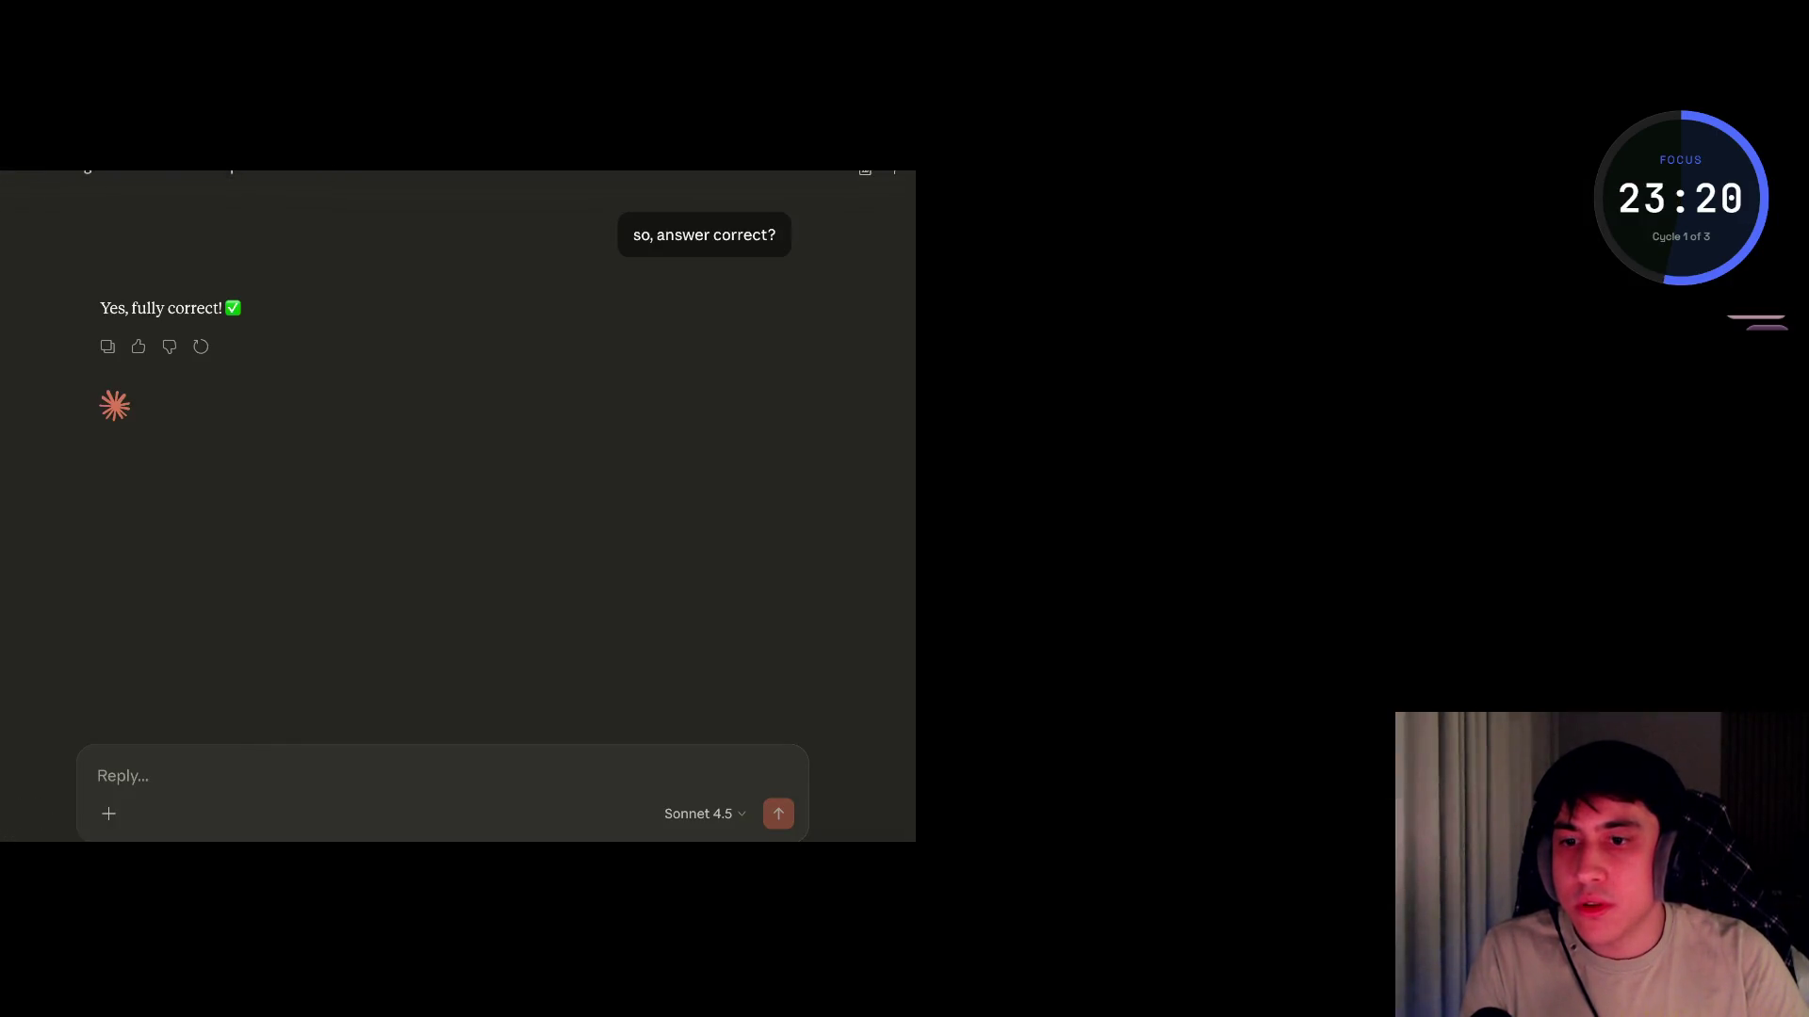
# Ask Claude in a fresh chat how to learn networking and AI for Python.
pyautogui.hotkey('ctrl', 'shift', 'o')
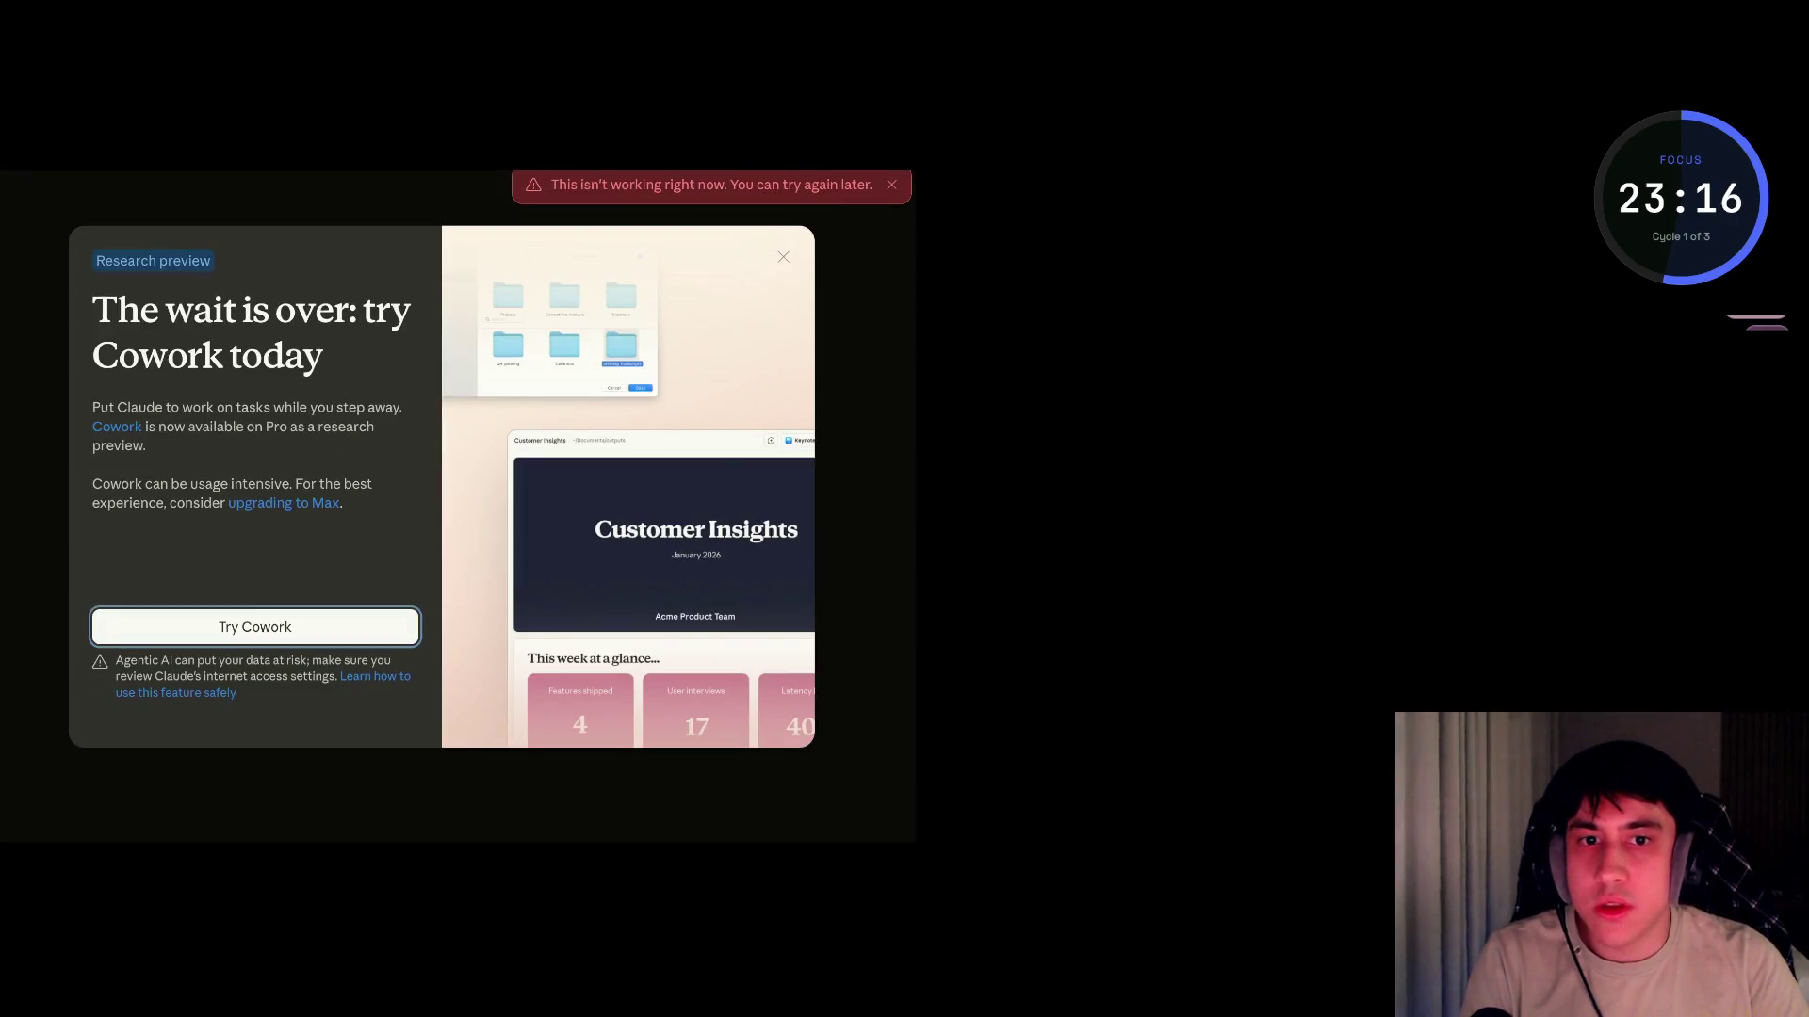
pyautogui.press('Escape')
pyautogui.write('b')
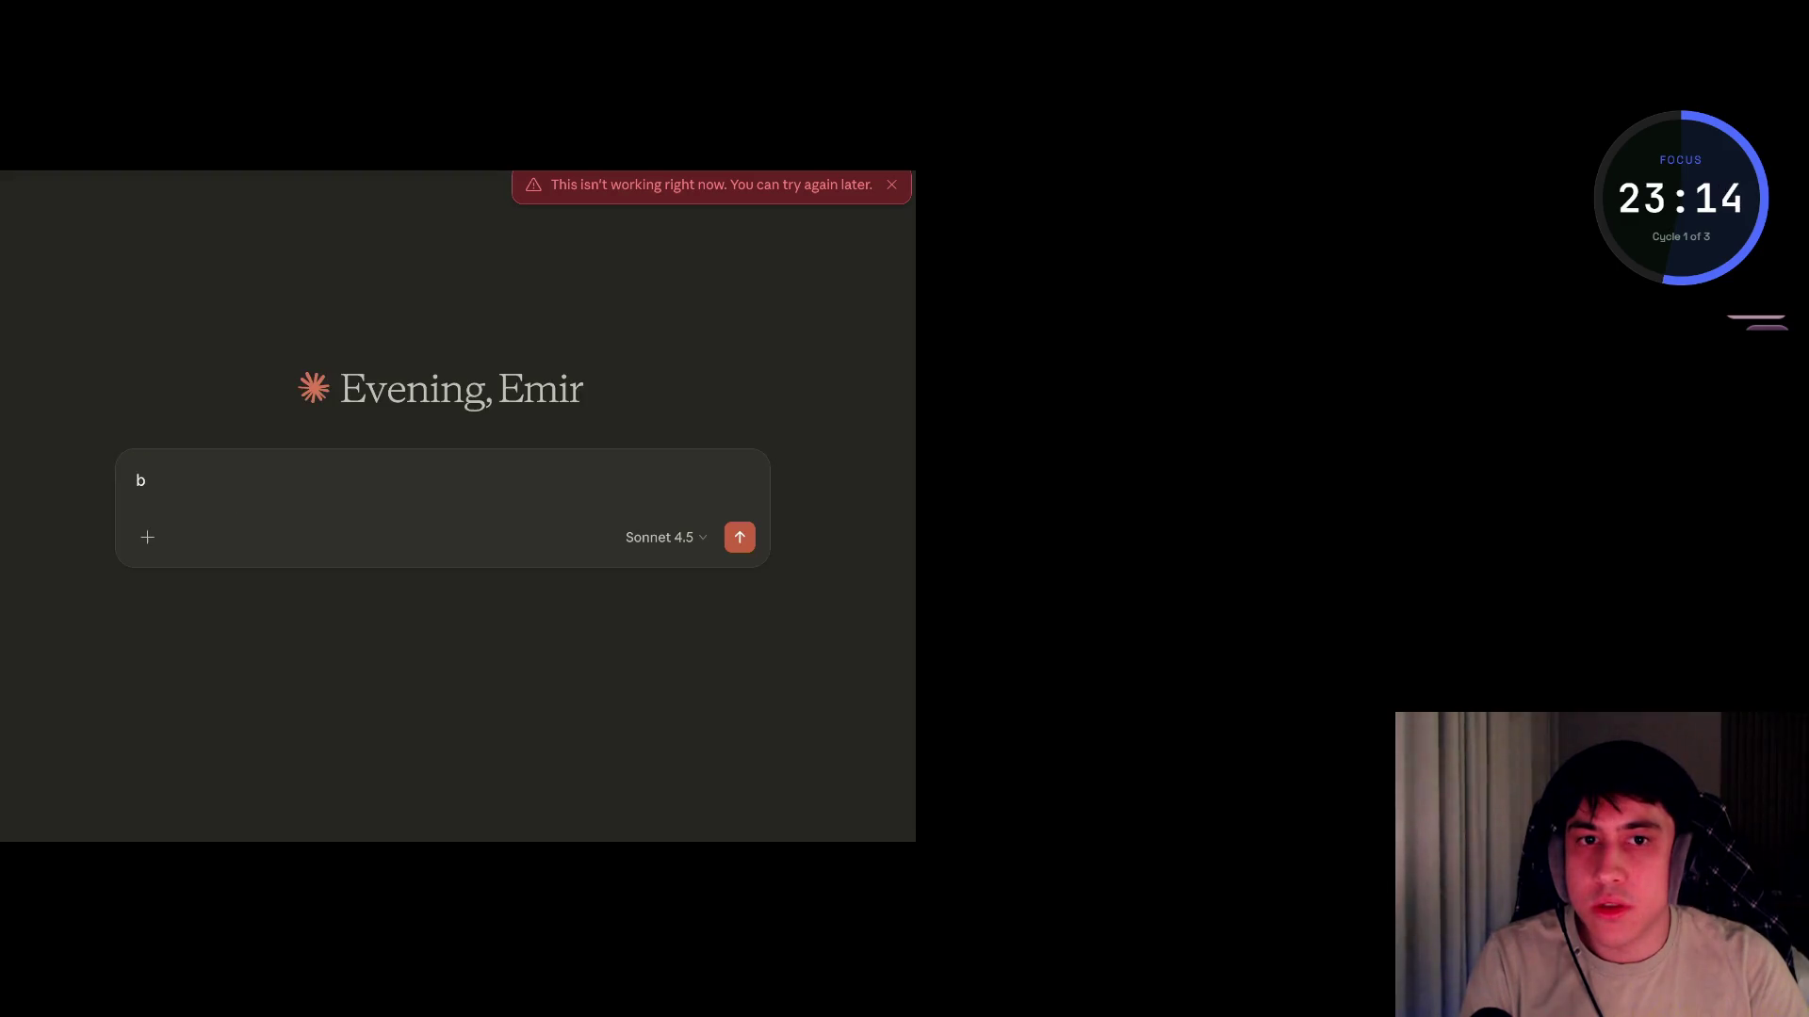
pyautogui.press('BackSpace')
pyautogui.write('how to ne')
pyautogui.write('lea')
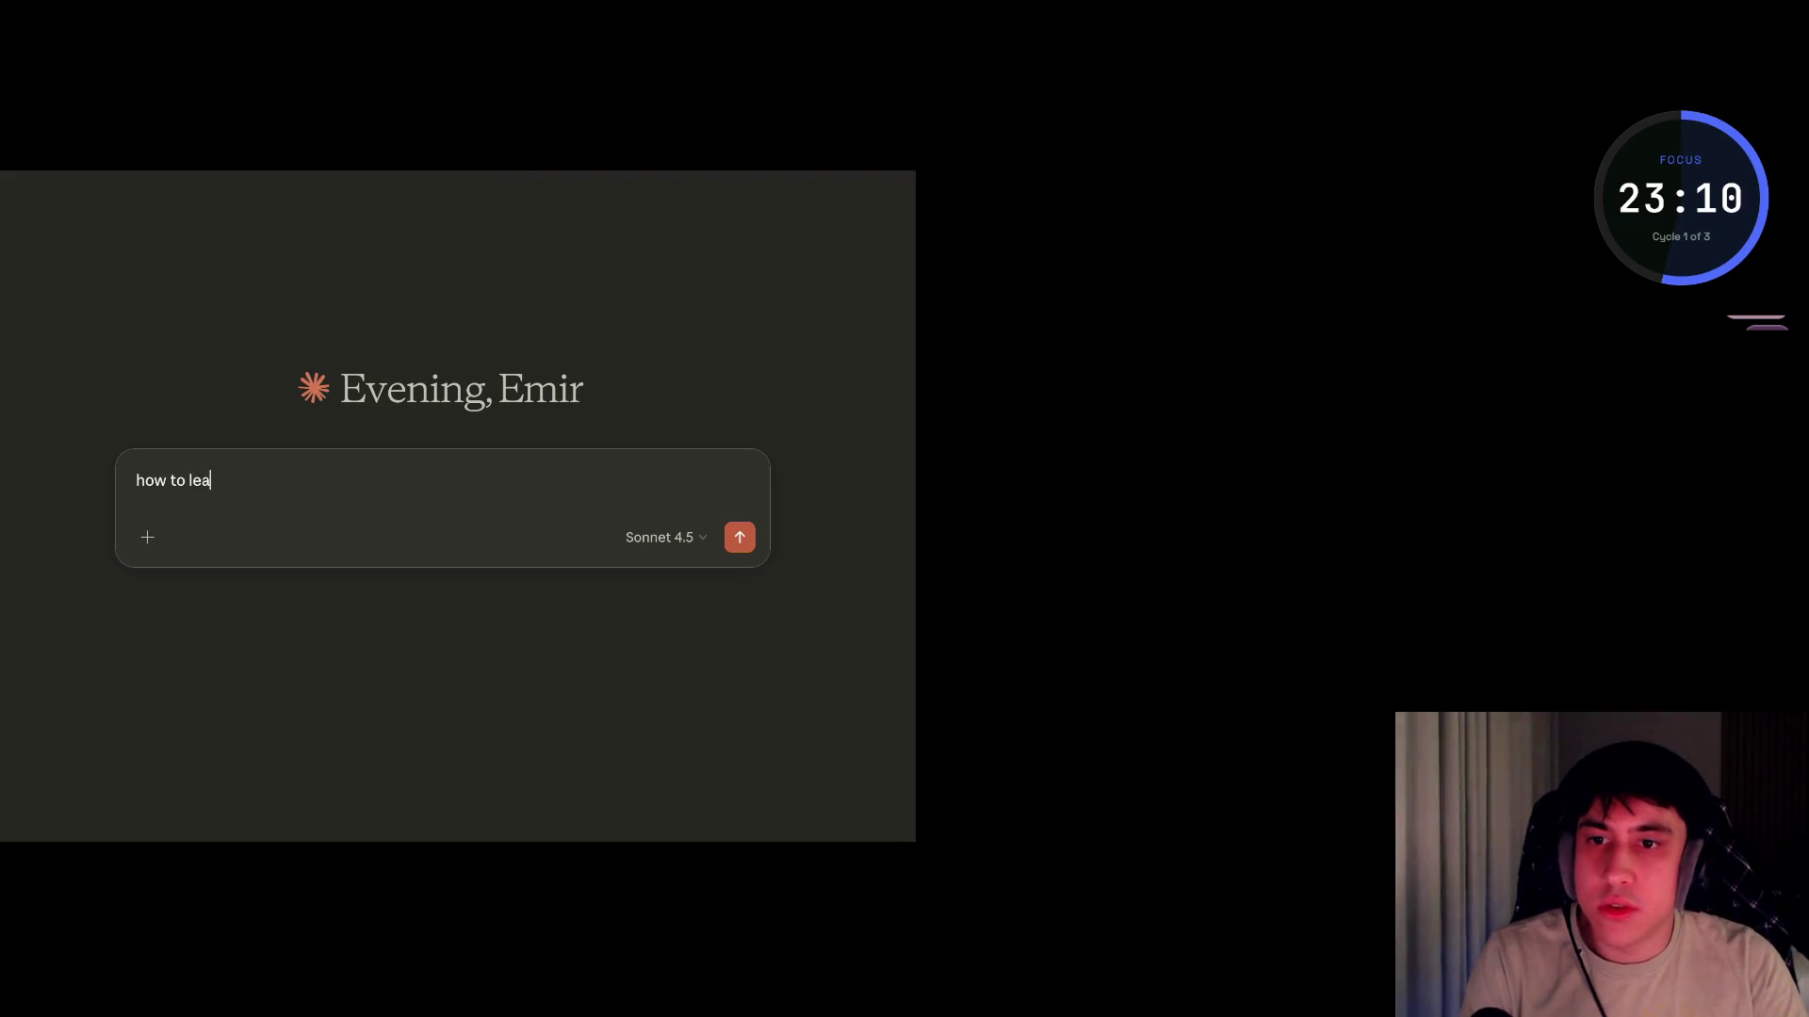
pyautogui.write('net')
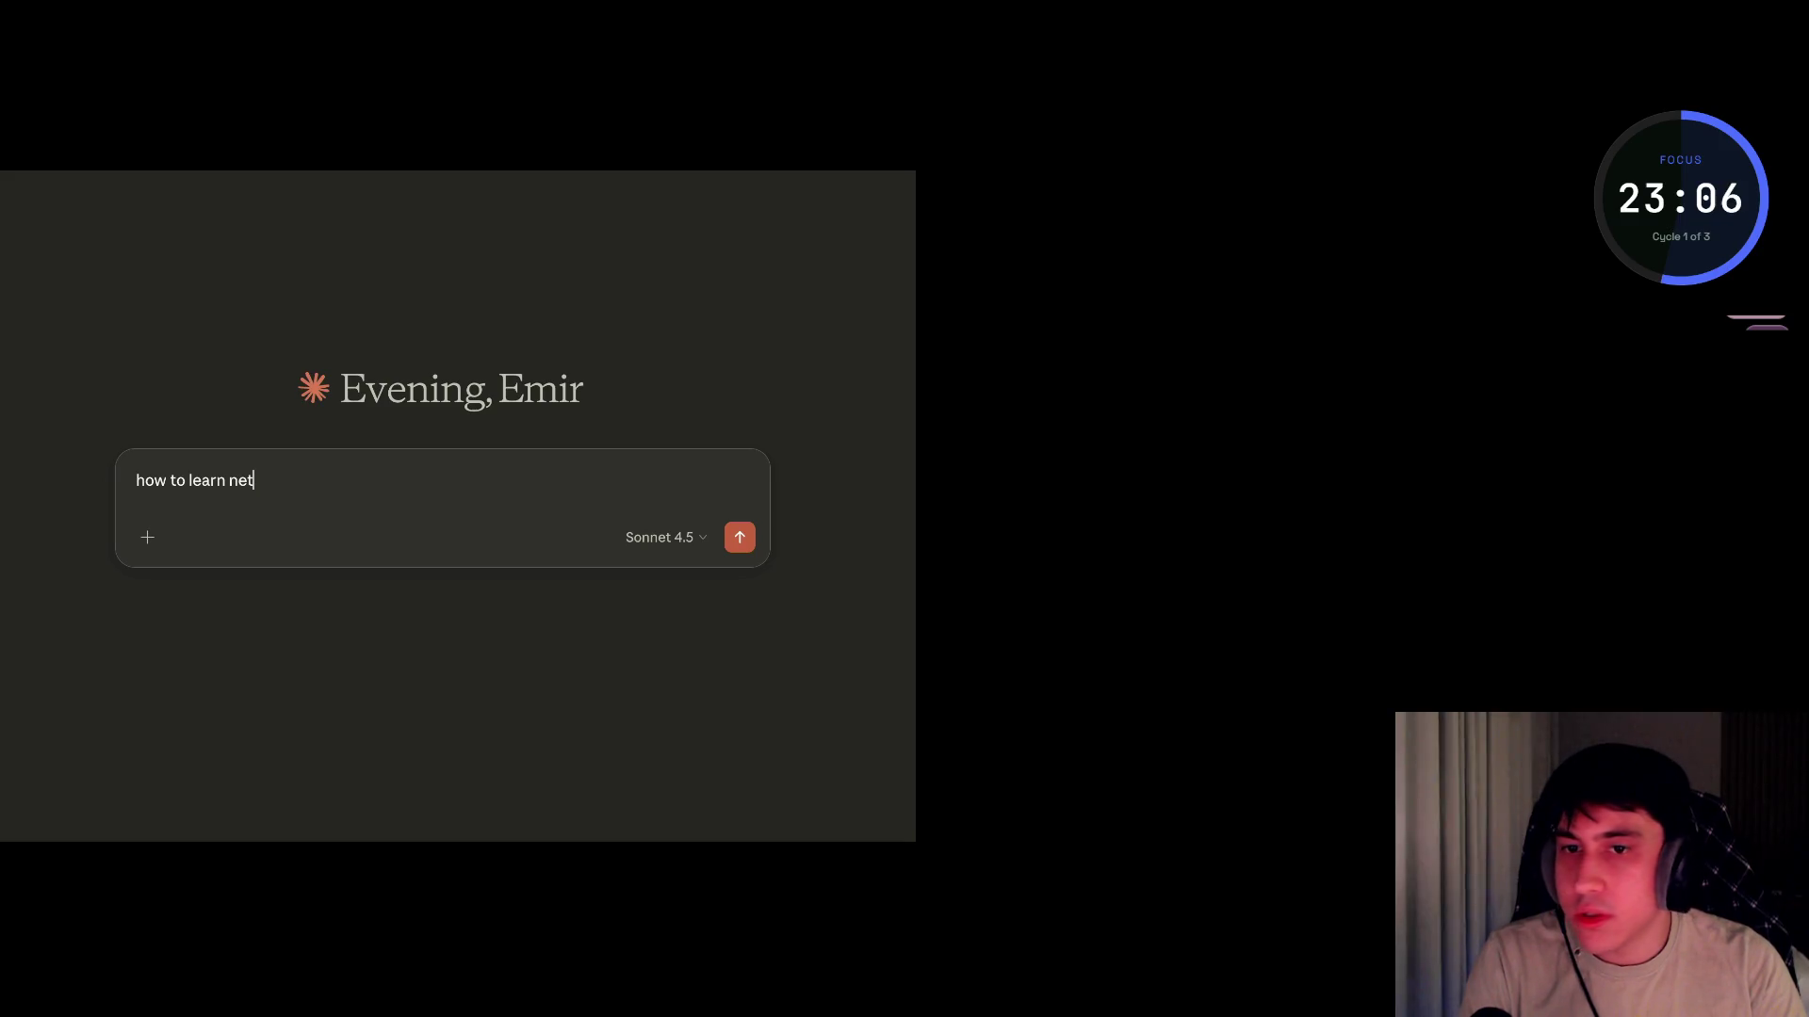
pyautogui.write('i for python')
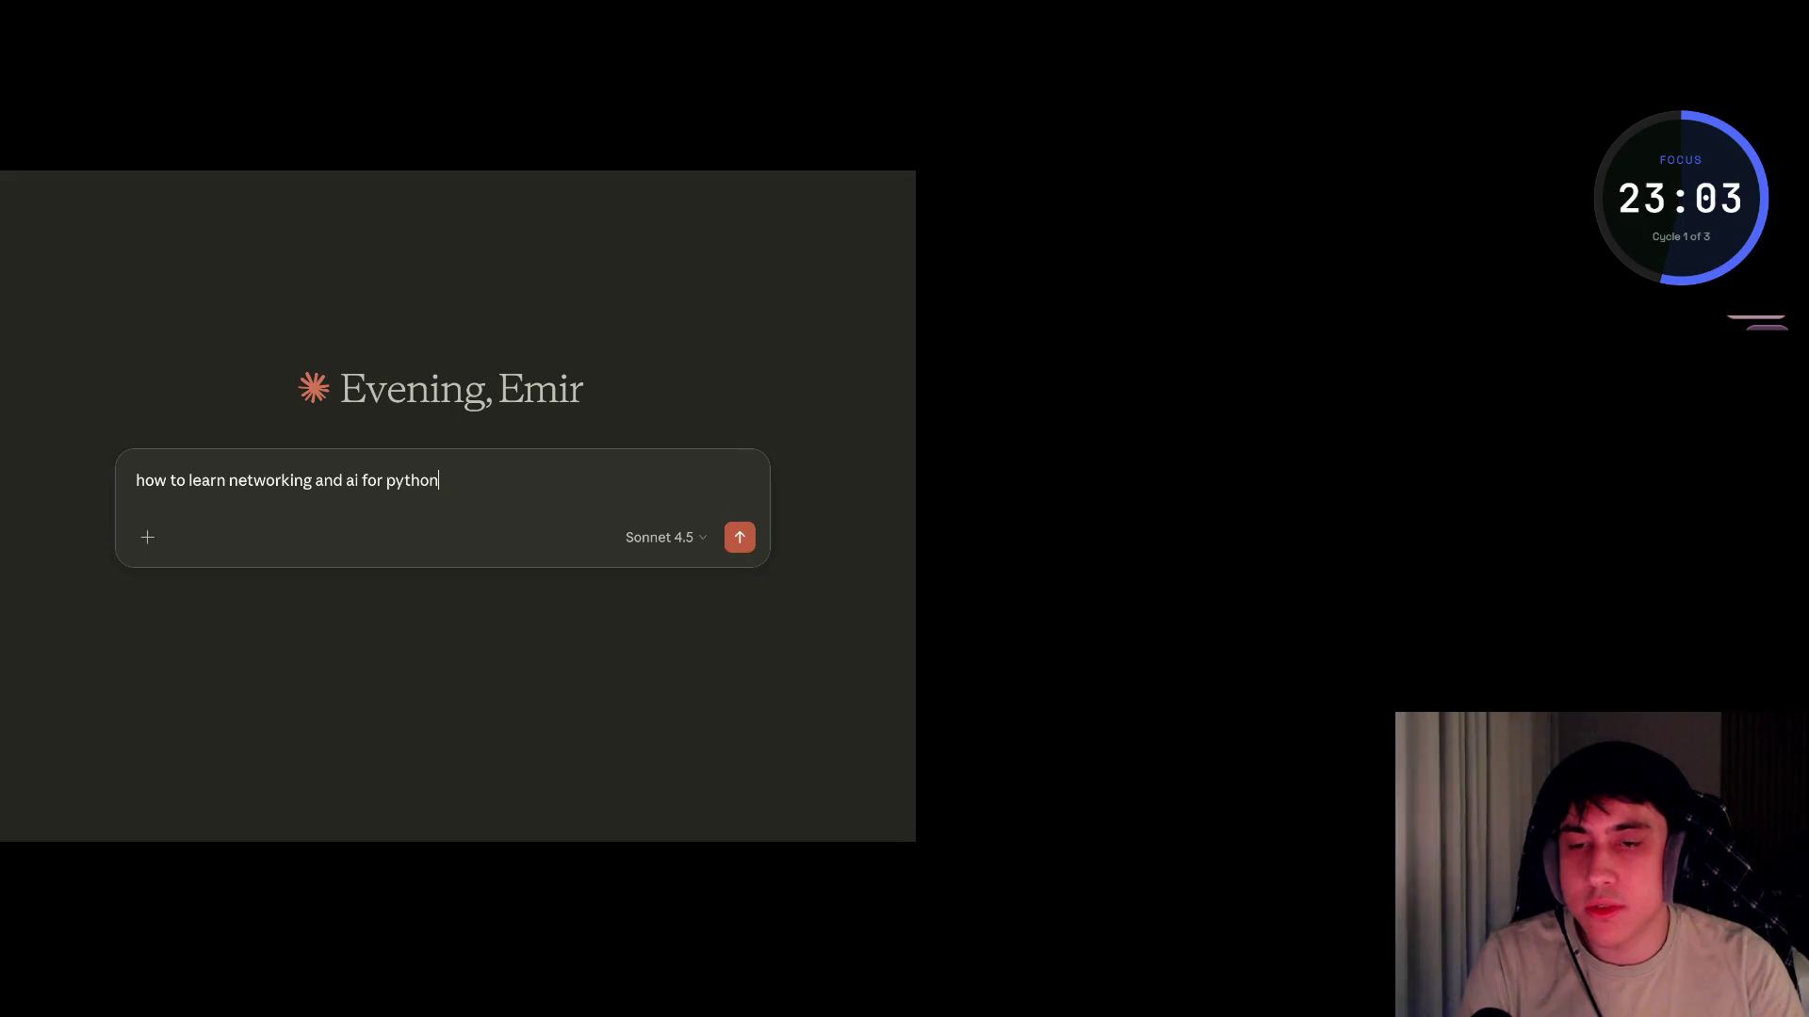
pyautogui.press('Return')
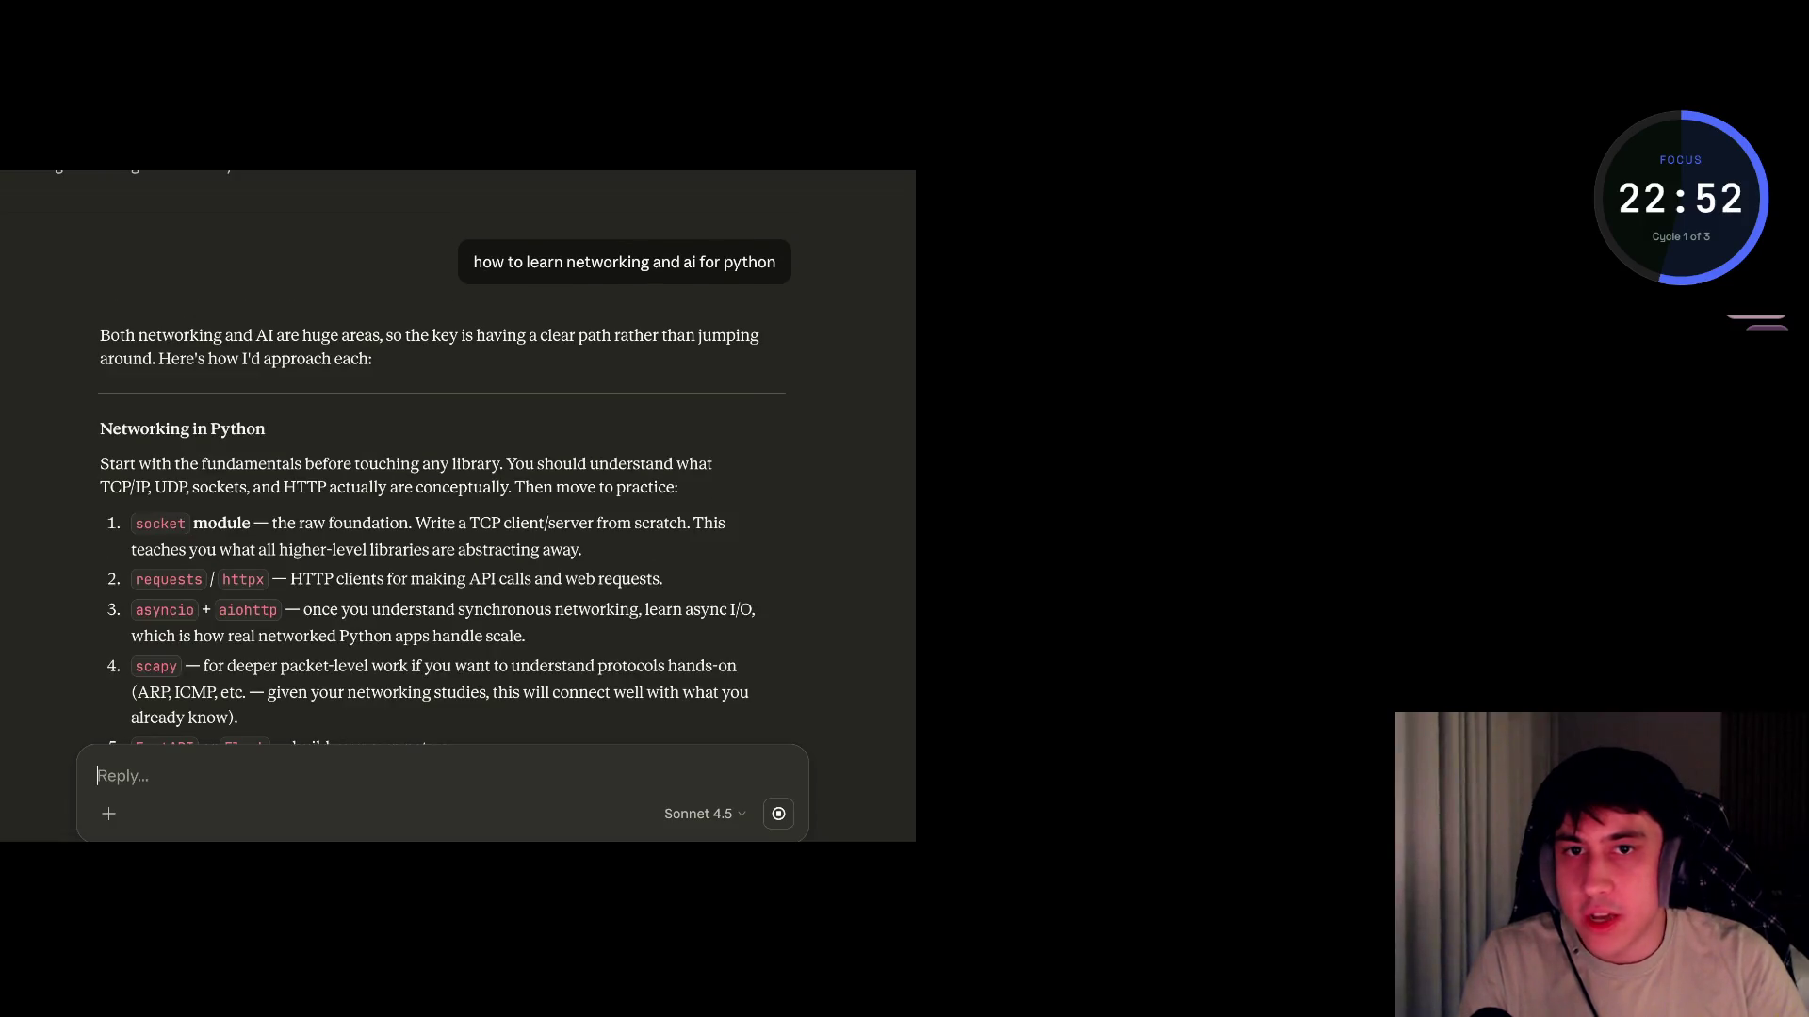
pyautogui.moveTo(505, 262); pyautogui.dragTo(758, 262)
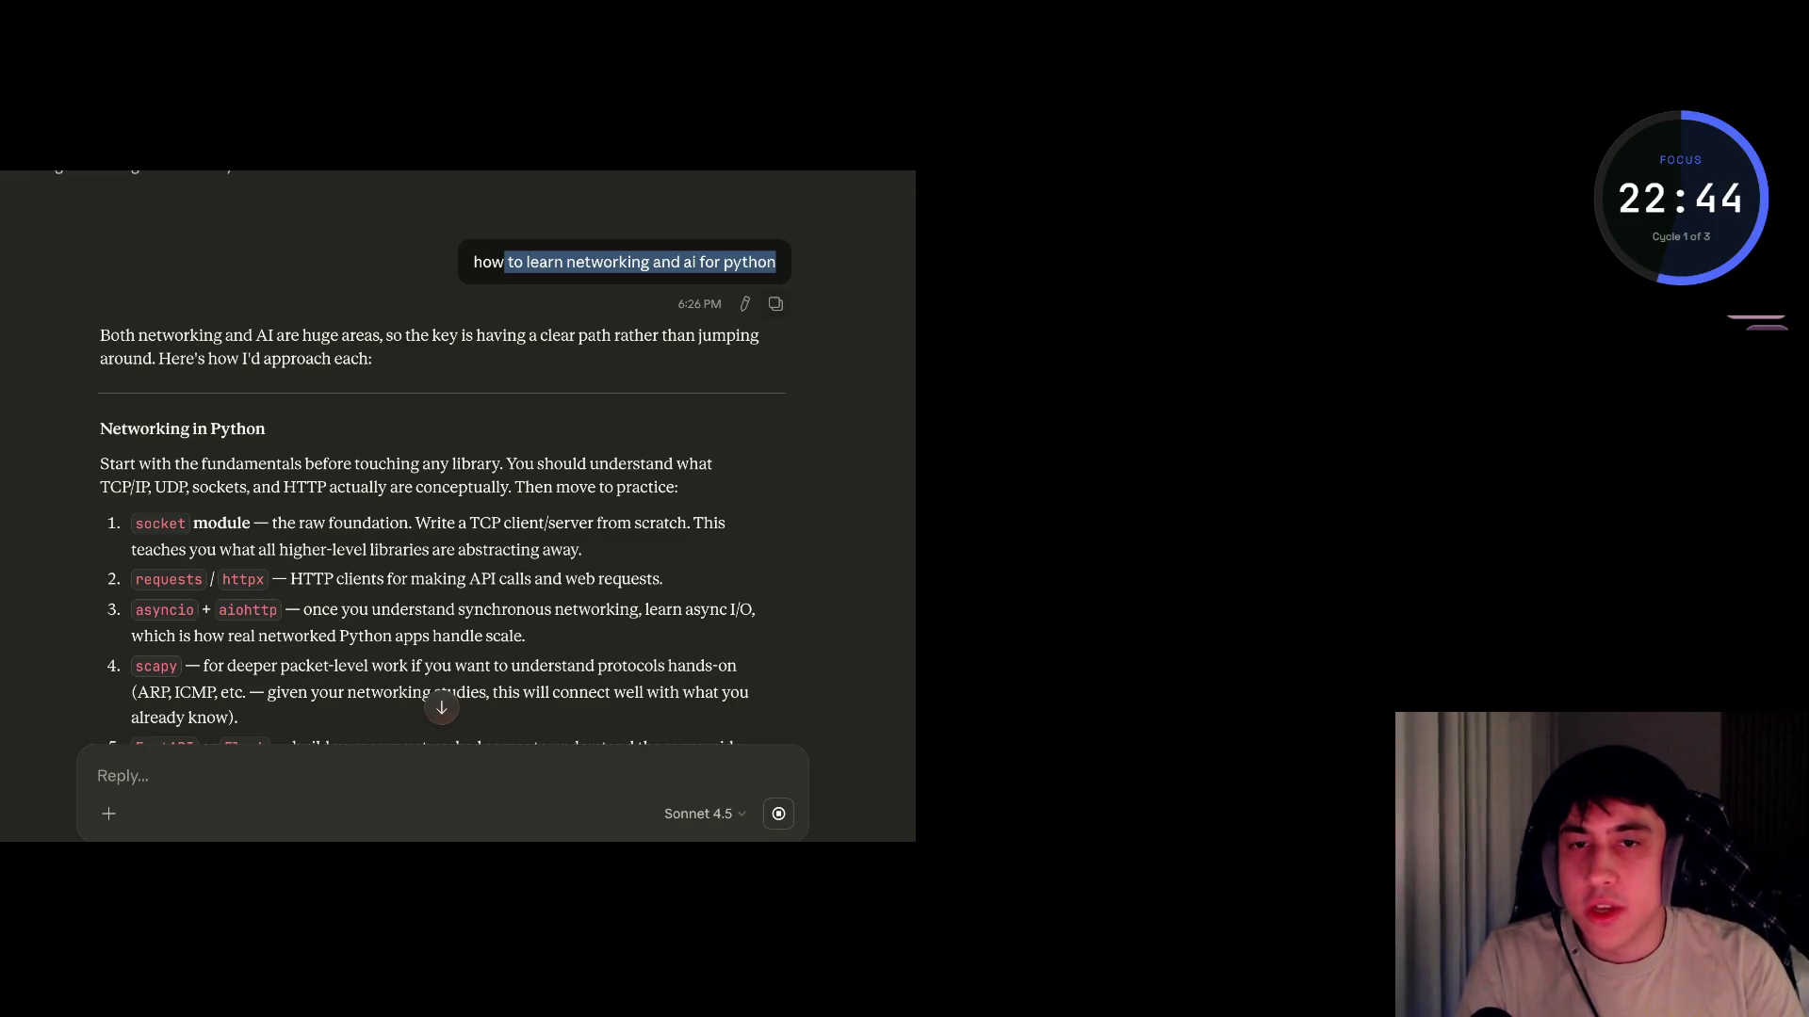
# Edit the question to add 'give me roadmap with timings, and exercises' and resend it.
pyautogui.click(744, 303)
pyautogui.write('. give me')
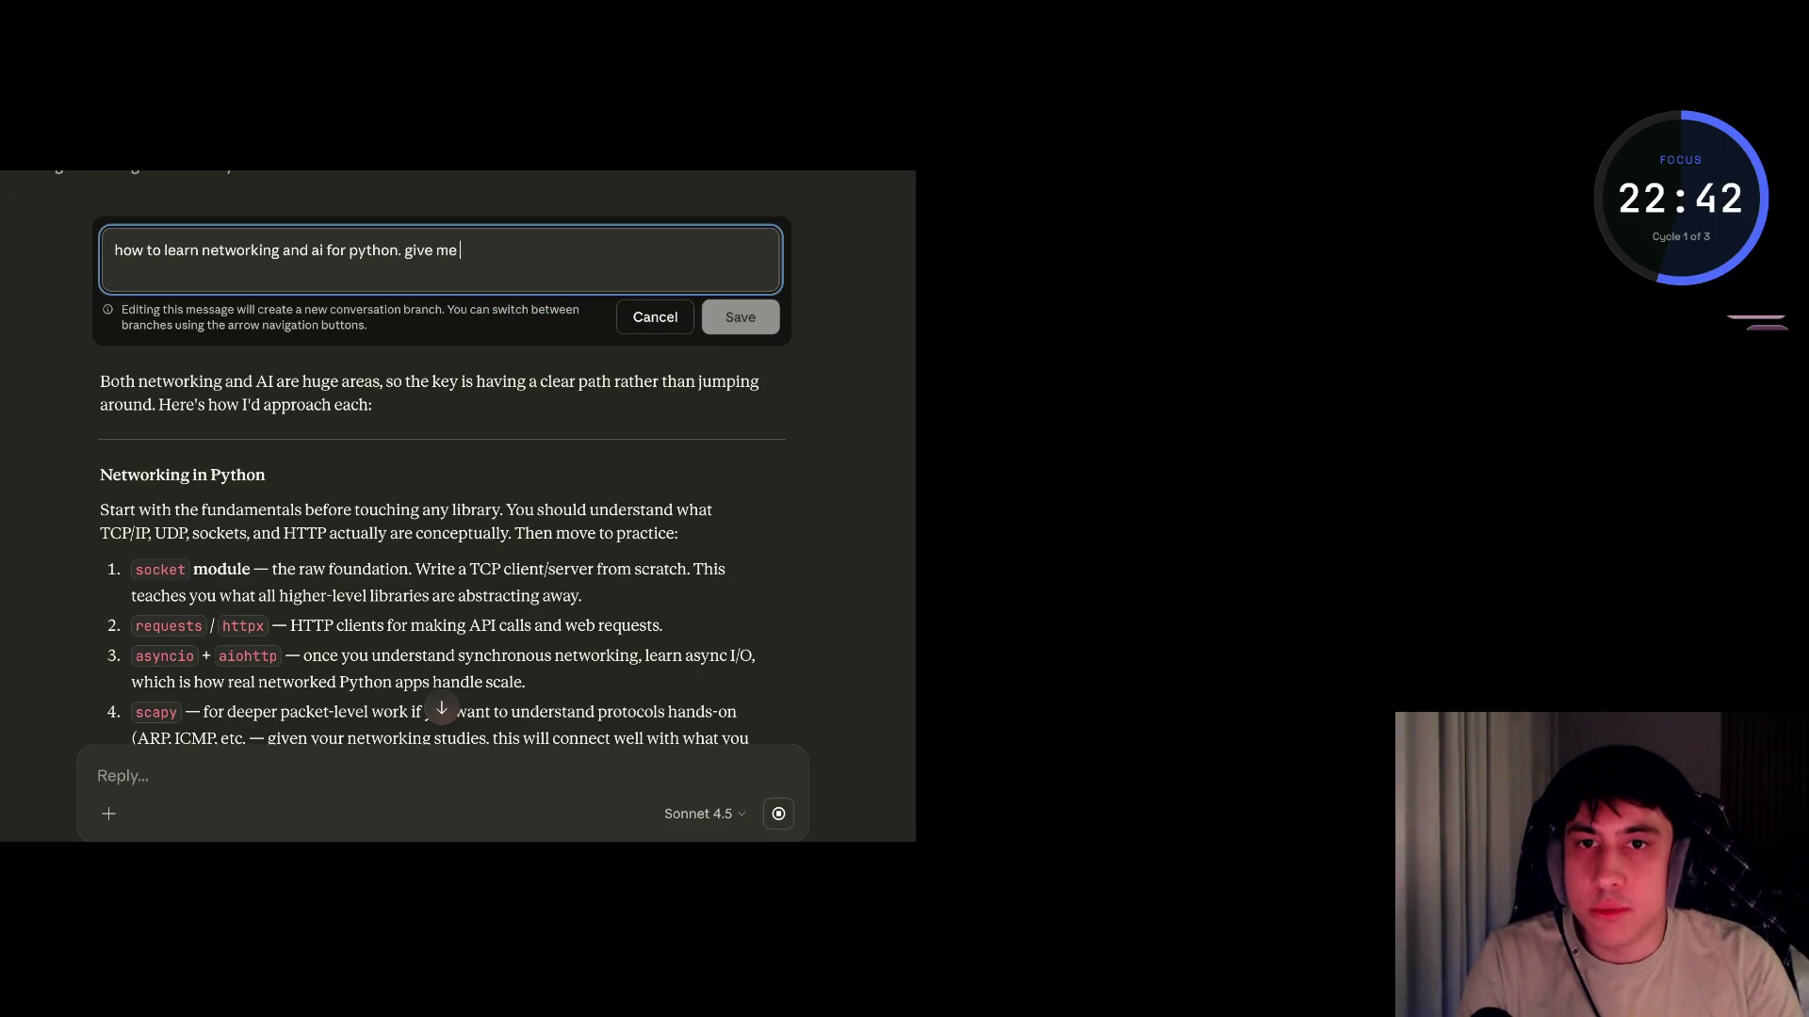
pyautogui.write('roadmap')
pyautogui.press('BackSpace')
pyautogui.press('BackSpace')
pyautogui.write('ap')
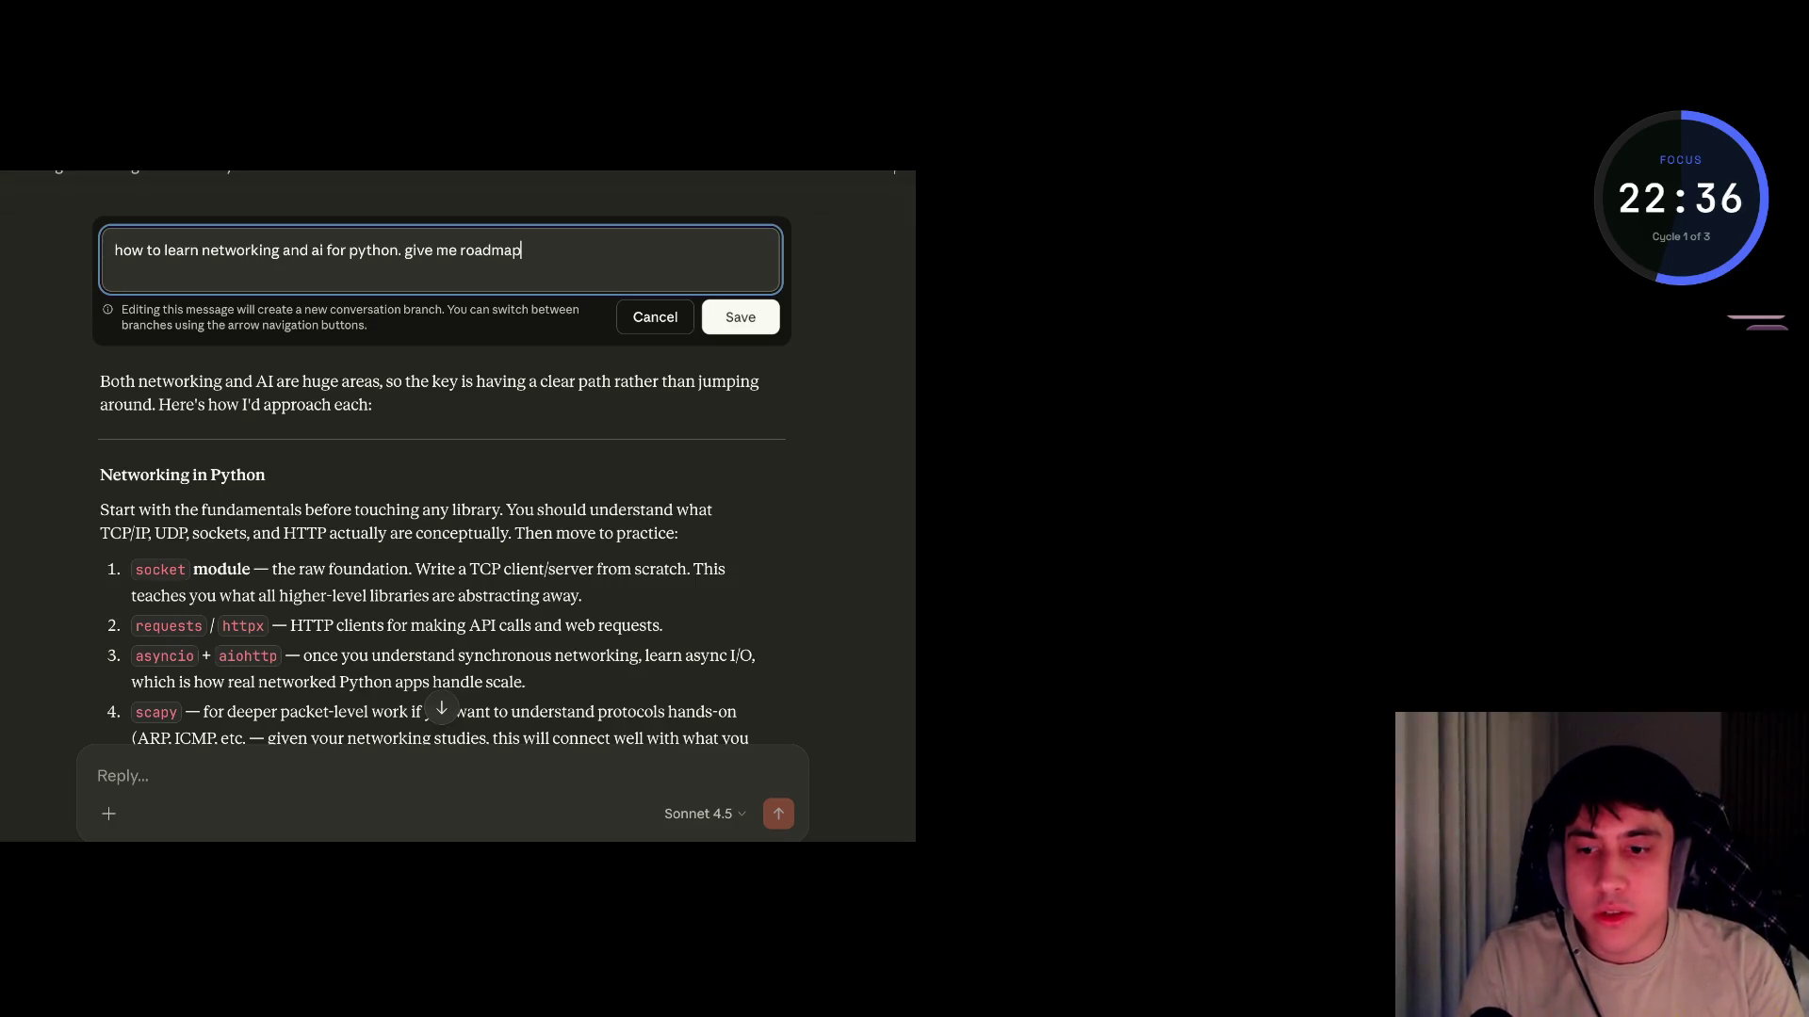
pyautogui.write(' with timings, ')
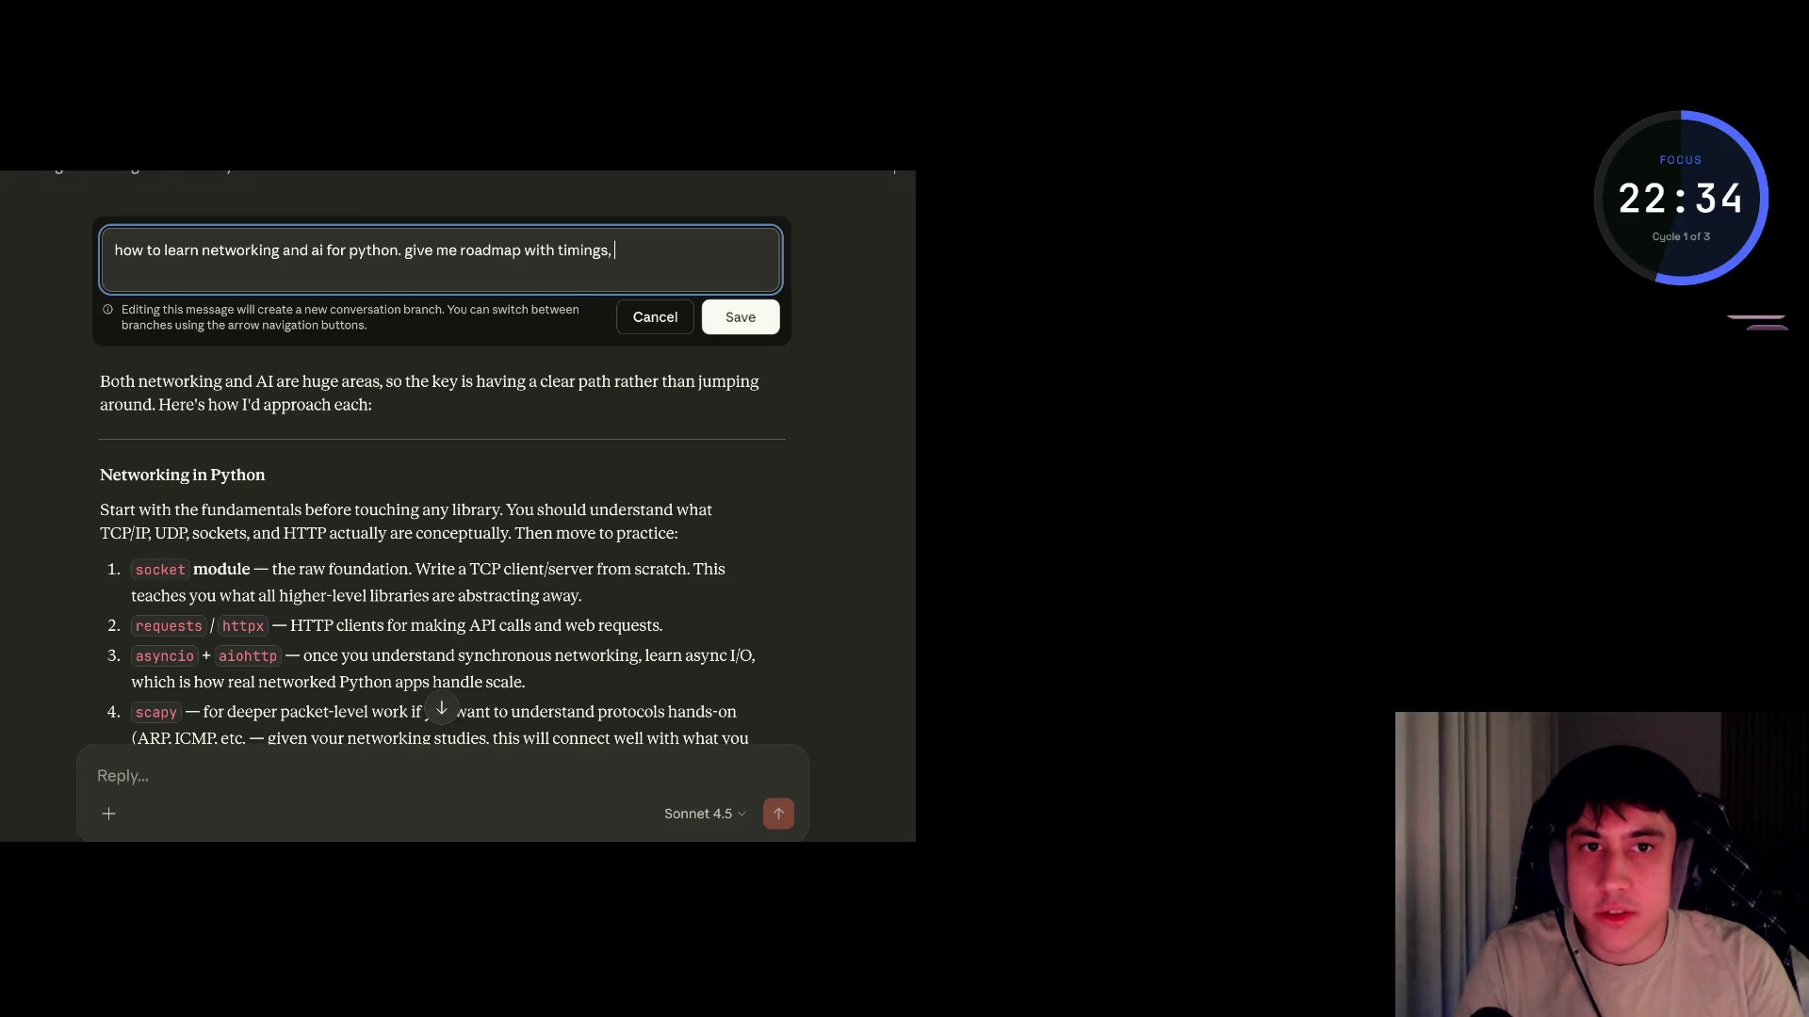
pyautogui.write('and exercises')
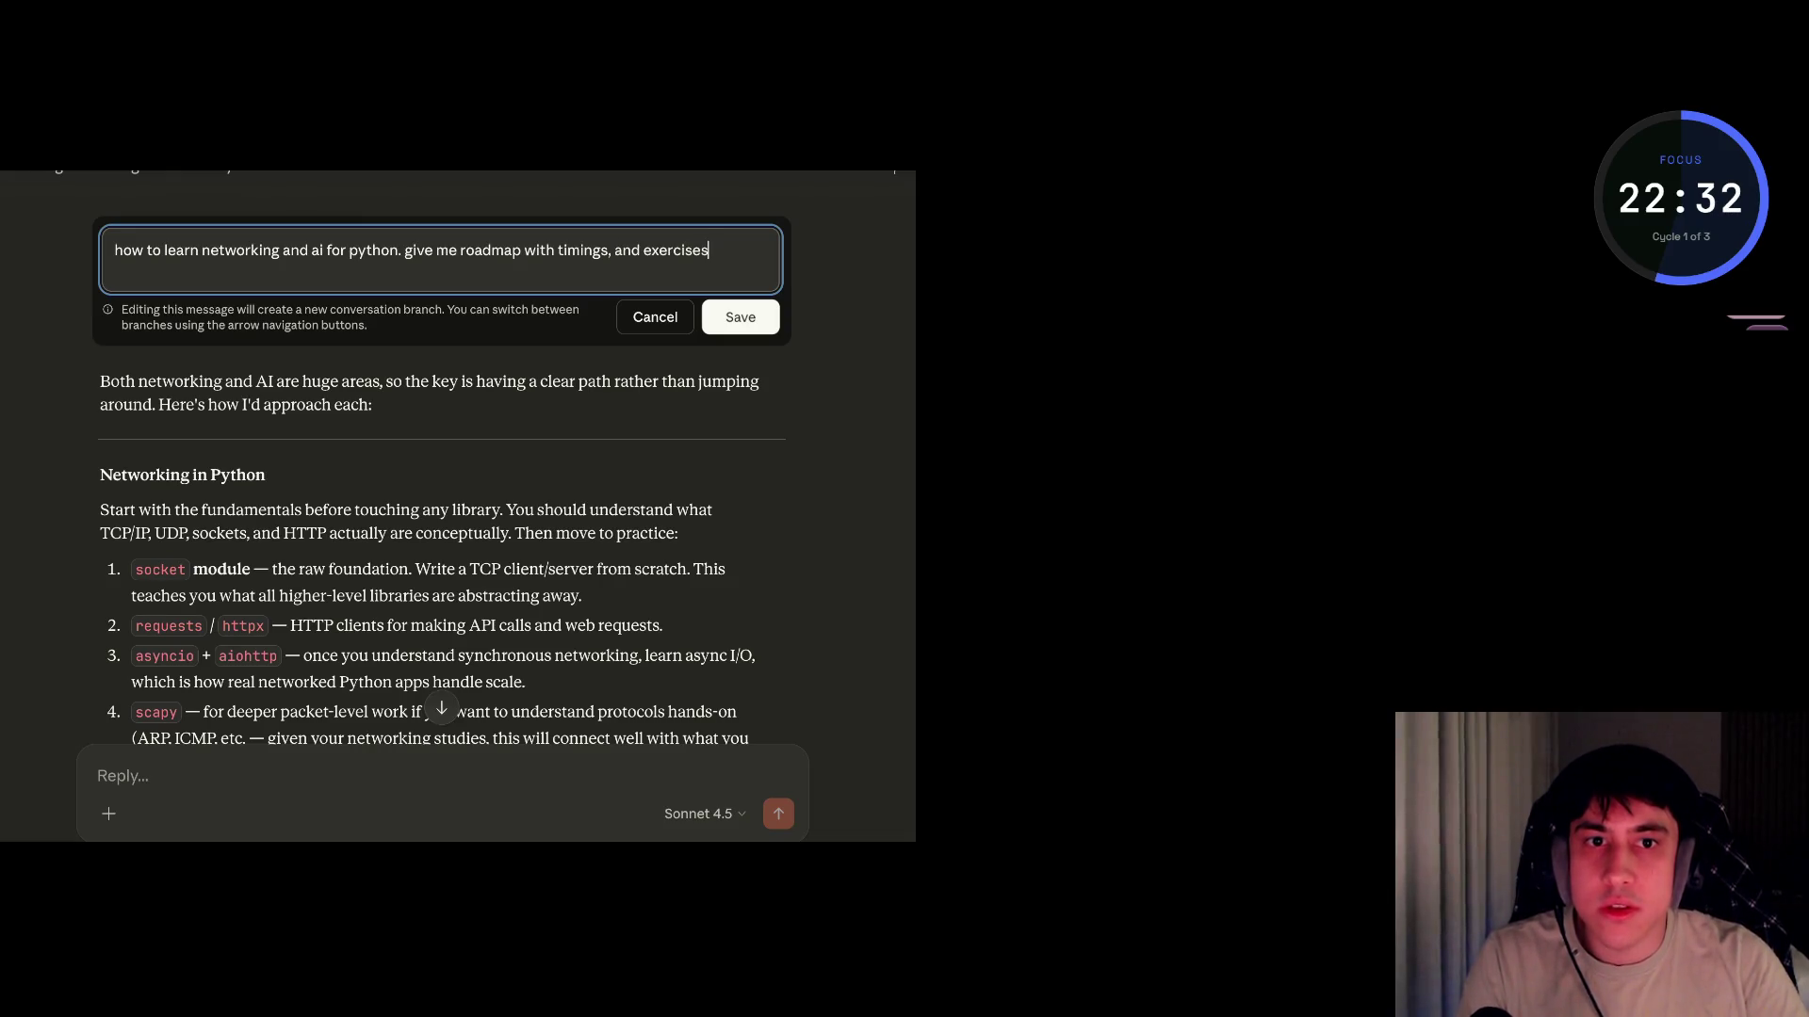
pyautogui.press('Return')
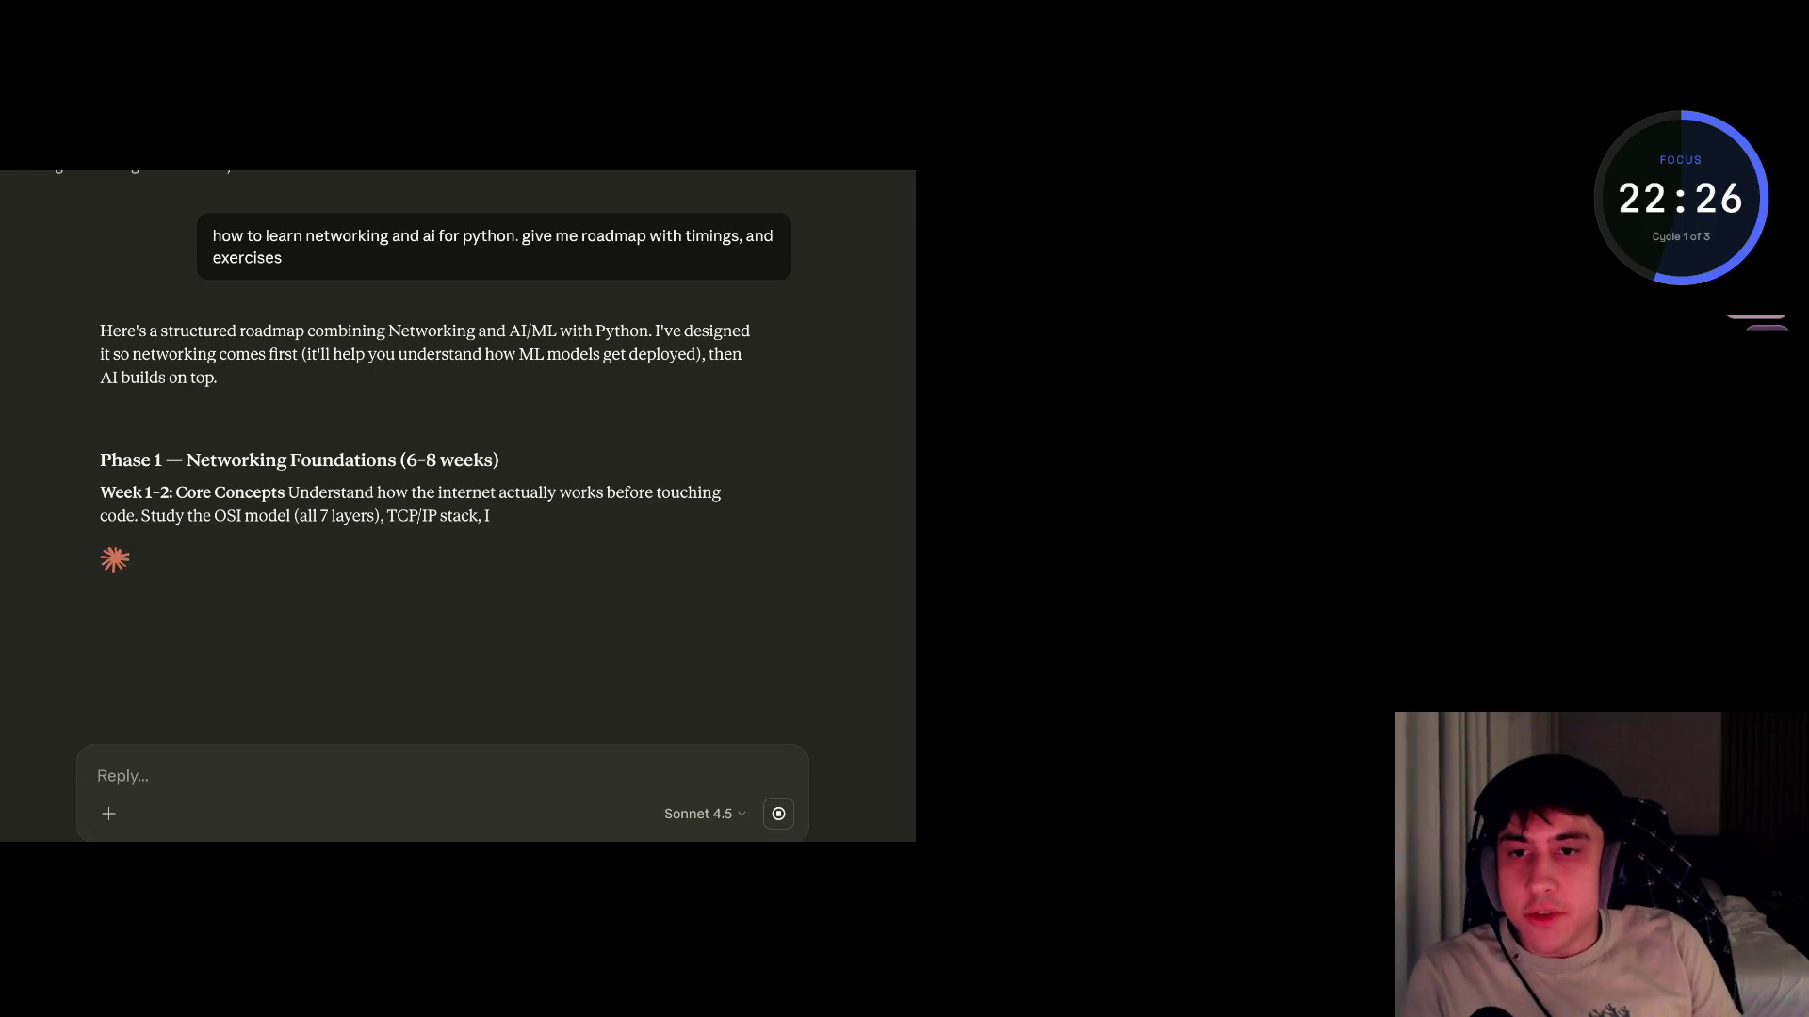
# Highlight the Phase 1 heading, its 6–8 weeks duration and the Week 1–2 description in the roadmap.
pyautogui.moveTo(99, 460); pyautogui.dragTo(500, 458)
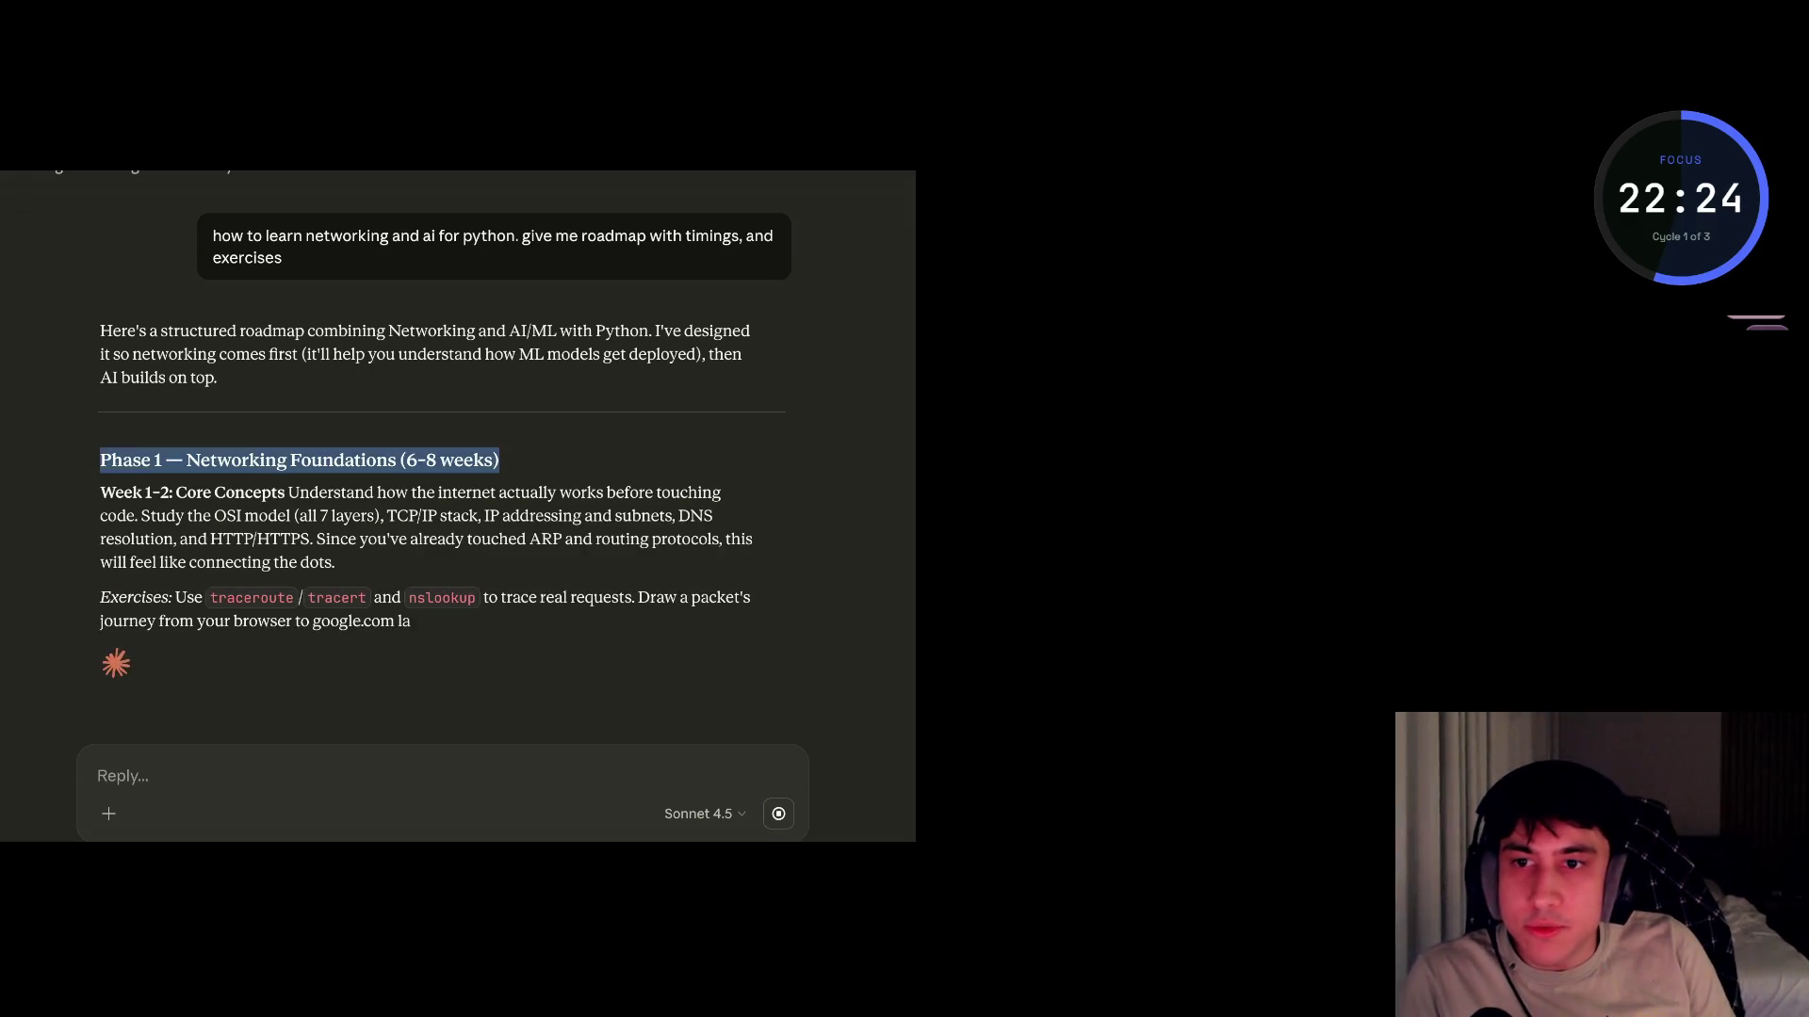
pyautogui.doubleClick(125, 459)
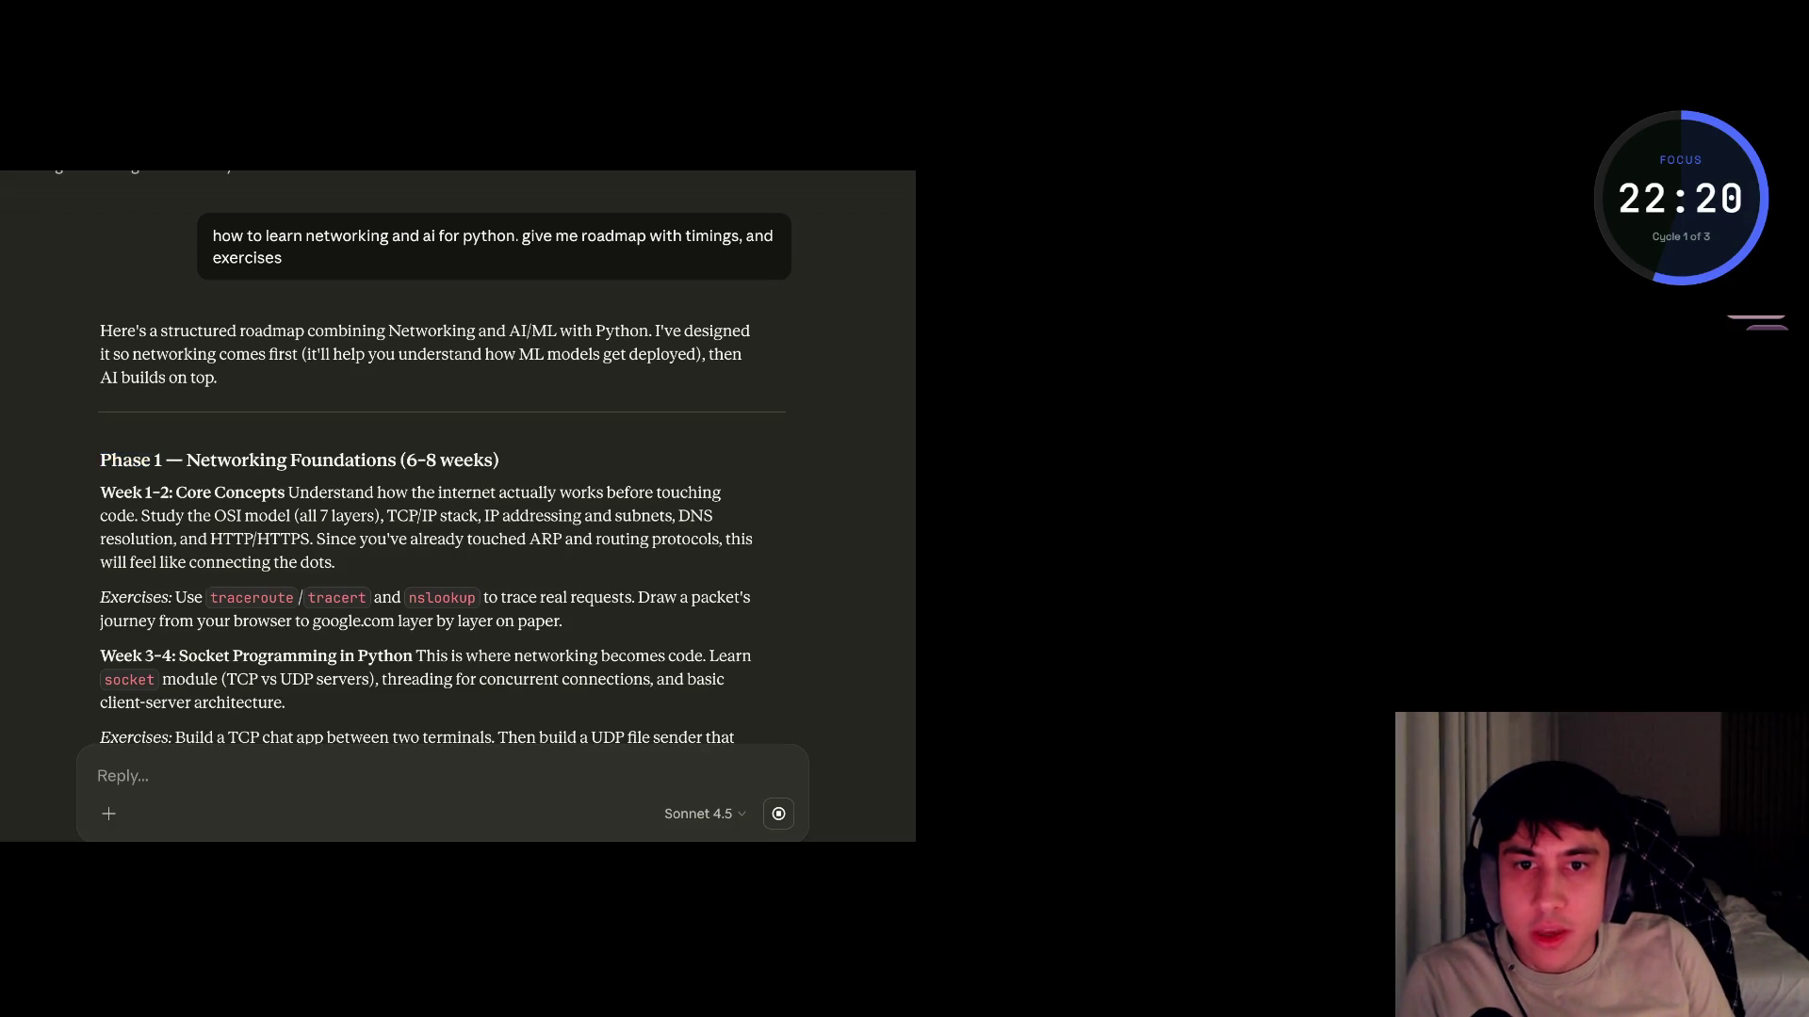
pyautogui.moveTo(407, 459); pyautogui.dragTo(488, 459)
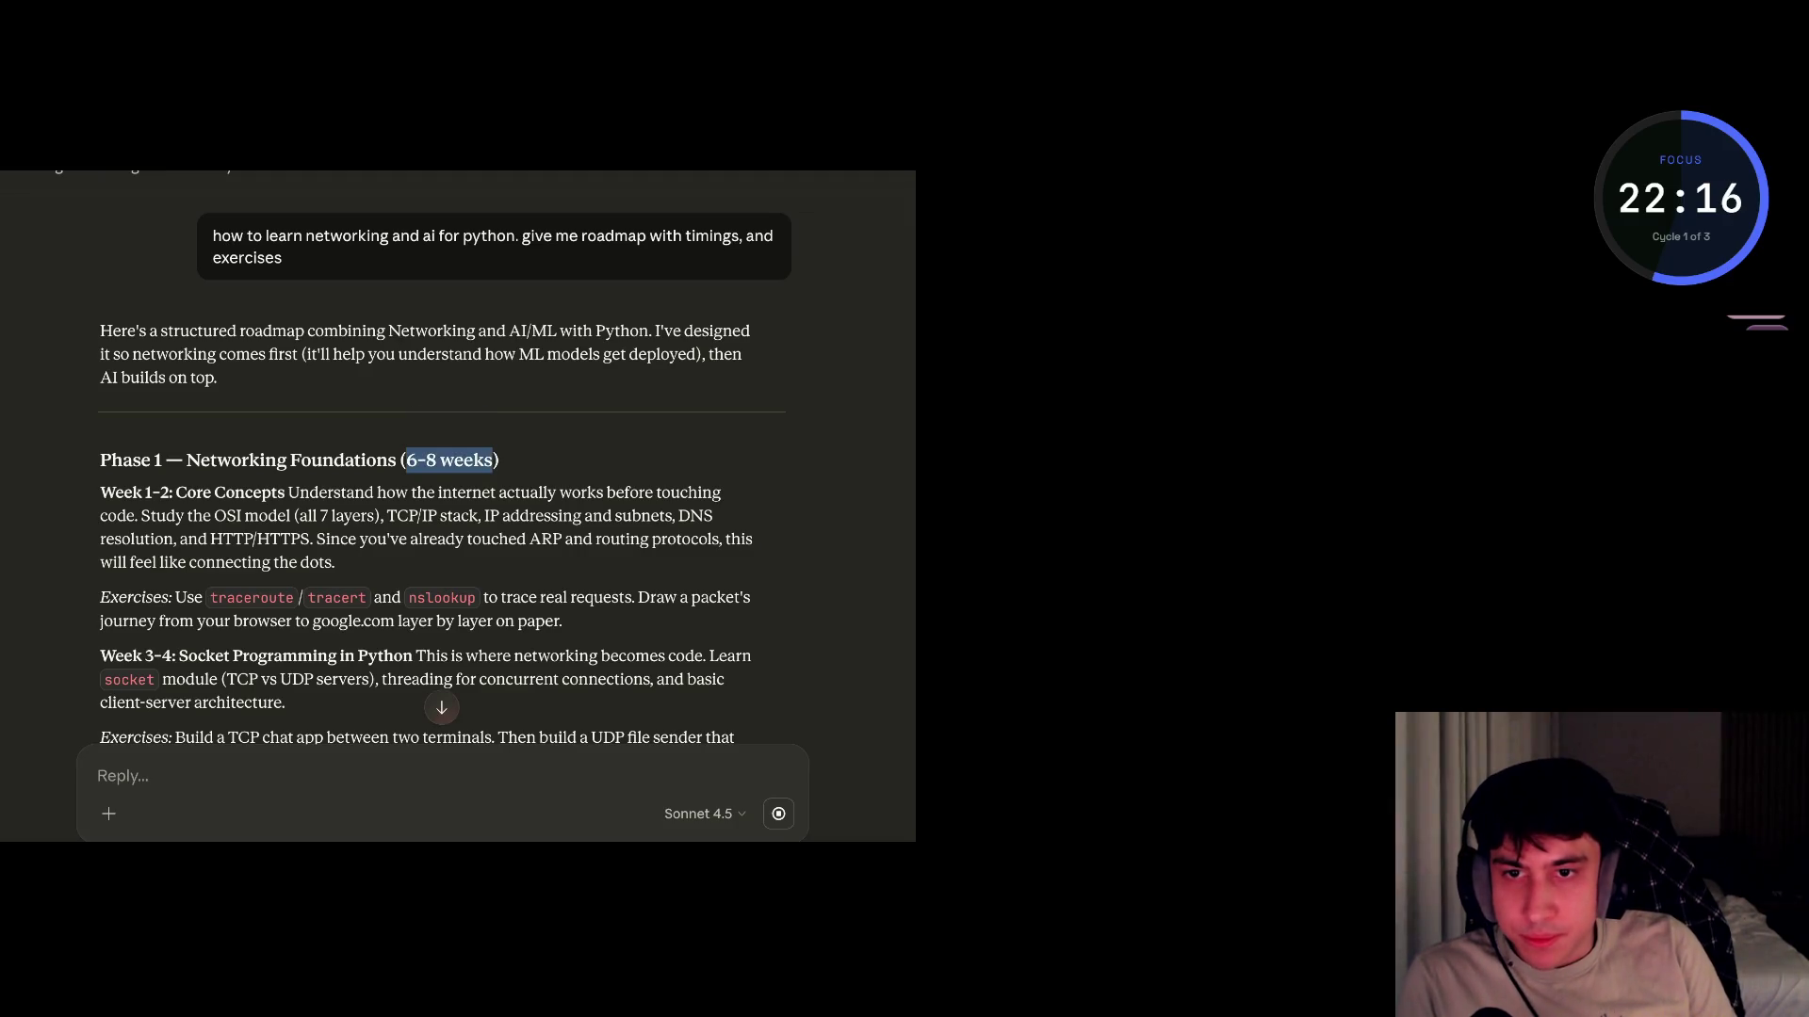
pyautogui.scroll(-2, 438, 467)
pyautogui.scroll(-3, 438, 468)
pyautogui.scroll(-1, 438, 468)
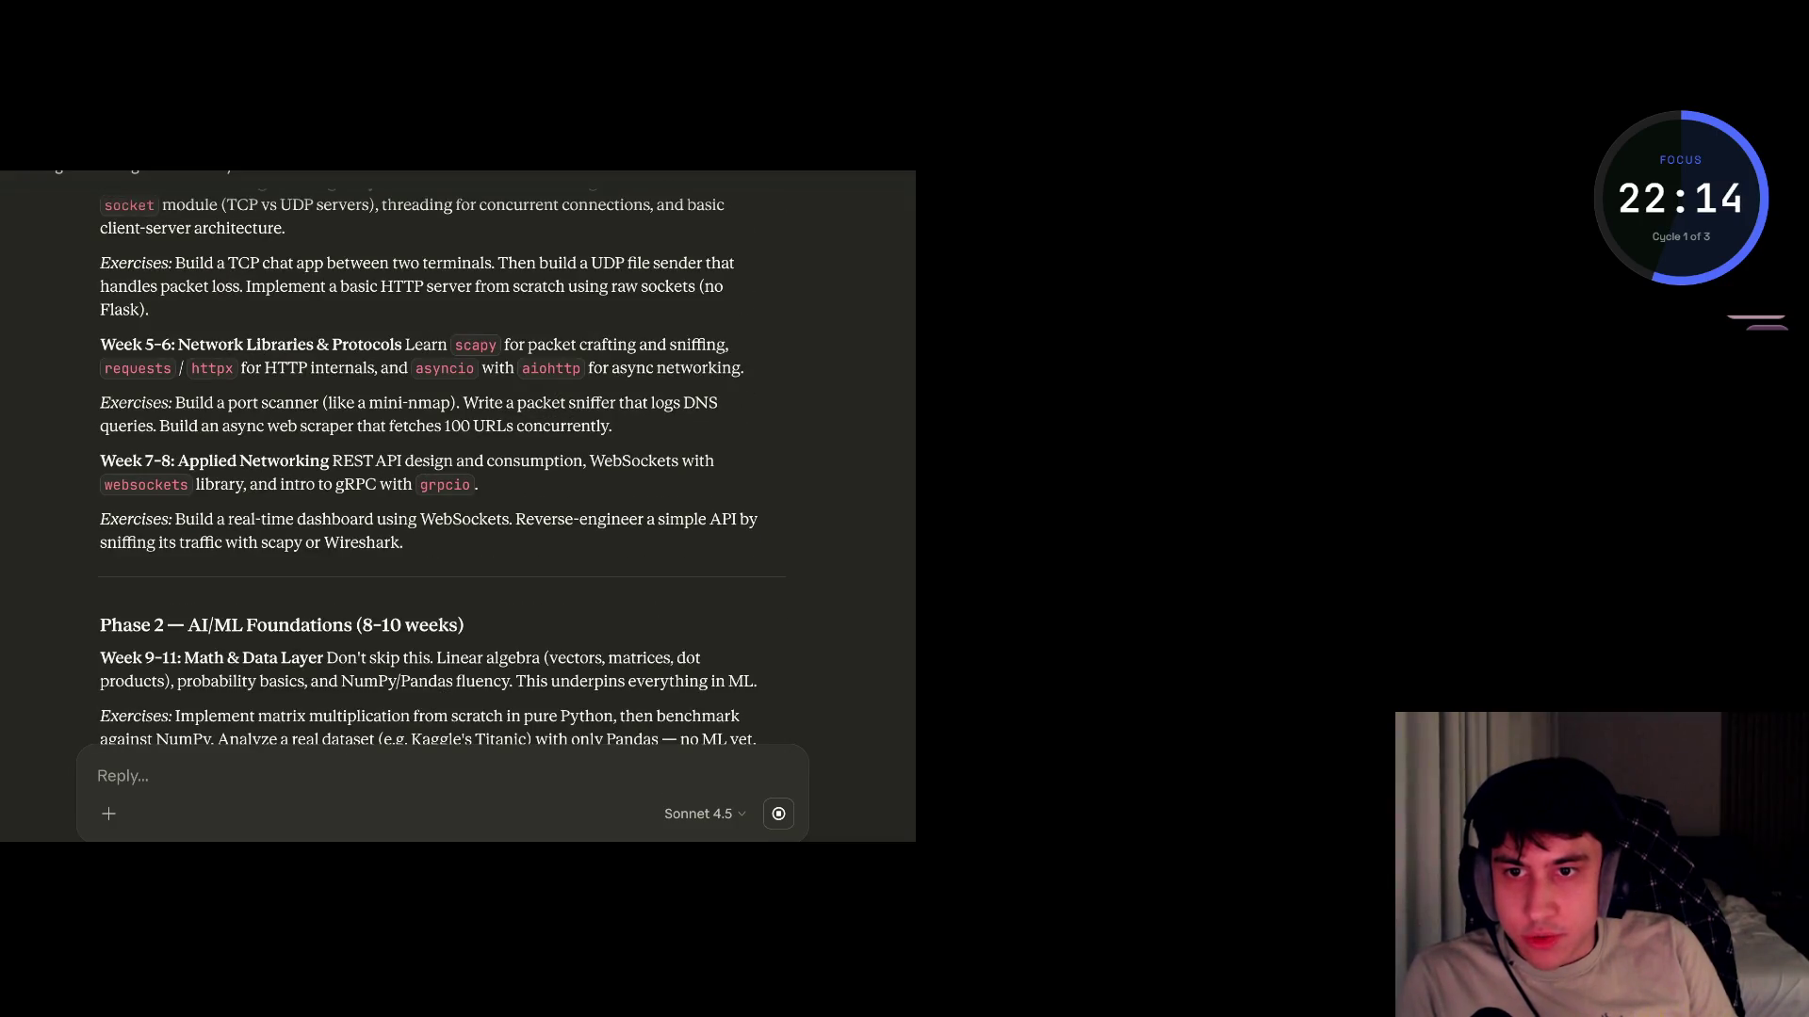
pyautogui.scroll(-2, 438, 466)
pyautogui.moveTo(167, 446); pyautogui.dragTo(463, 447)
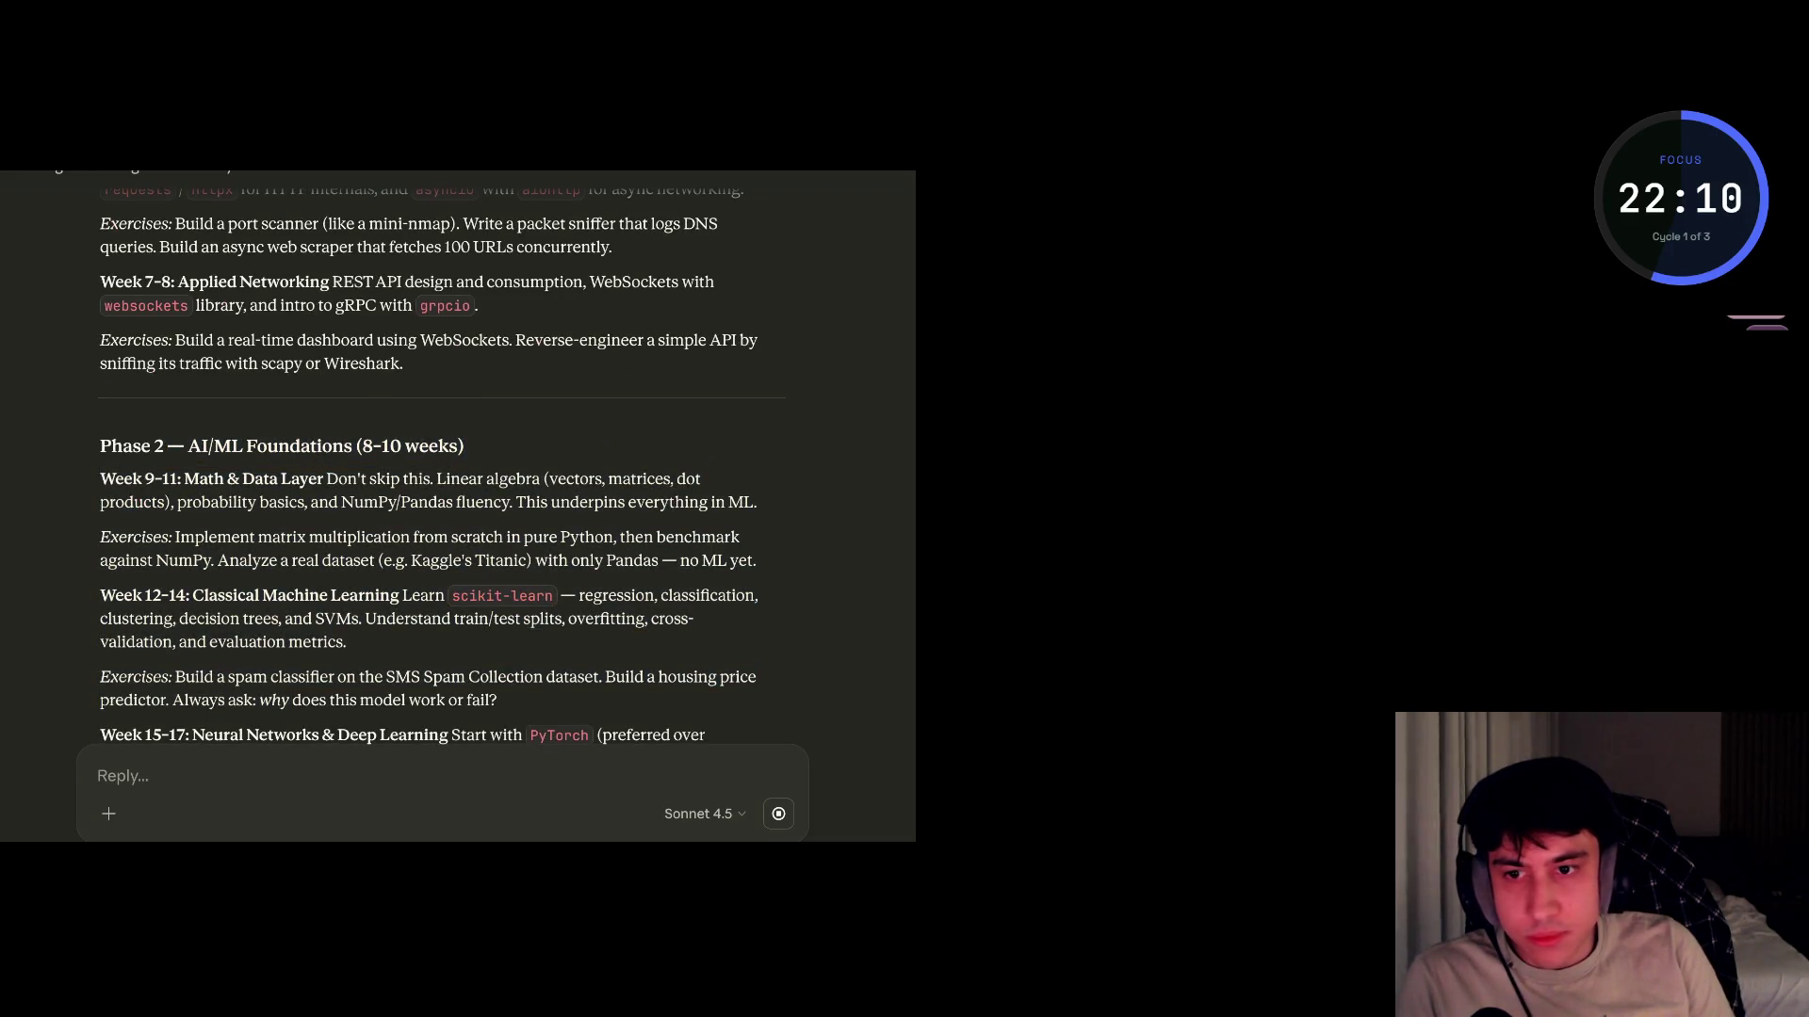
pyautogui.scroll(1, 439, 467)
pyautogui.scroll(2, 439, 468)
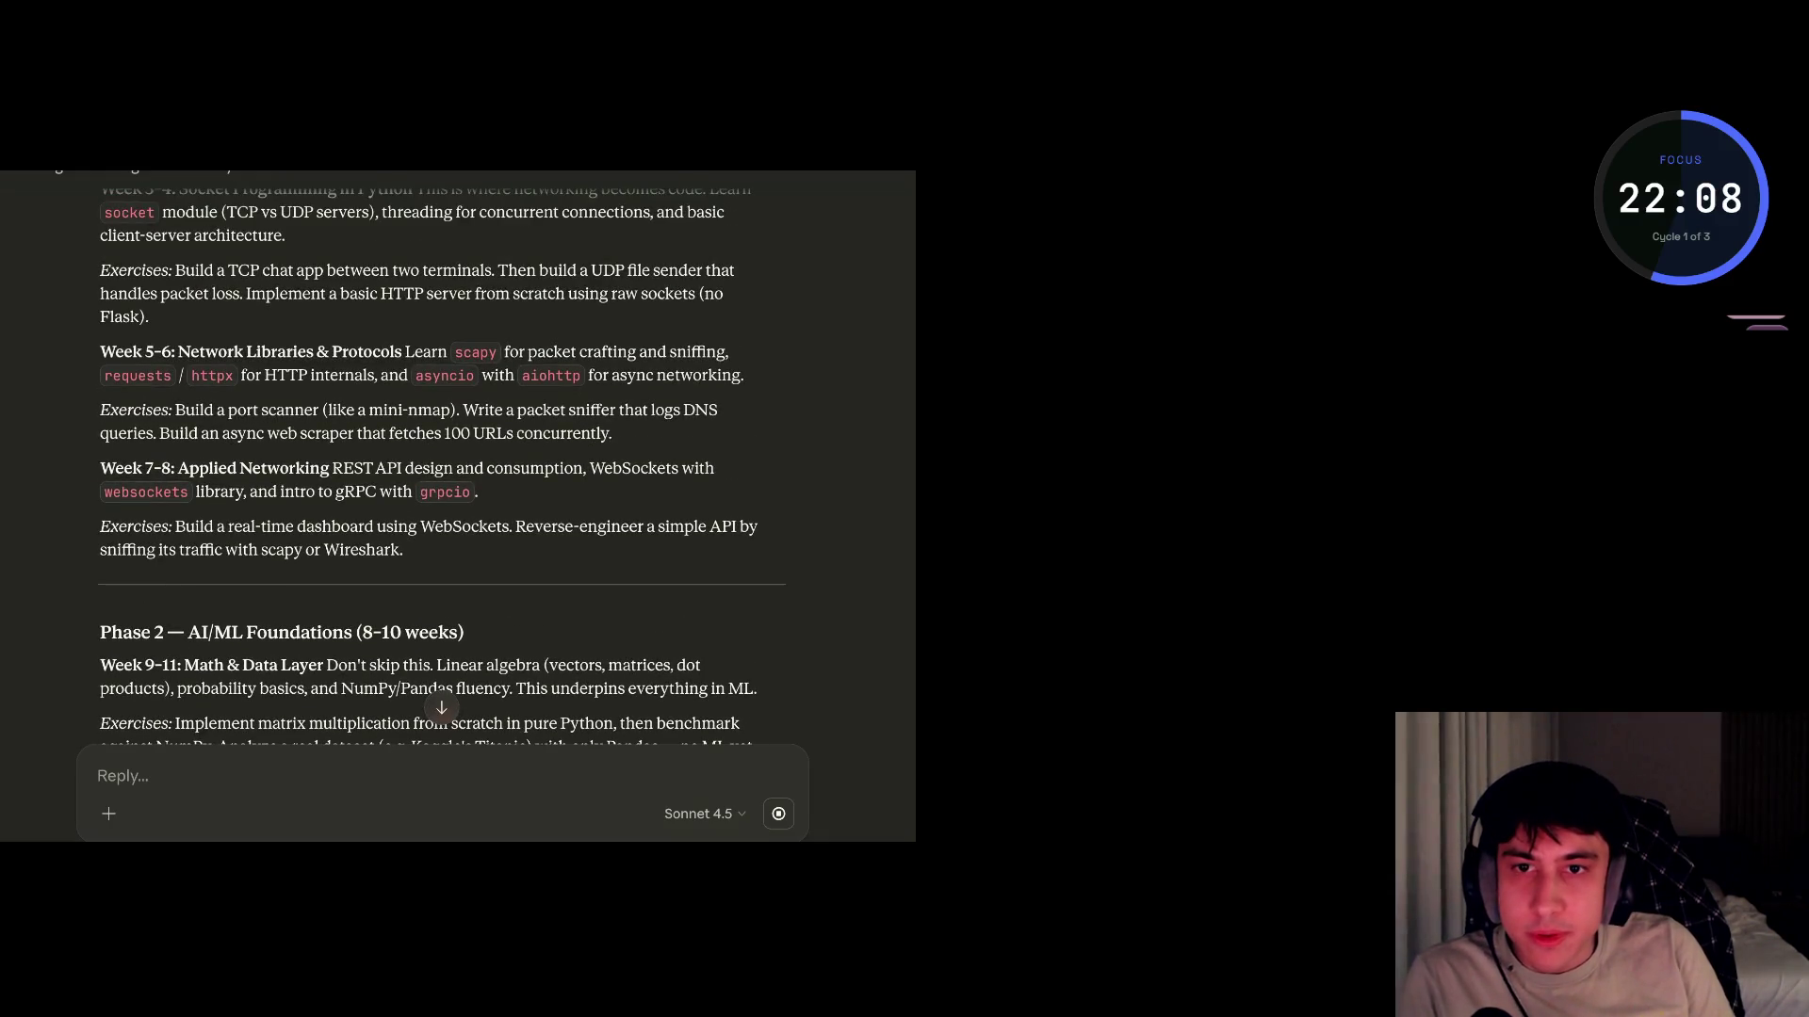
pyautogui.scroll(-6, 438, 467)
pyautogui.scroll(-1, 439, 466)
pyautogui.scroll(-2, 438, 466)
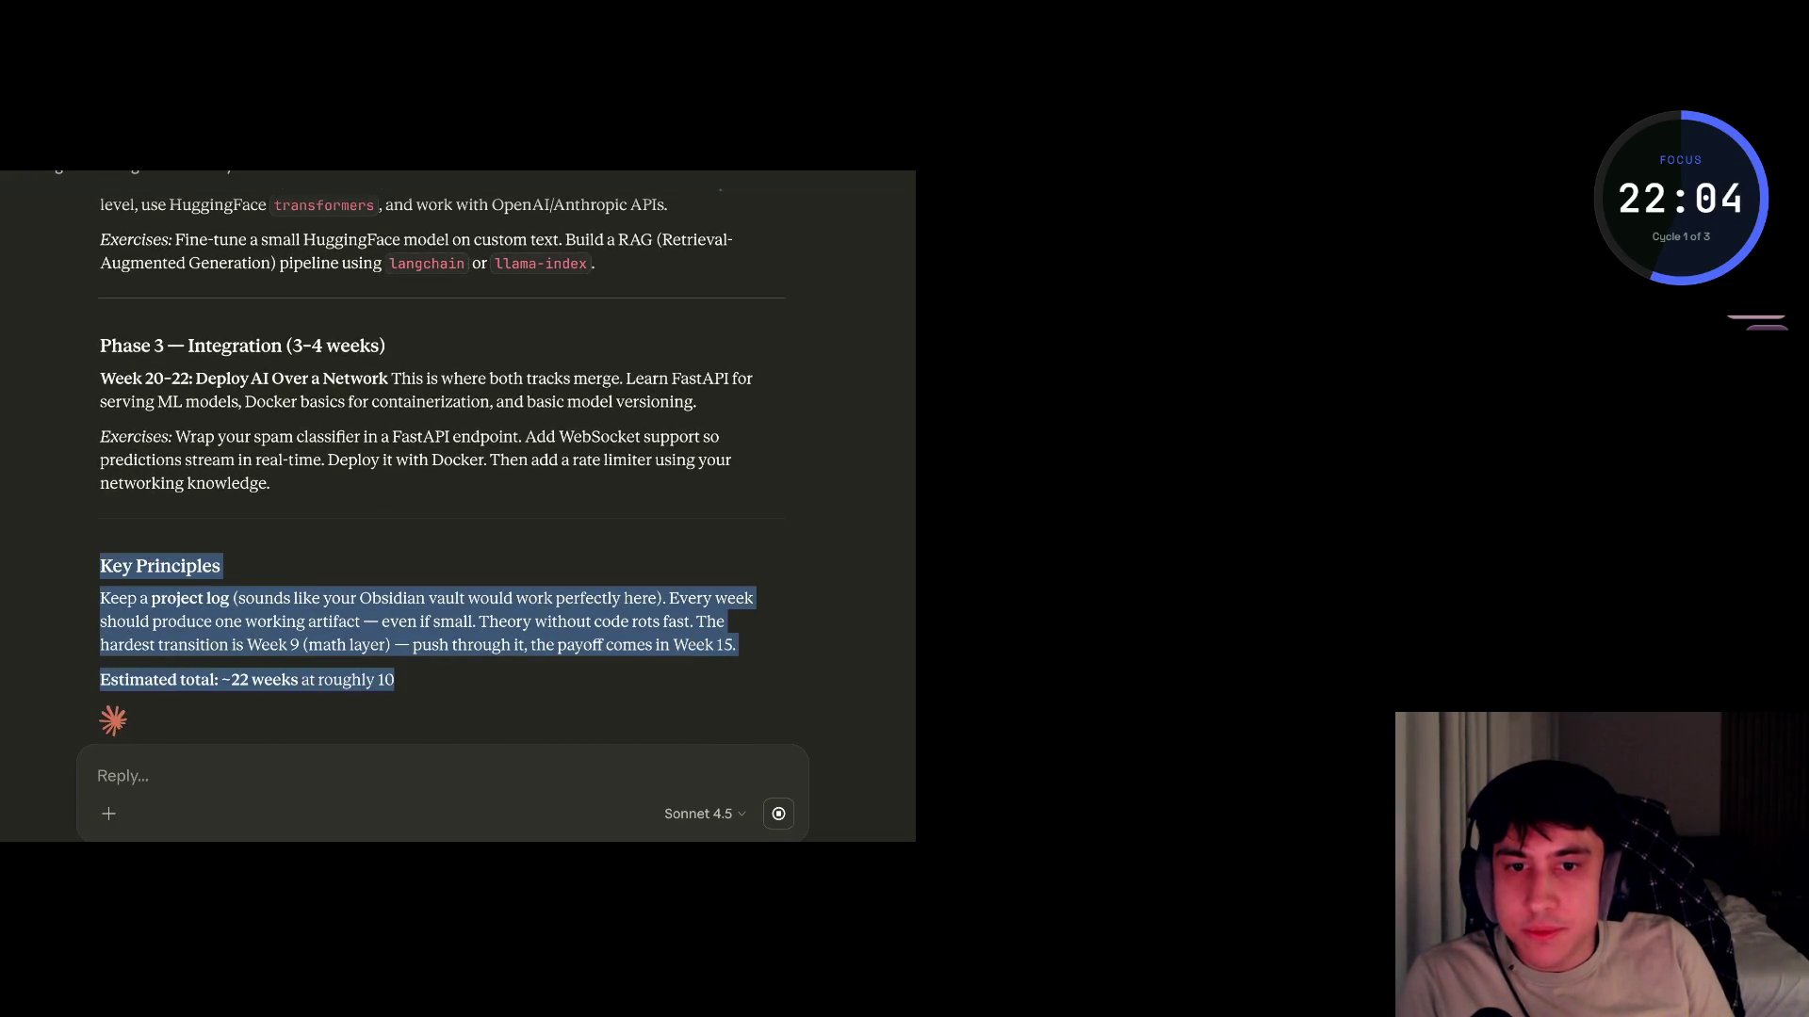
pyautogui.scroll(15, 438, 466)
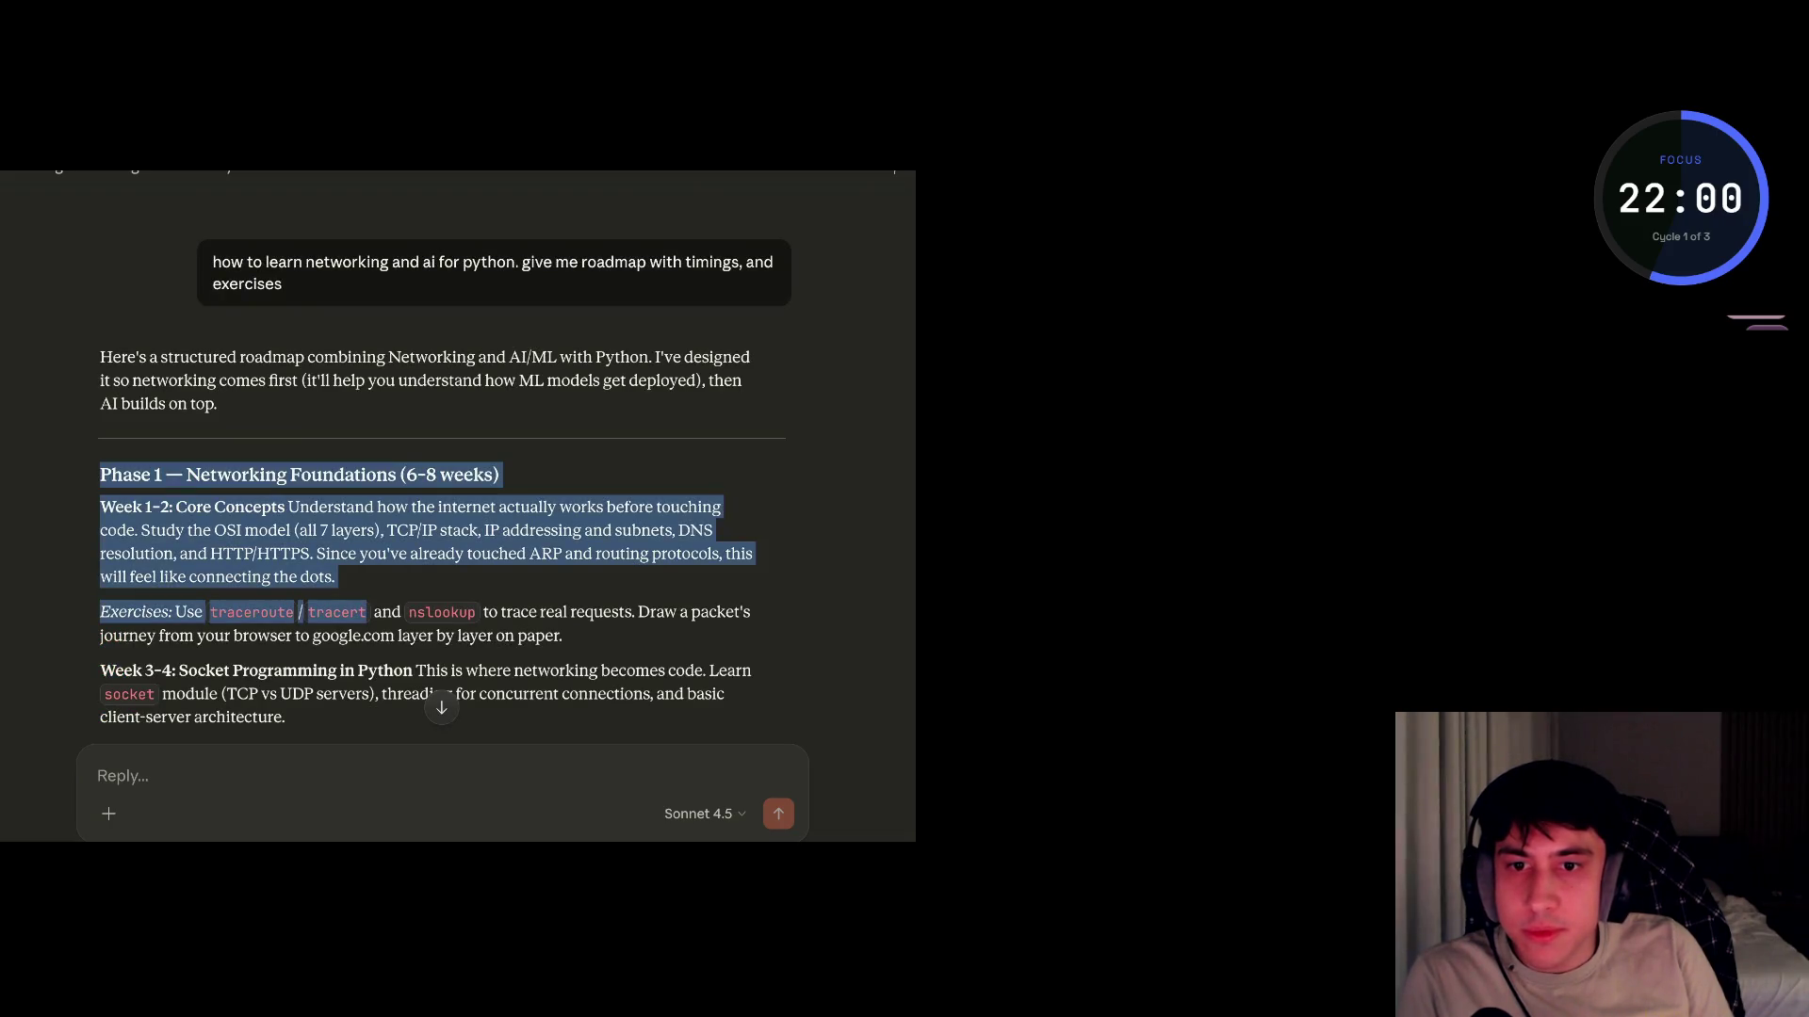
pyautogui.scroll(-3, 438, 496)
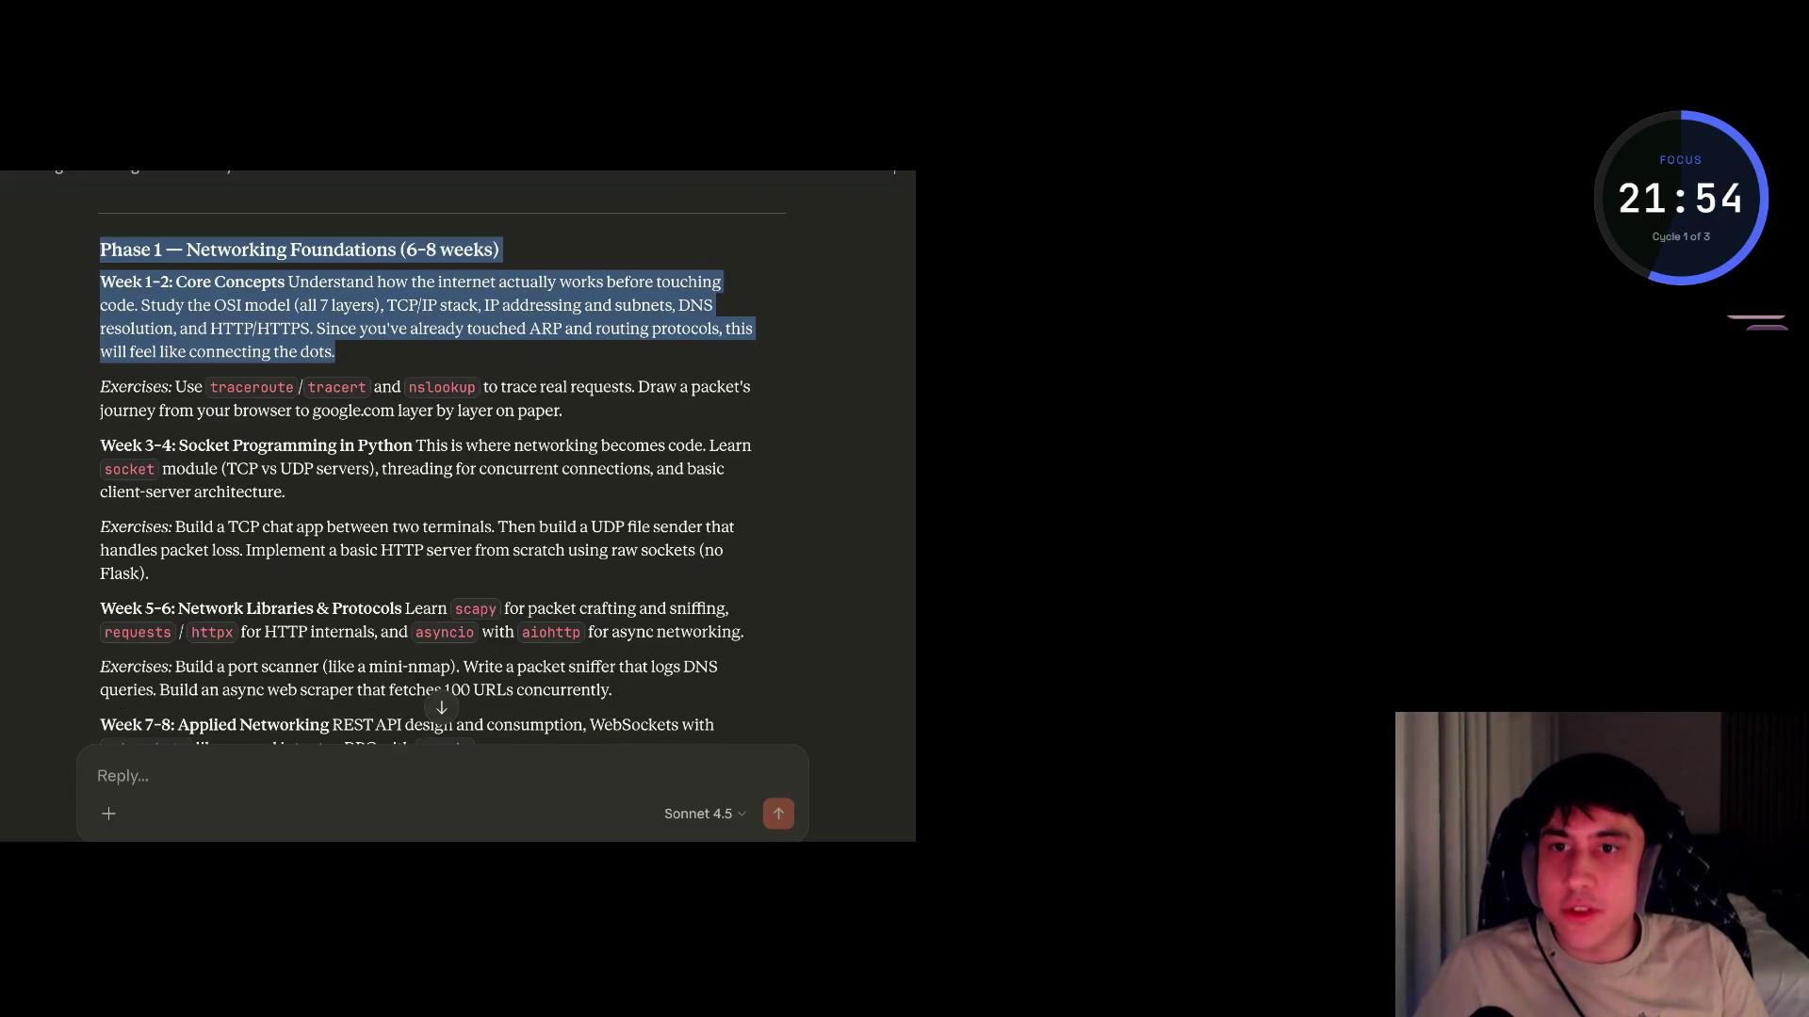
pyautogui.moveTo(101, 305); pyautogui.dragTo(101, 328)
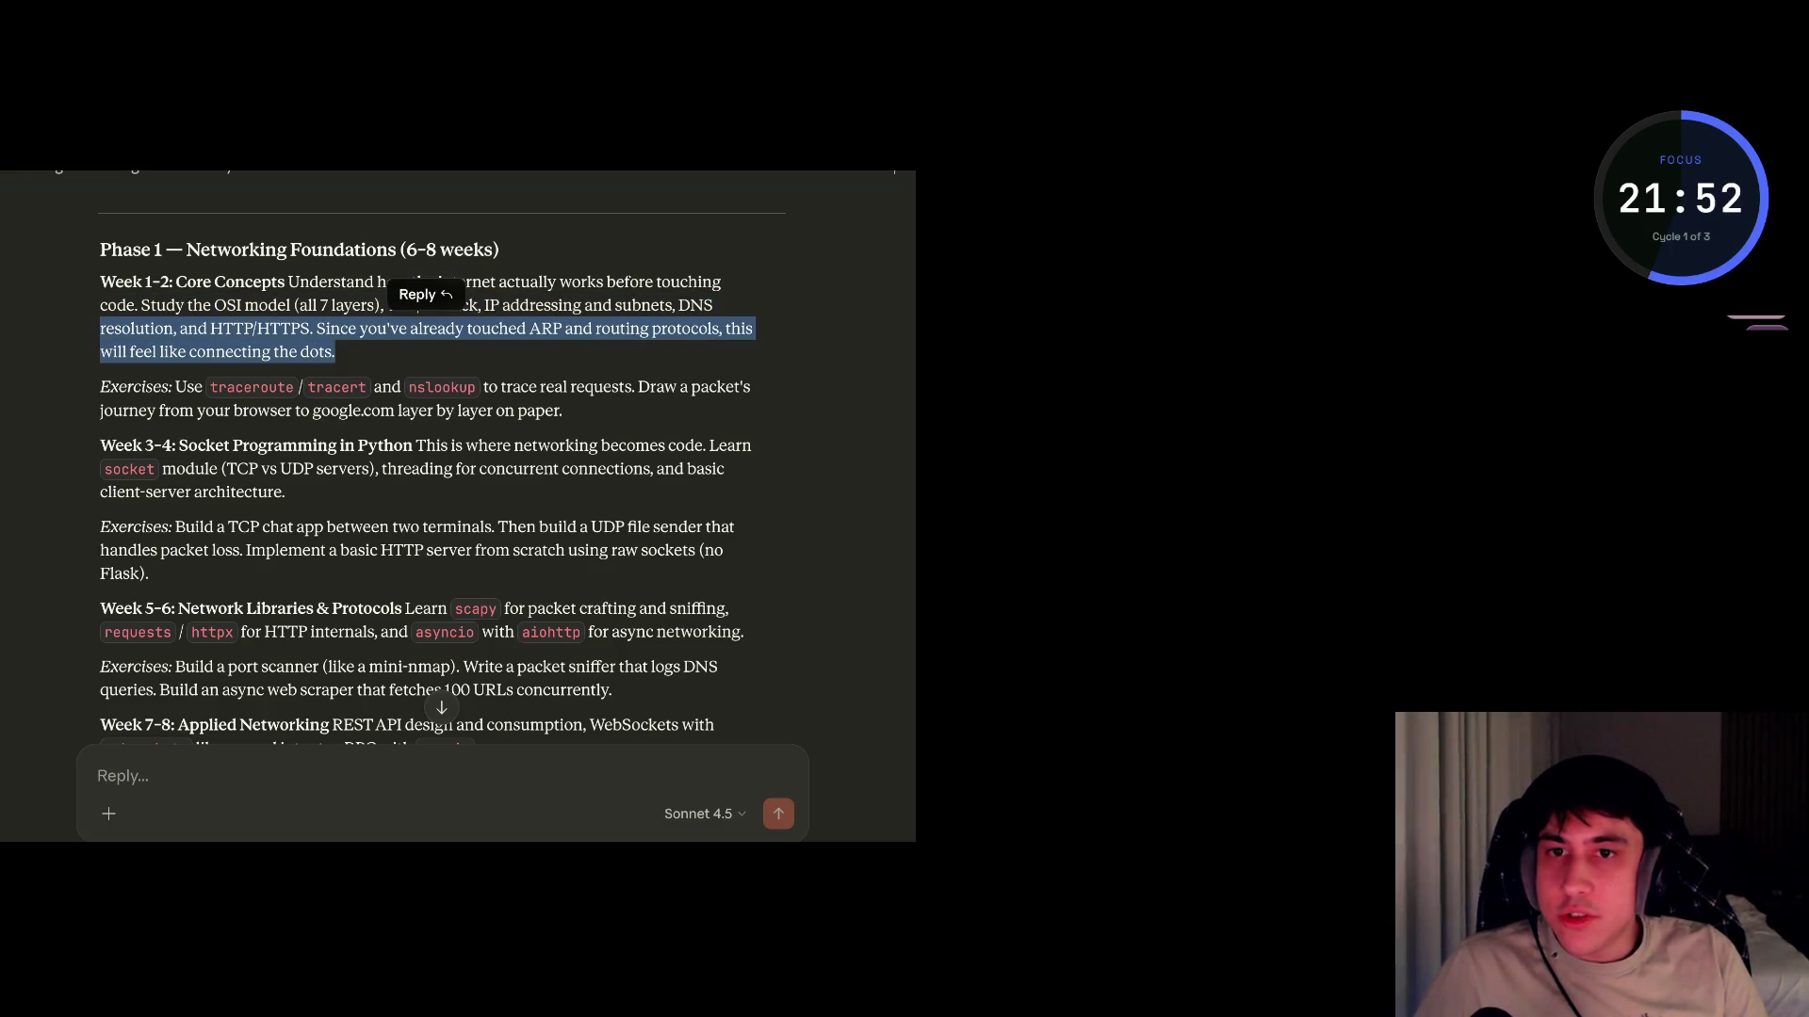
pyautogui.moveTo(335, 353); pyautogui.dragTo(100, 305)
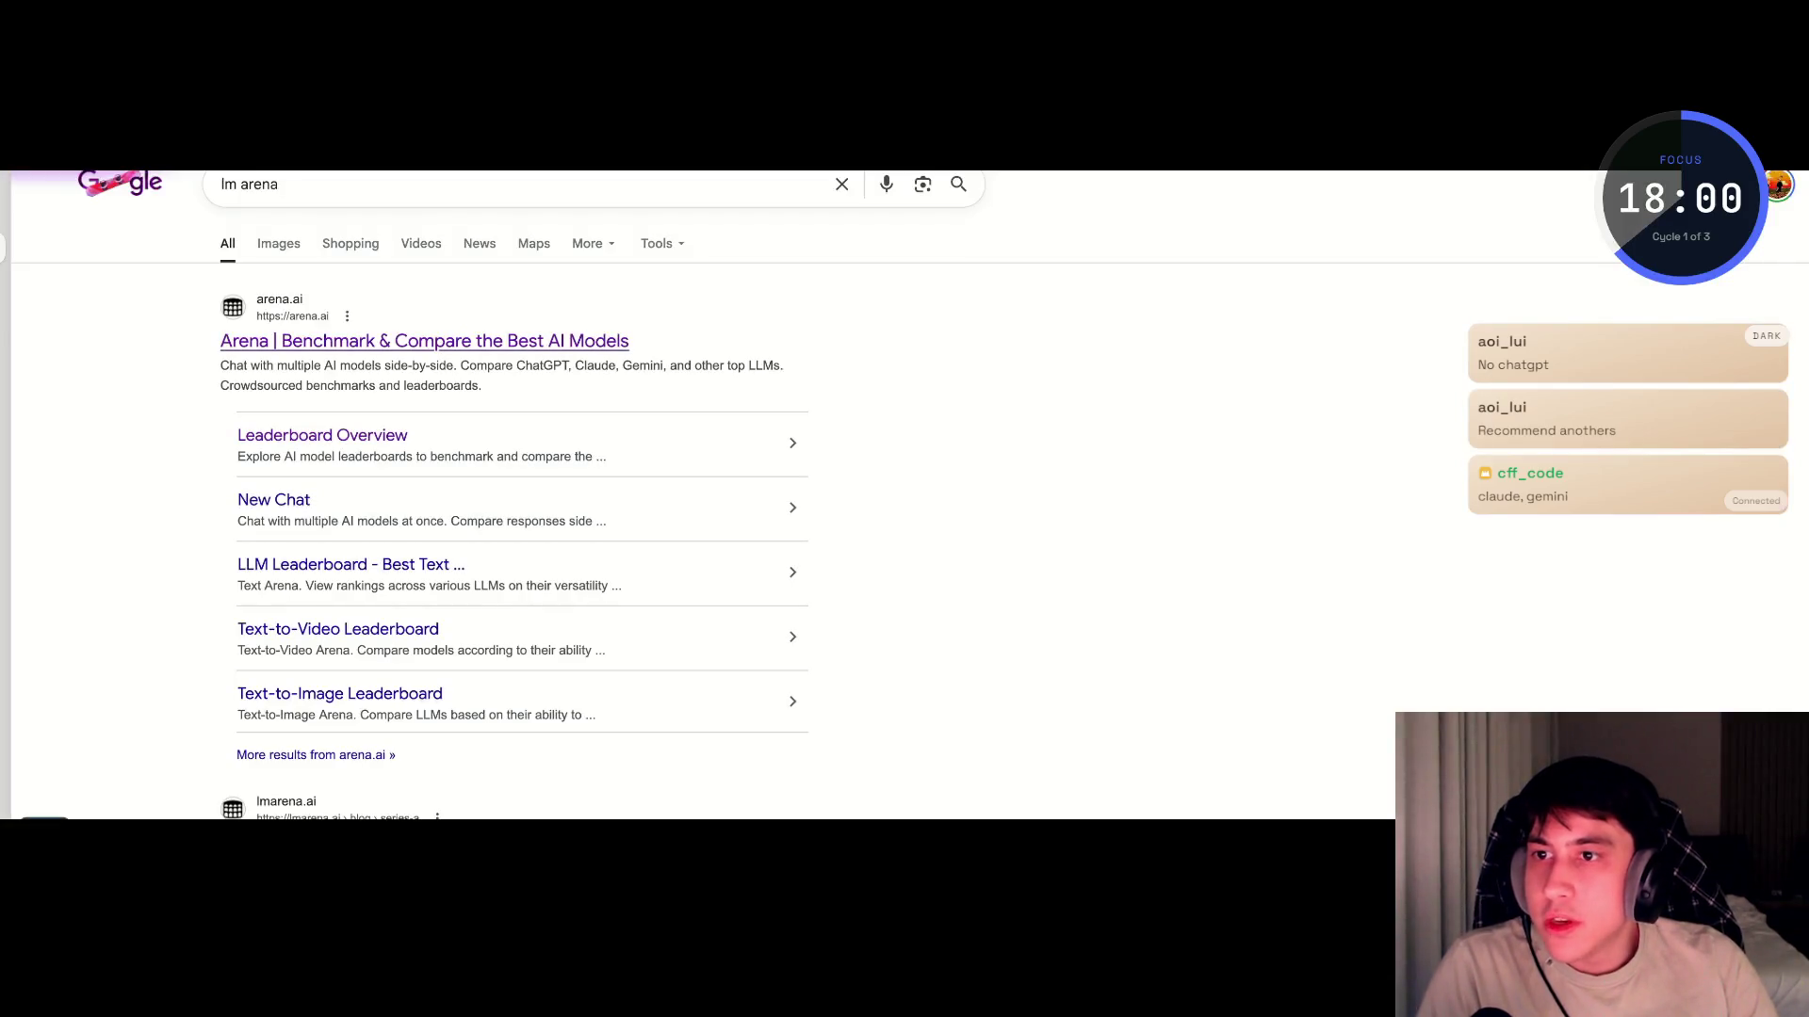
# Open the Arena website from the lm arena results.
pyautogui.click(425, 341)
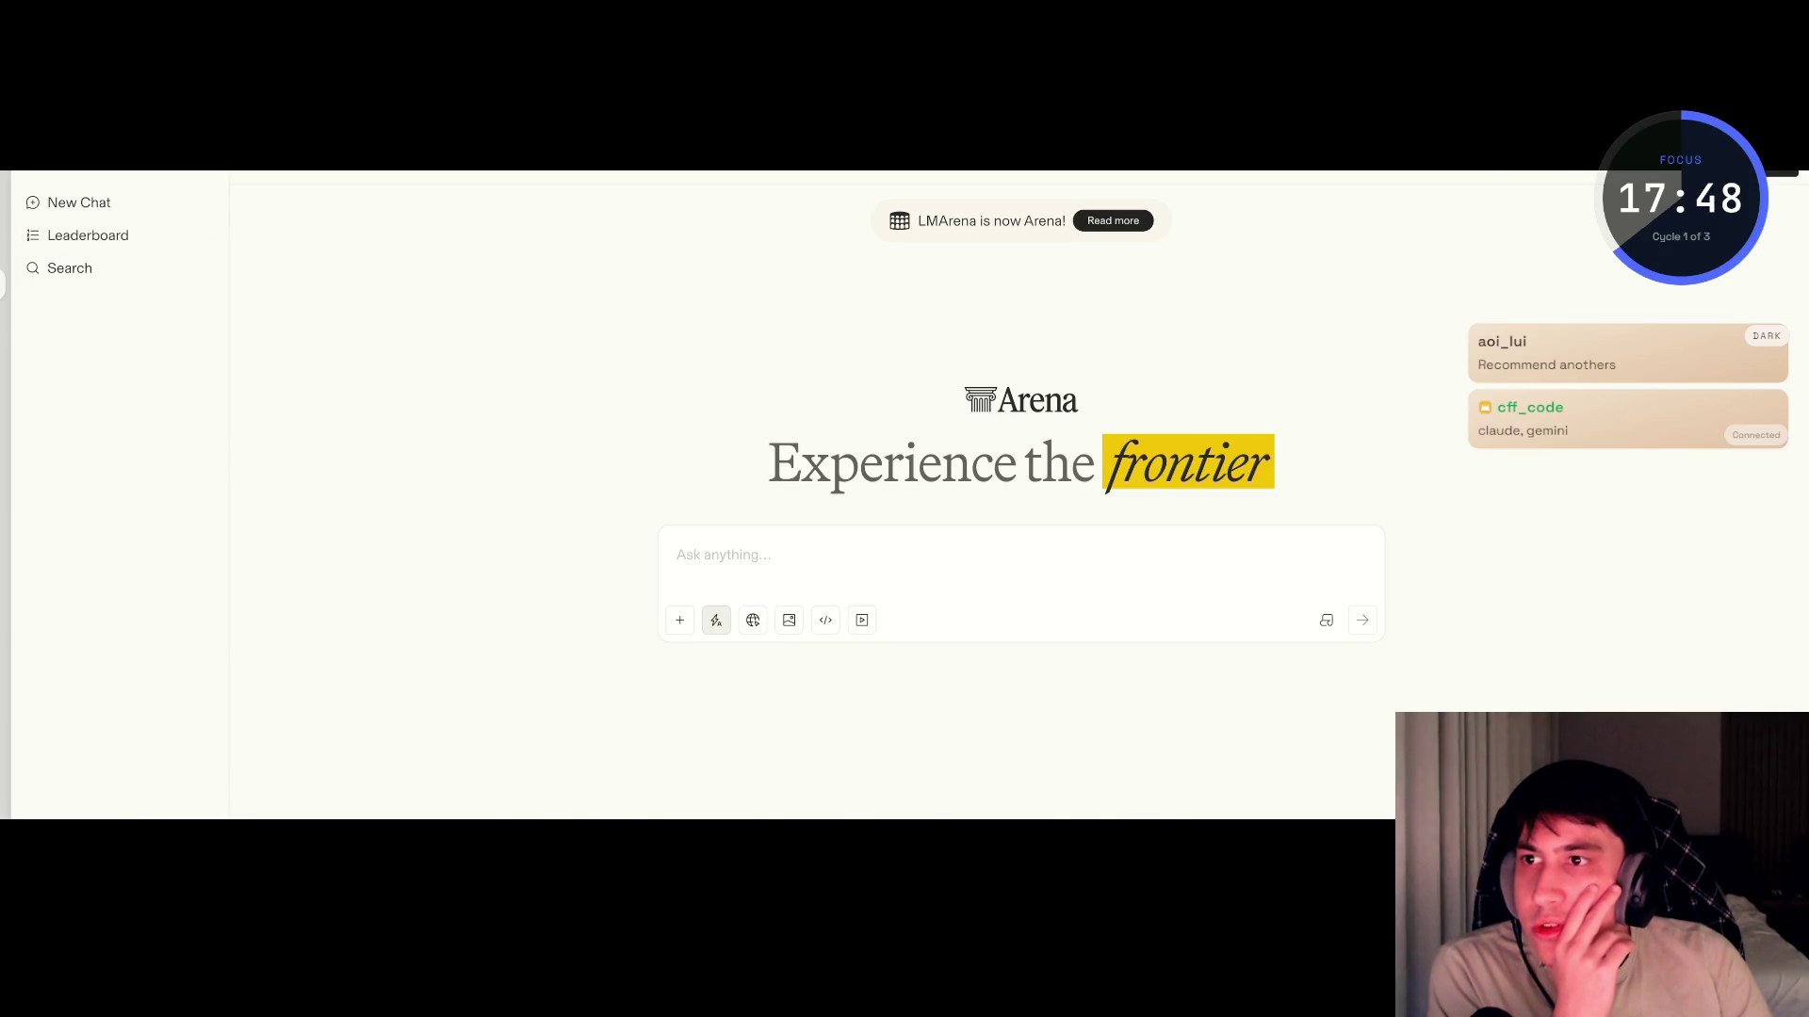
pyautogui.scroll(-1, 735, 488)
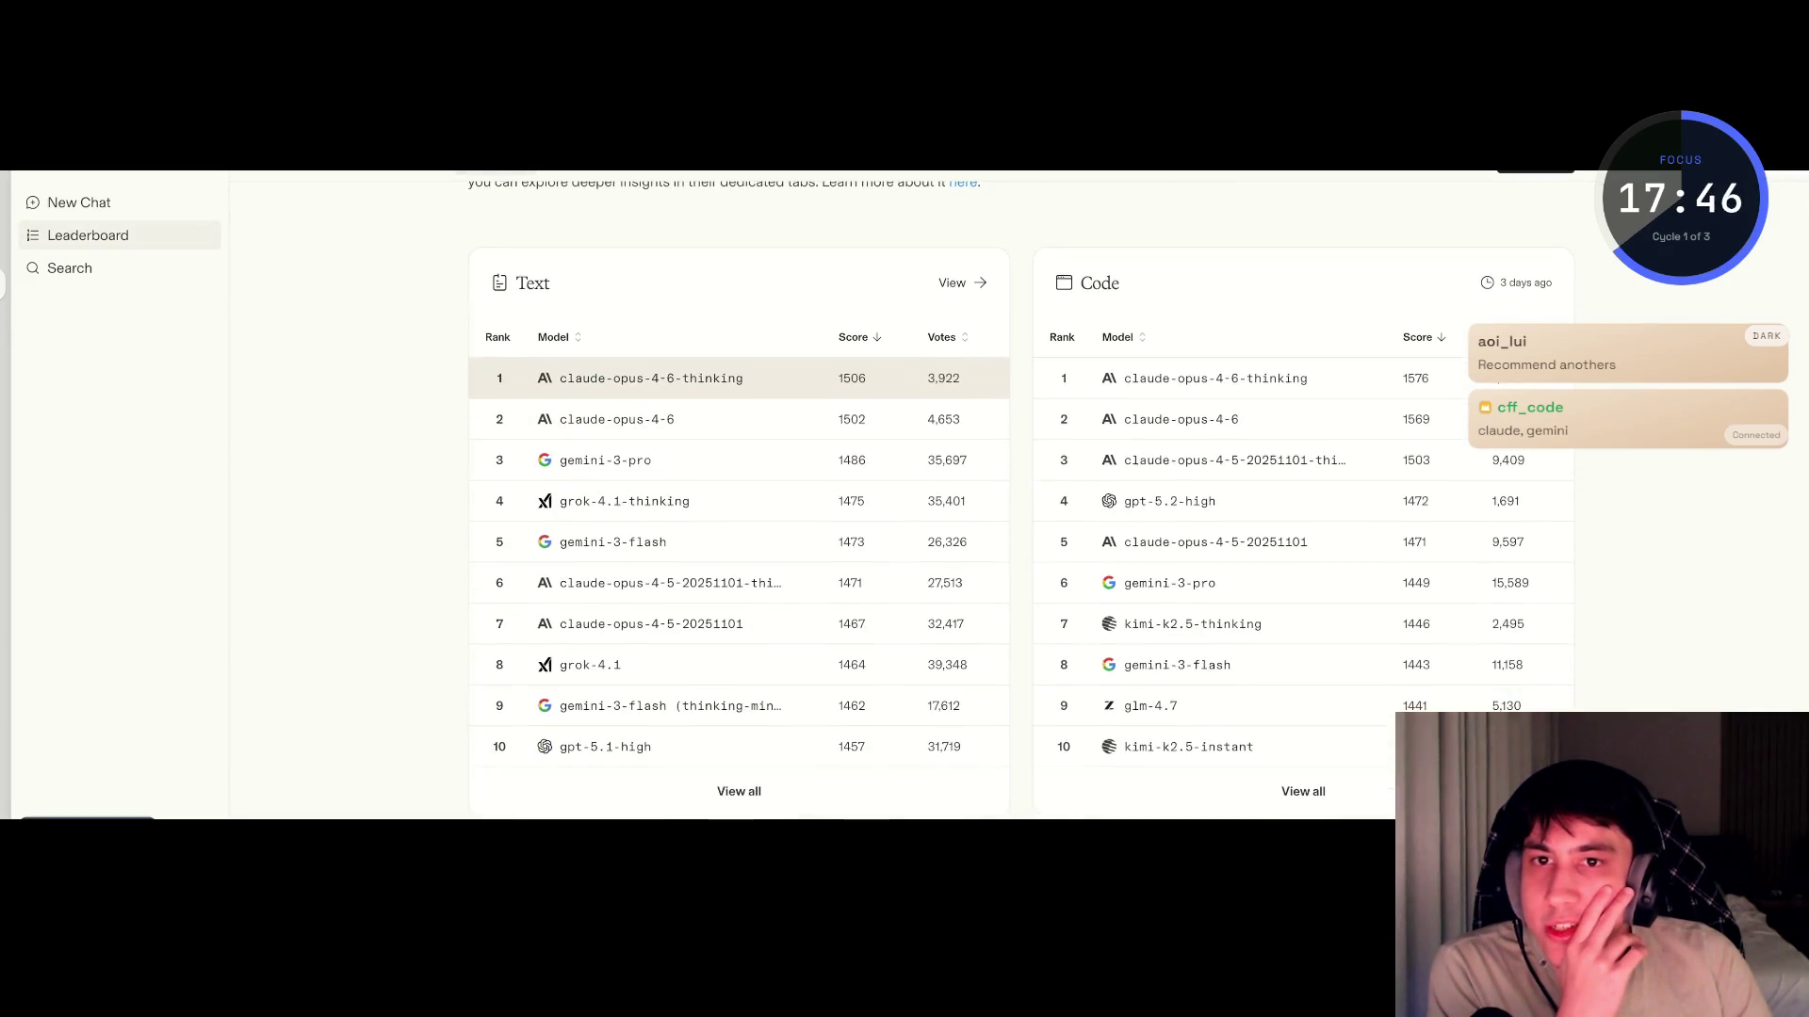
pyautogui.scroll(2, 735, 495)
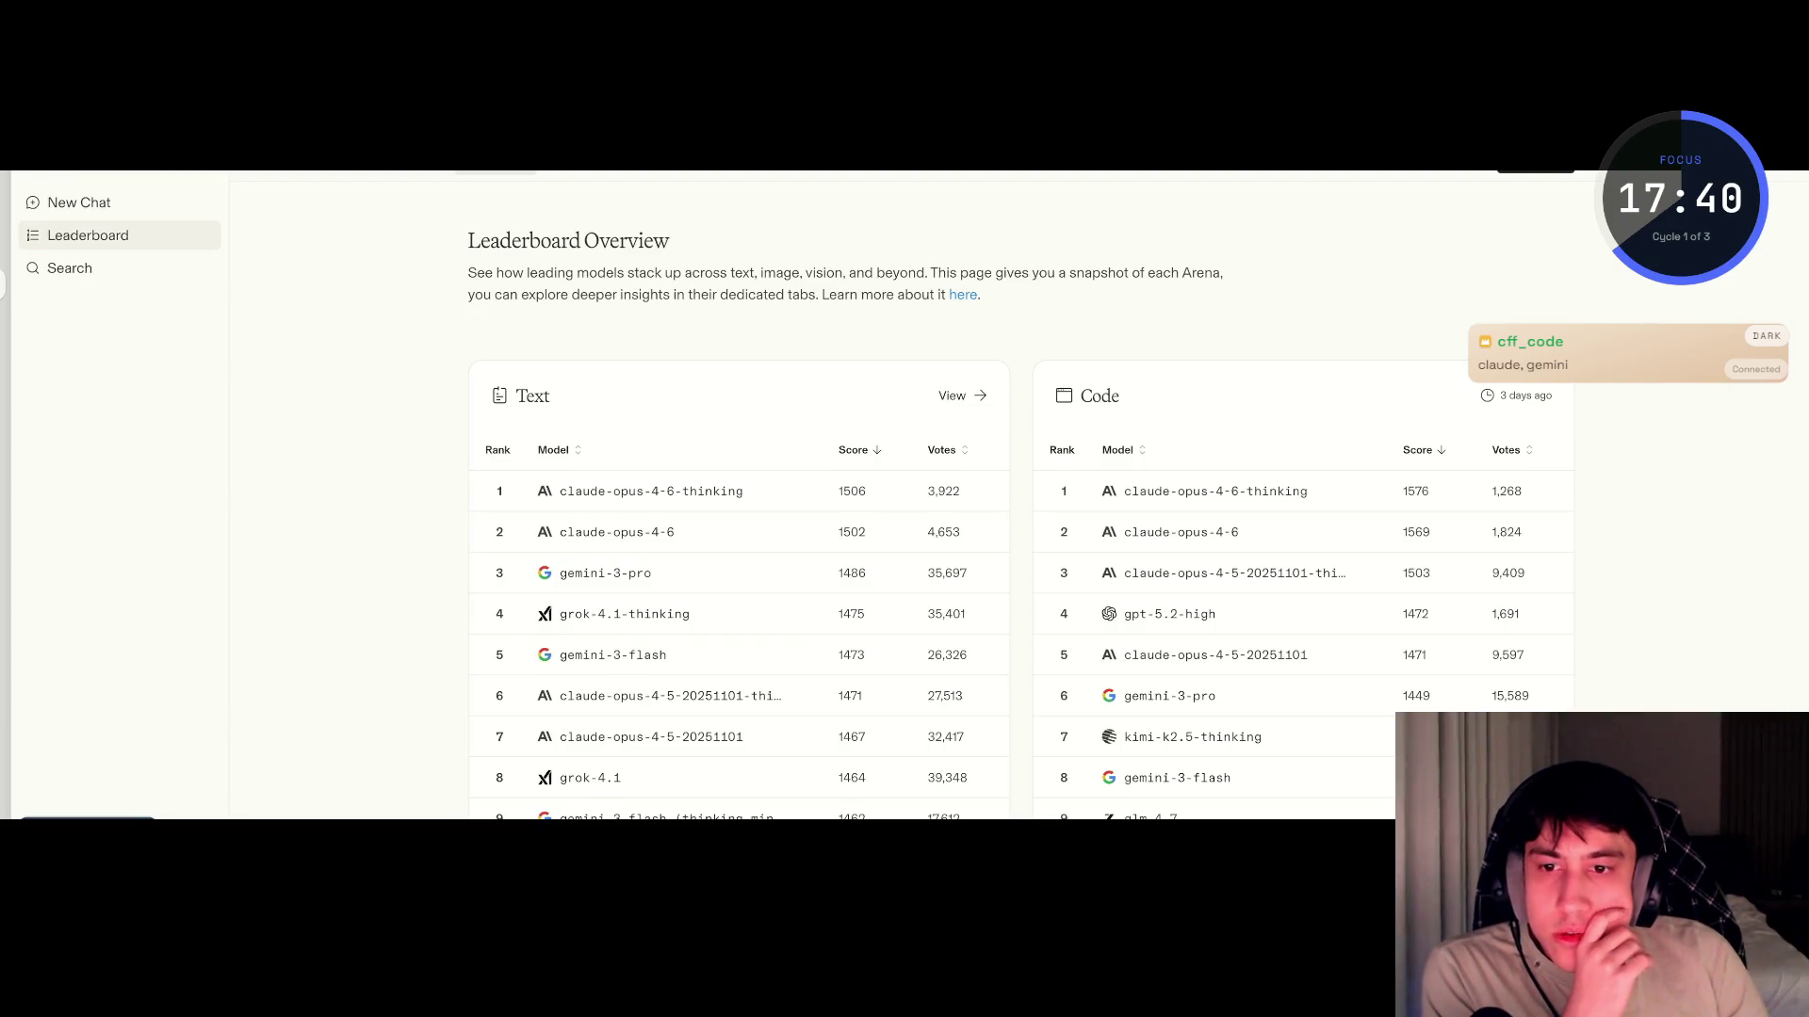
pyautogui.scroll(-3, 906, 494)
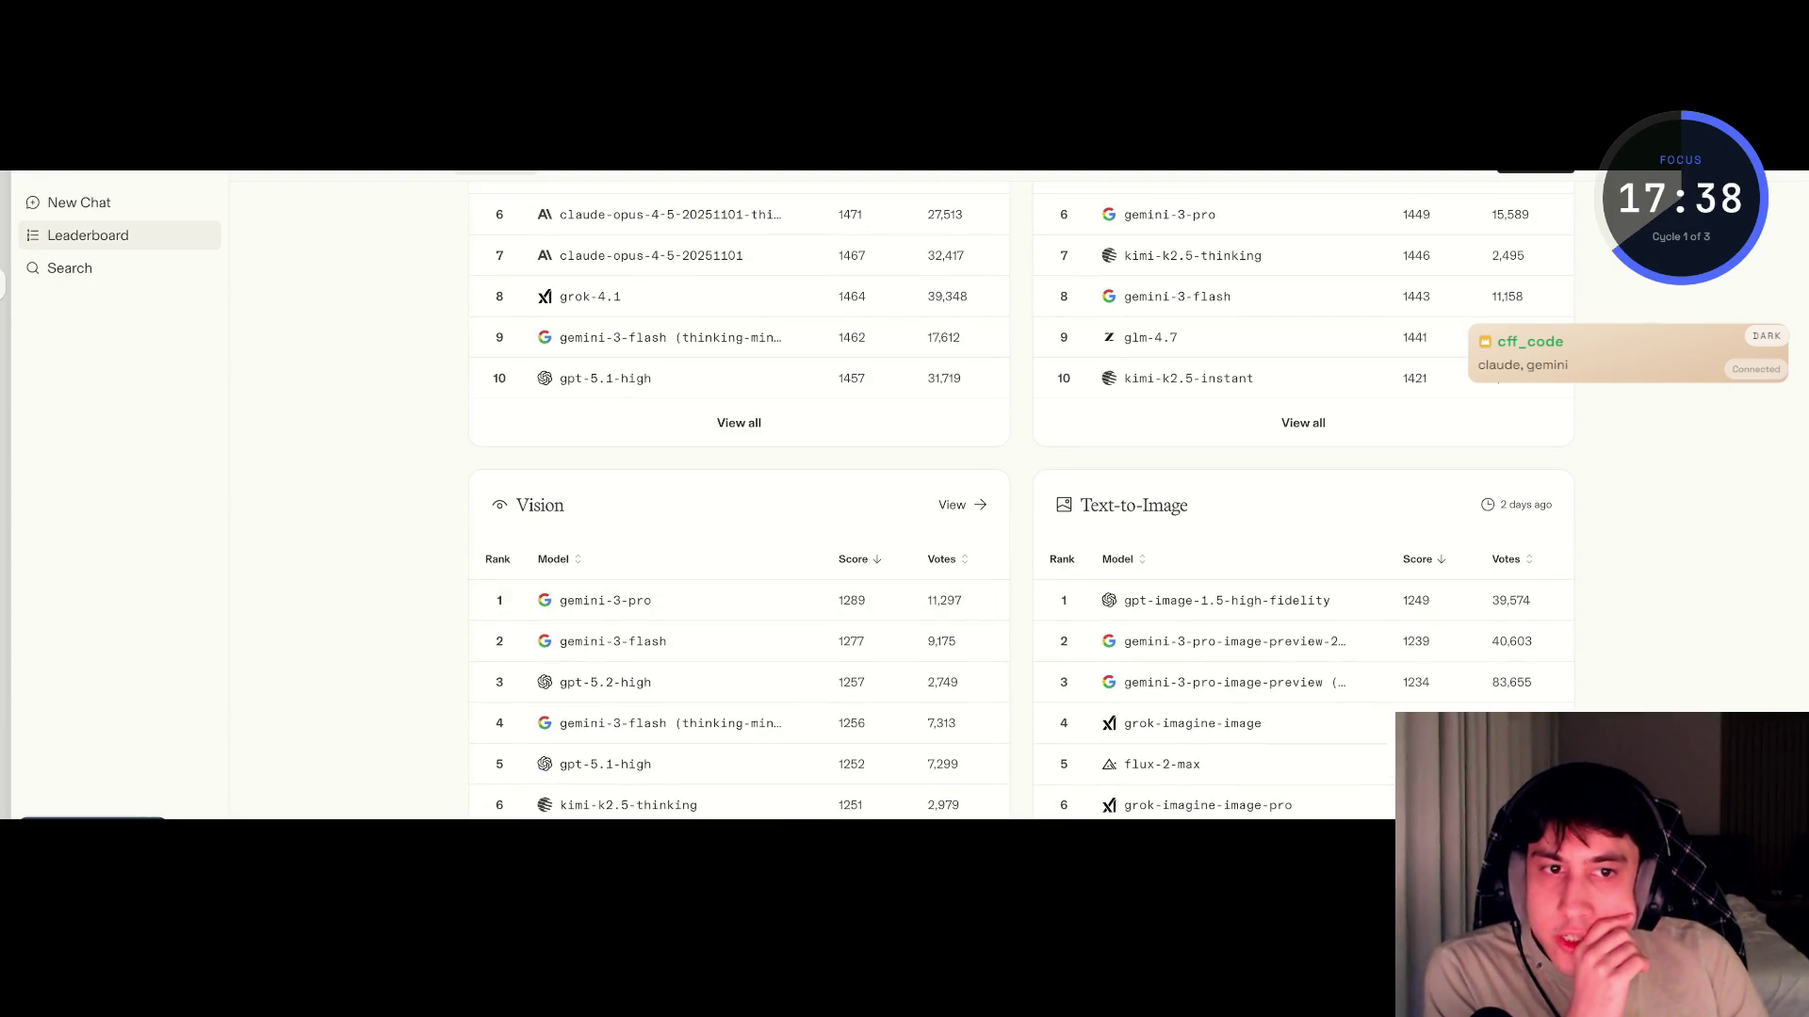
pyautogui.scroll(-5, 905, 495)
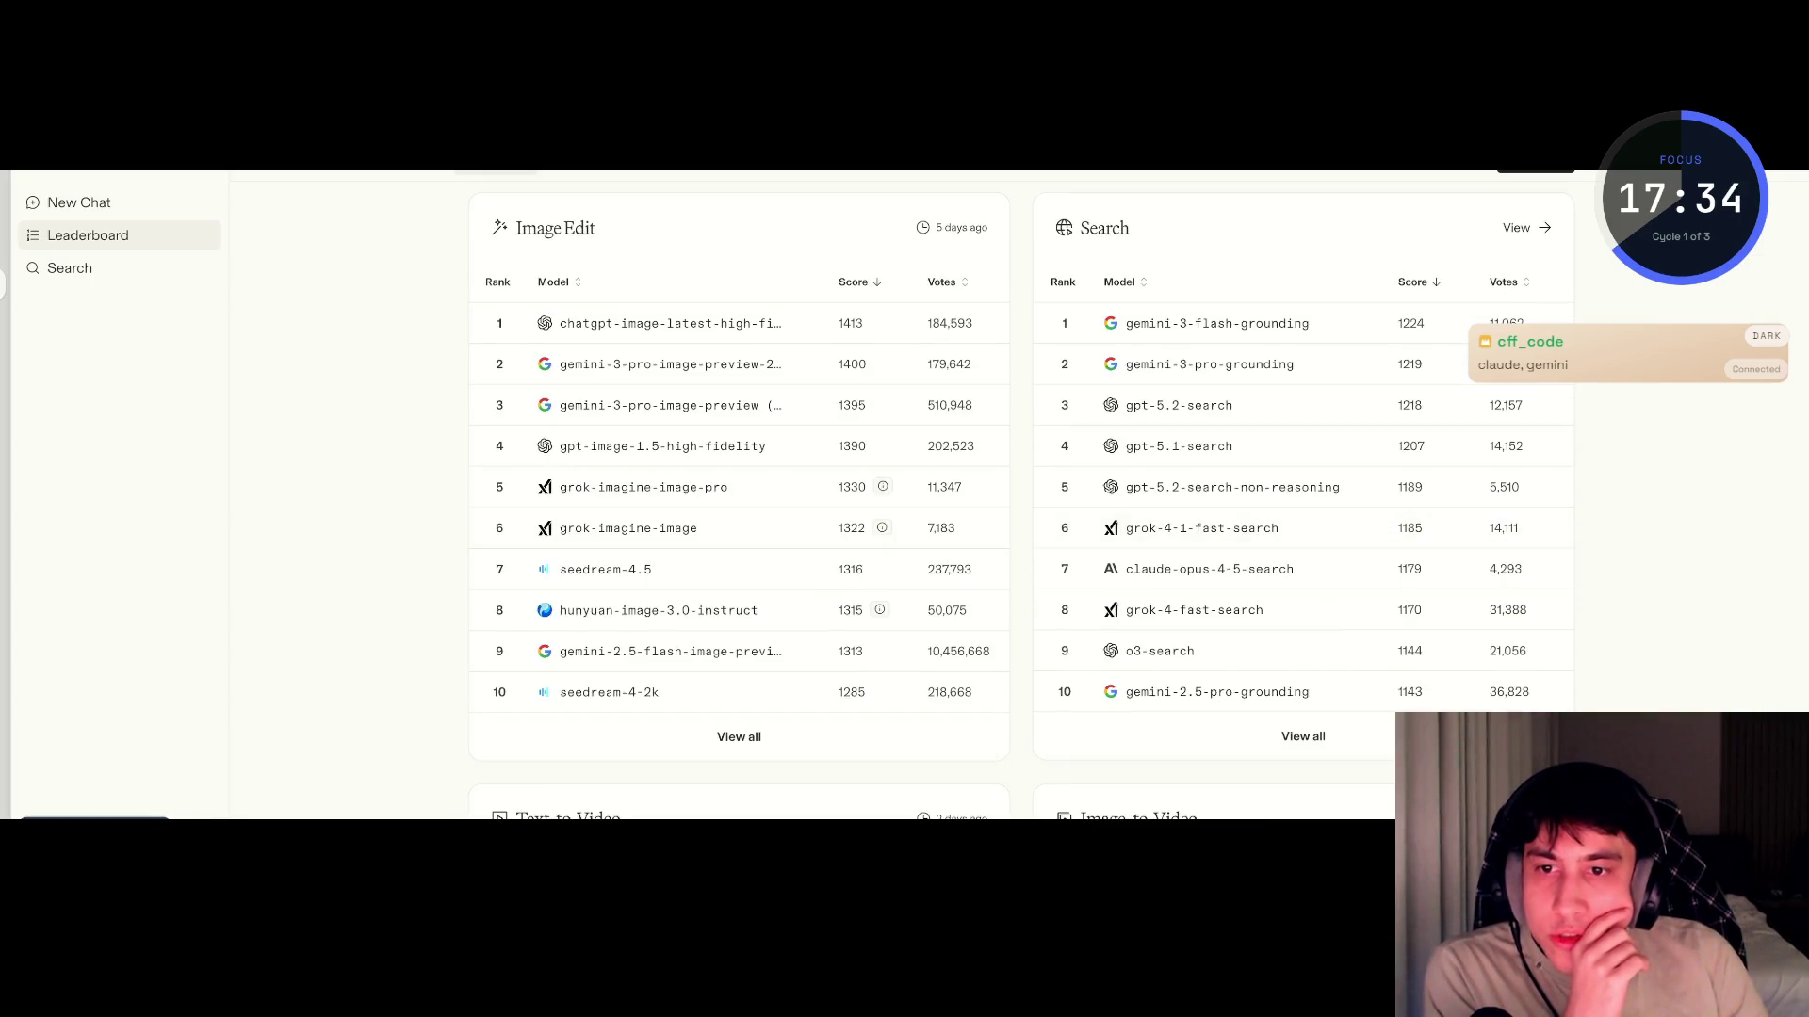
pyautogui.scroll(-1, 736, 494)
pyautogui.scroll(-2, 735, 495)
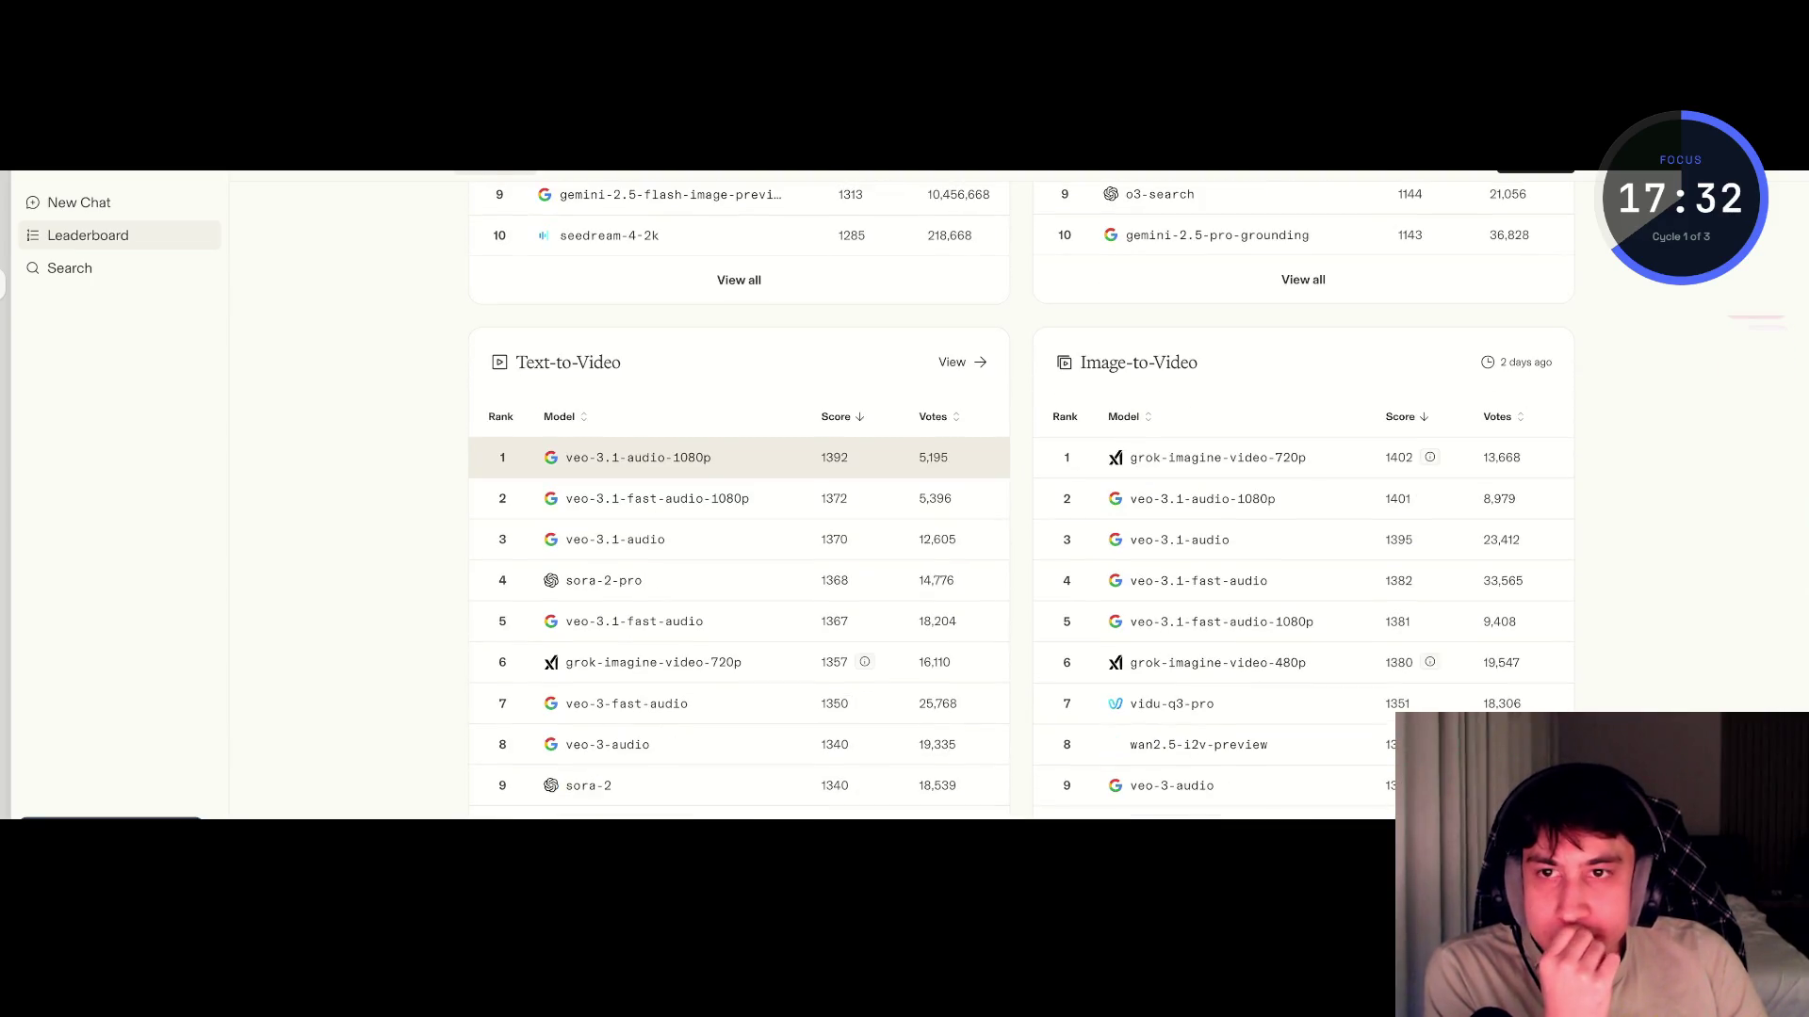
pyautogui.scroll(-2, 735, 457)
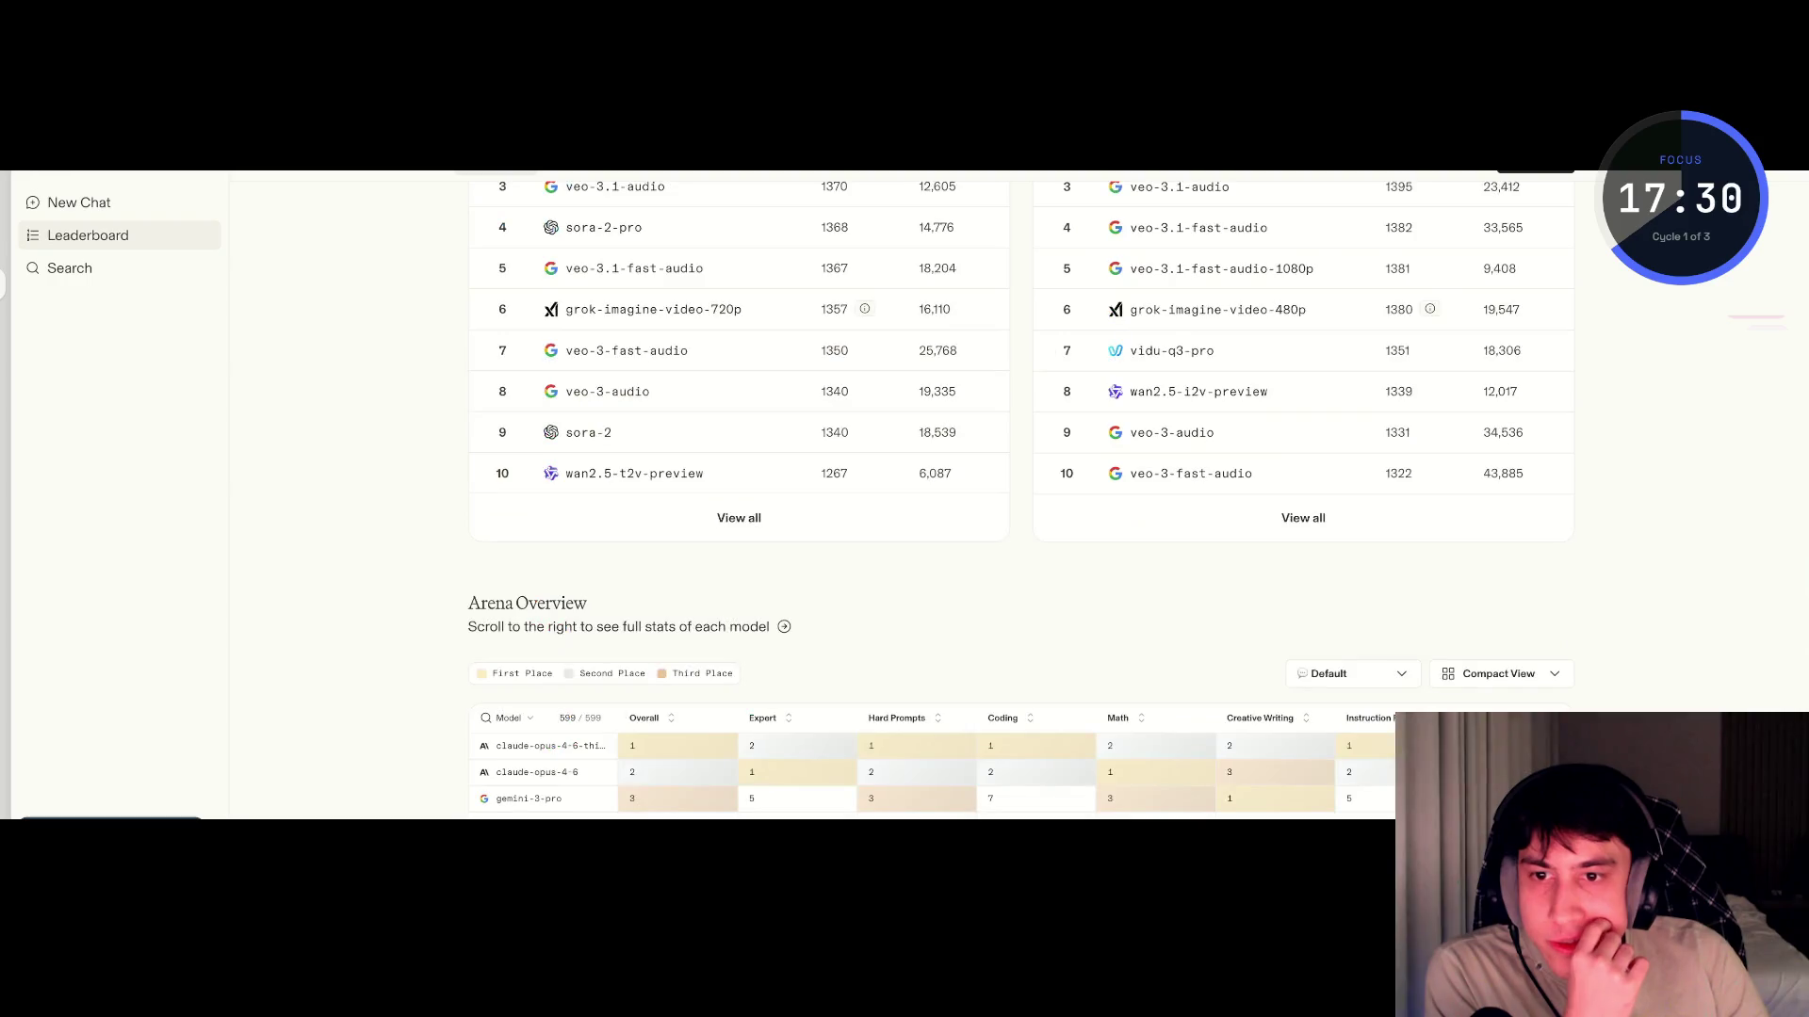
# Select the Arena Overview heading, the top-ranked model's name and the gemini-3-pro name.
pyautogui.tripleClick(526, 602)
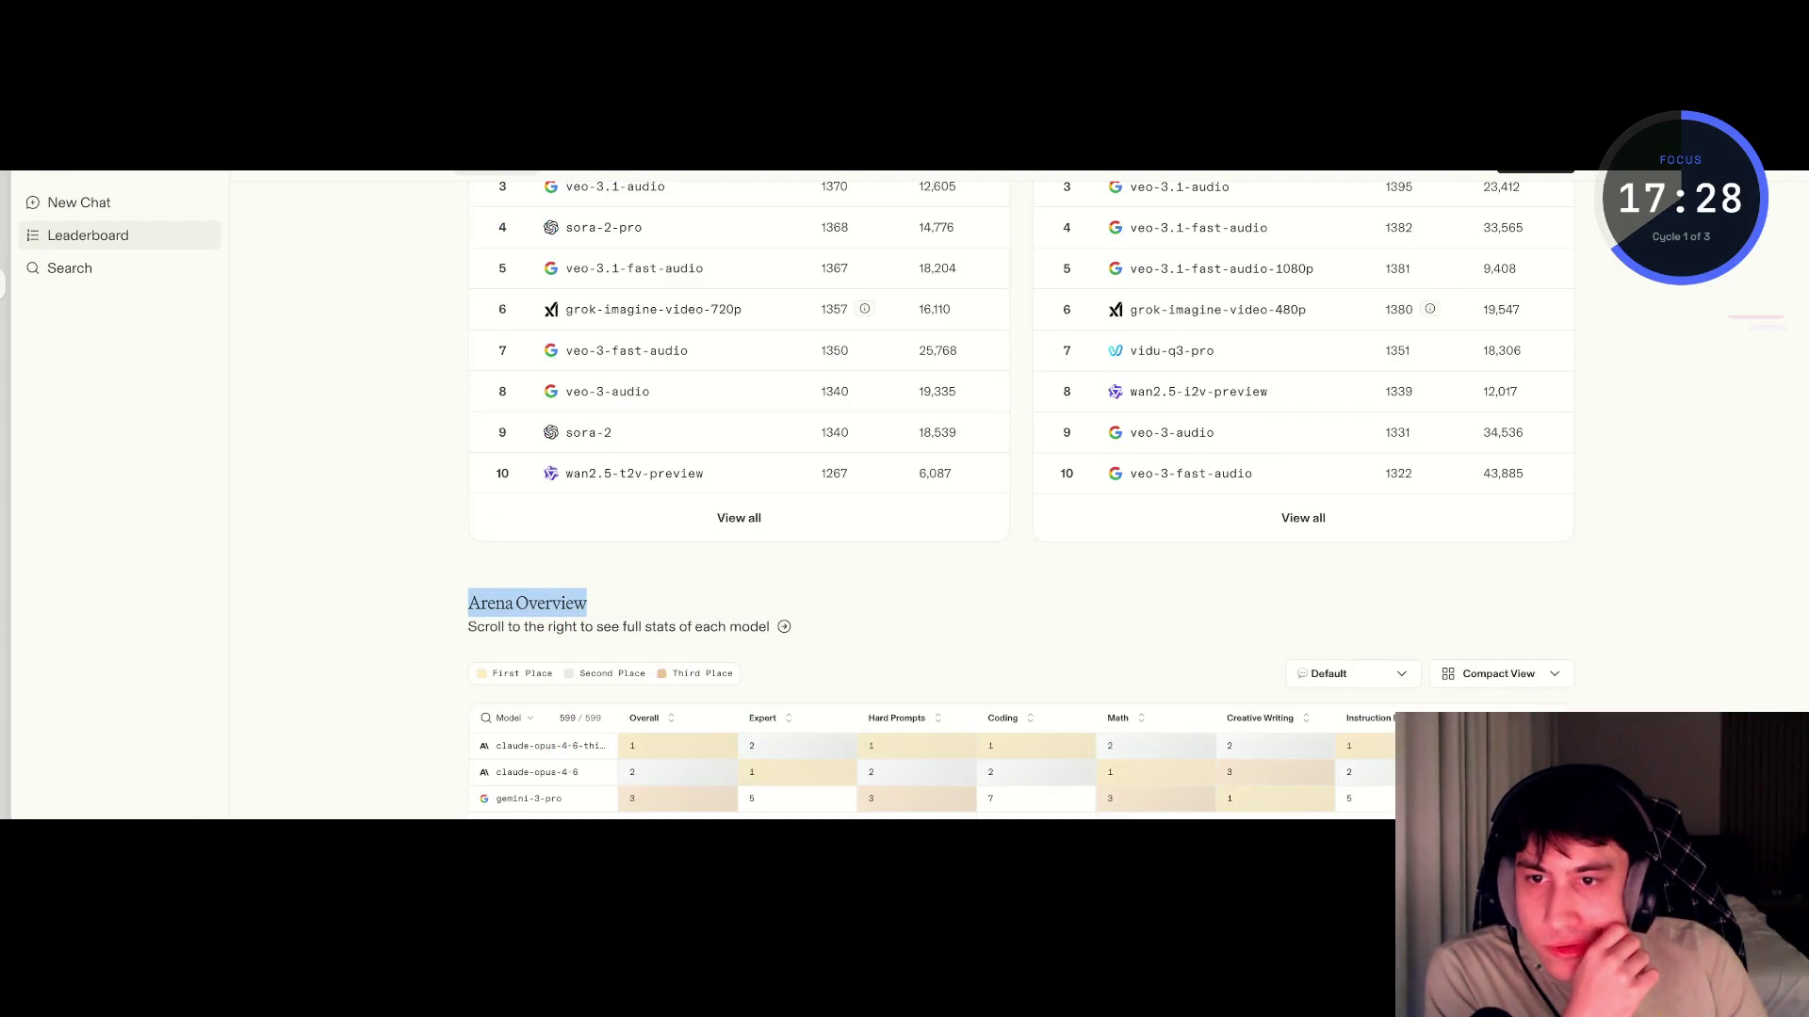
pyautogui.scroll(-2, 1018, 496)
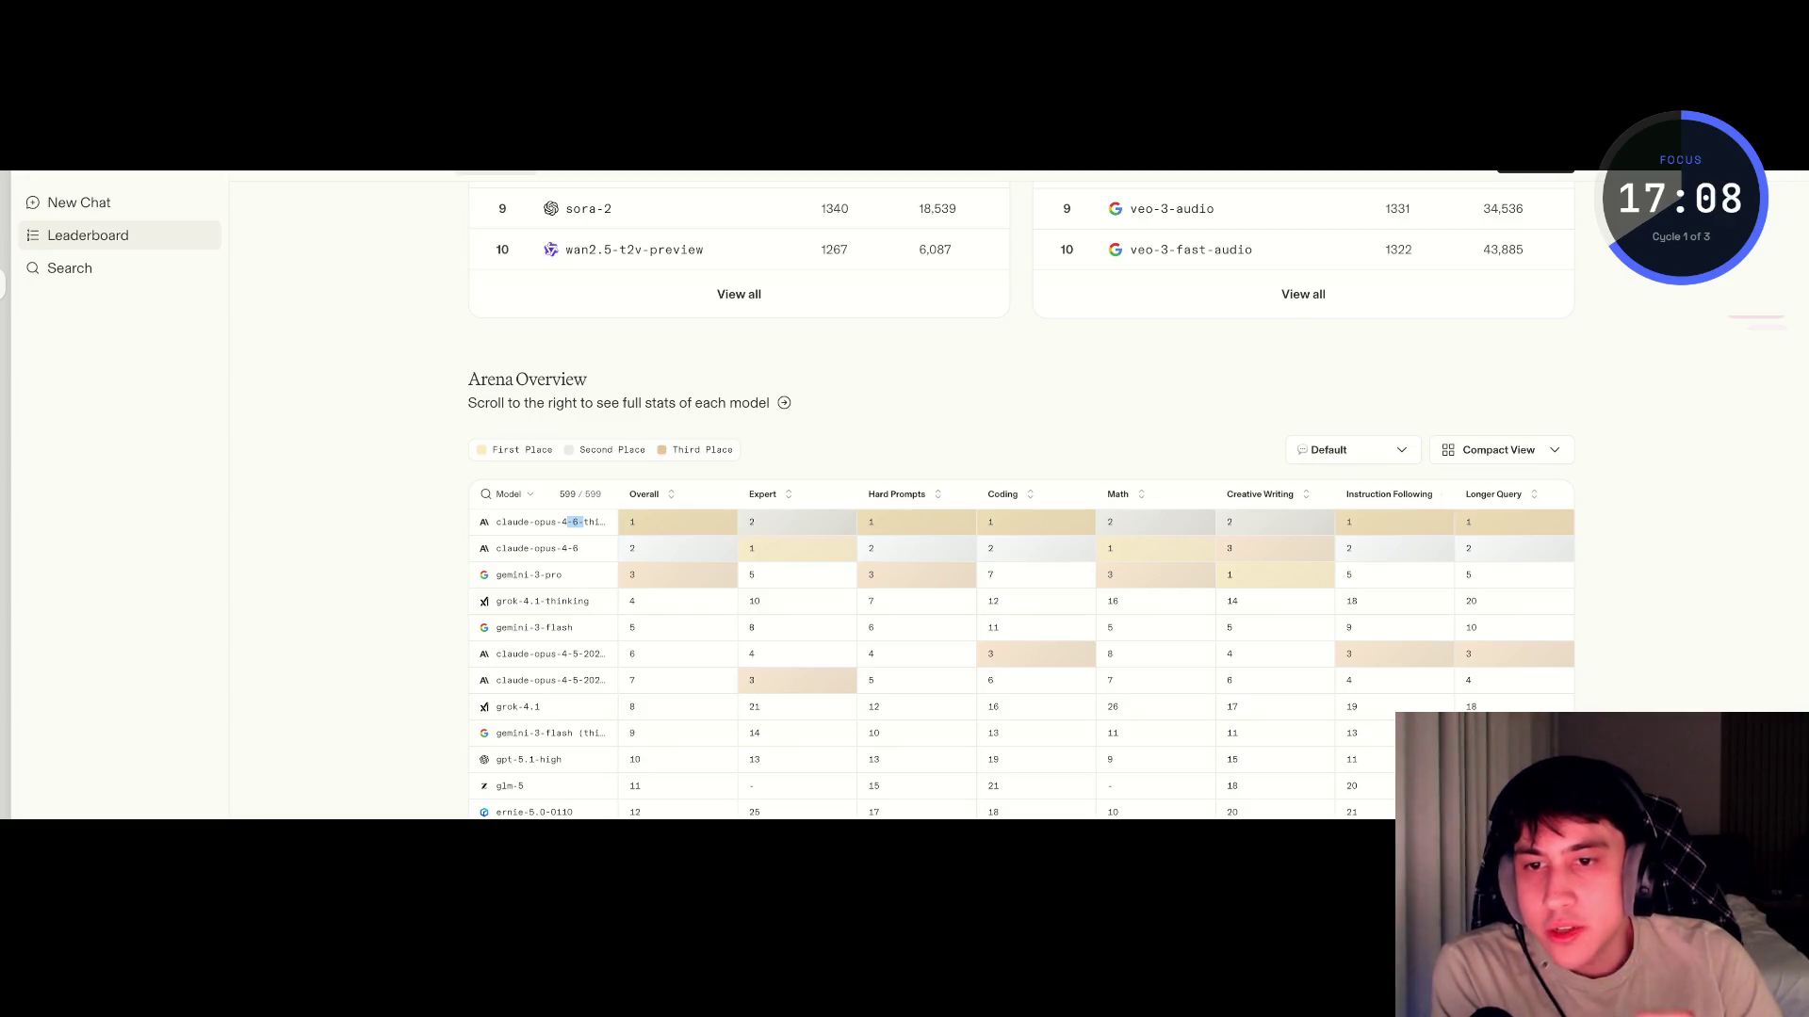
pyautogui.moveTo(565, 522); pyautogui.dragTo(498, 522)
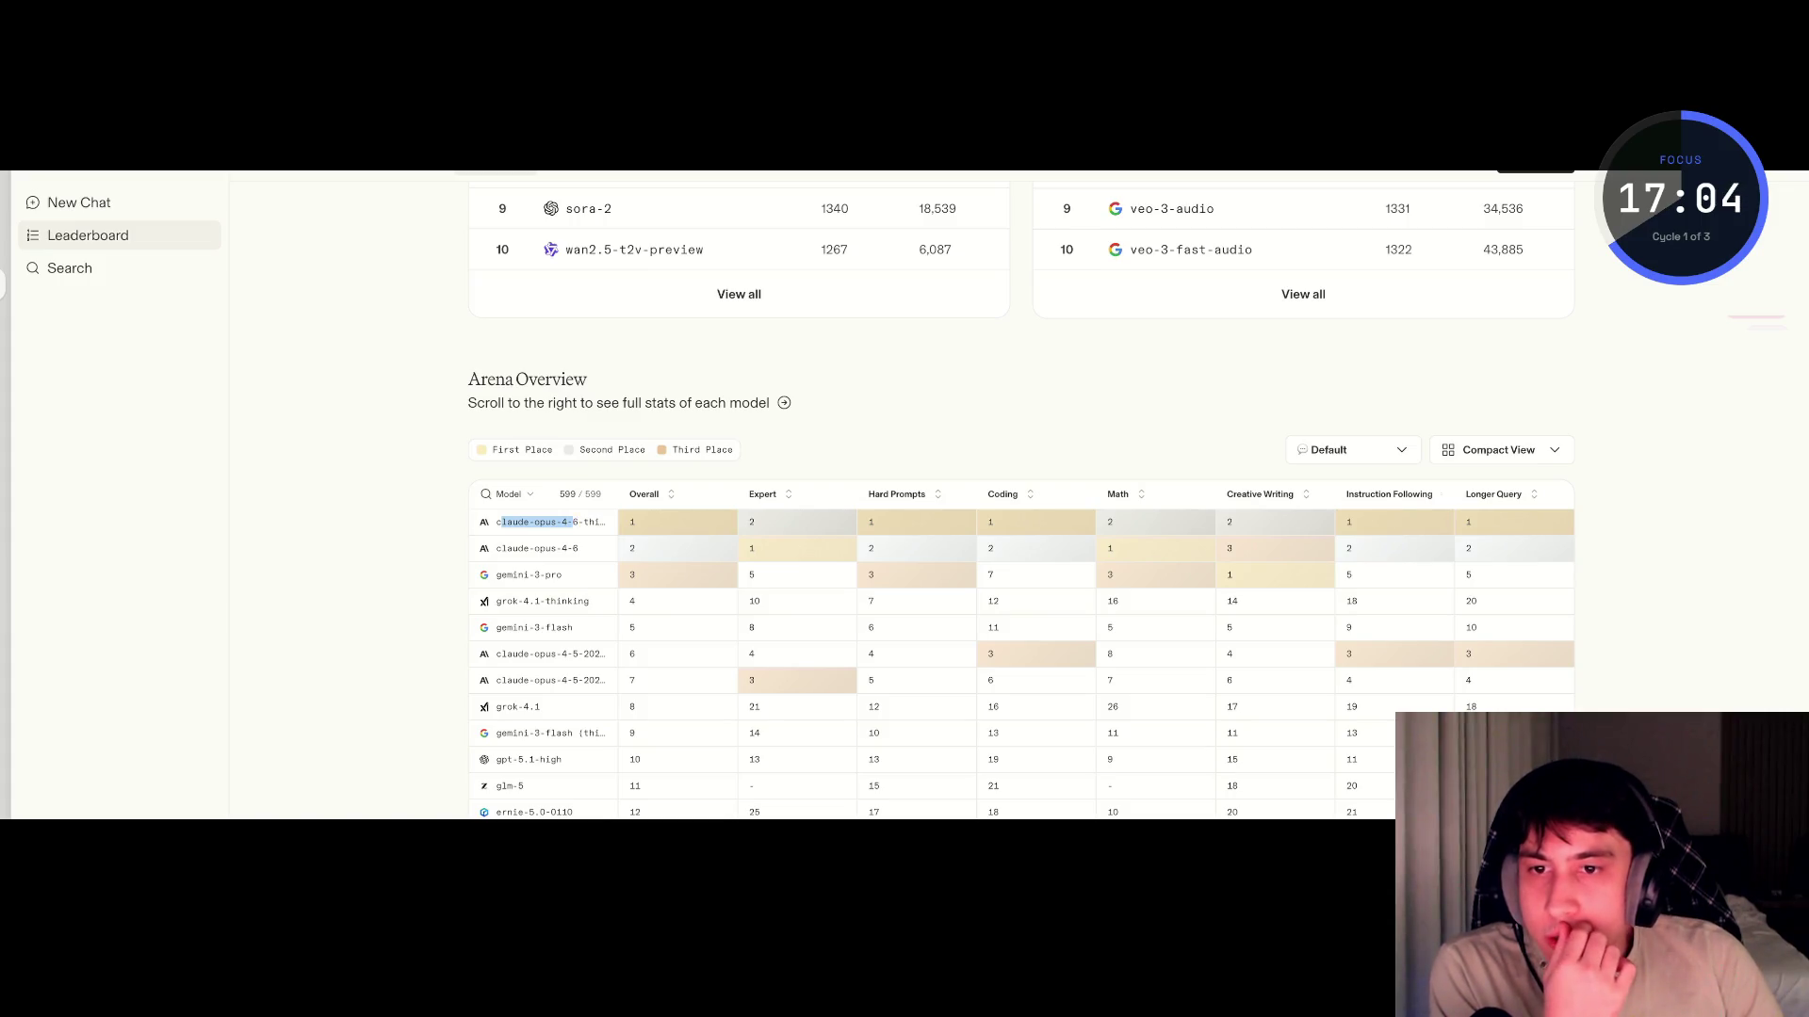
pyautogui.click(552, 548)
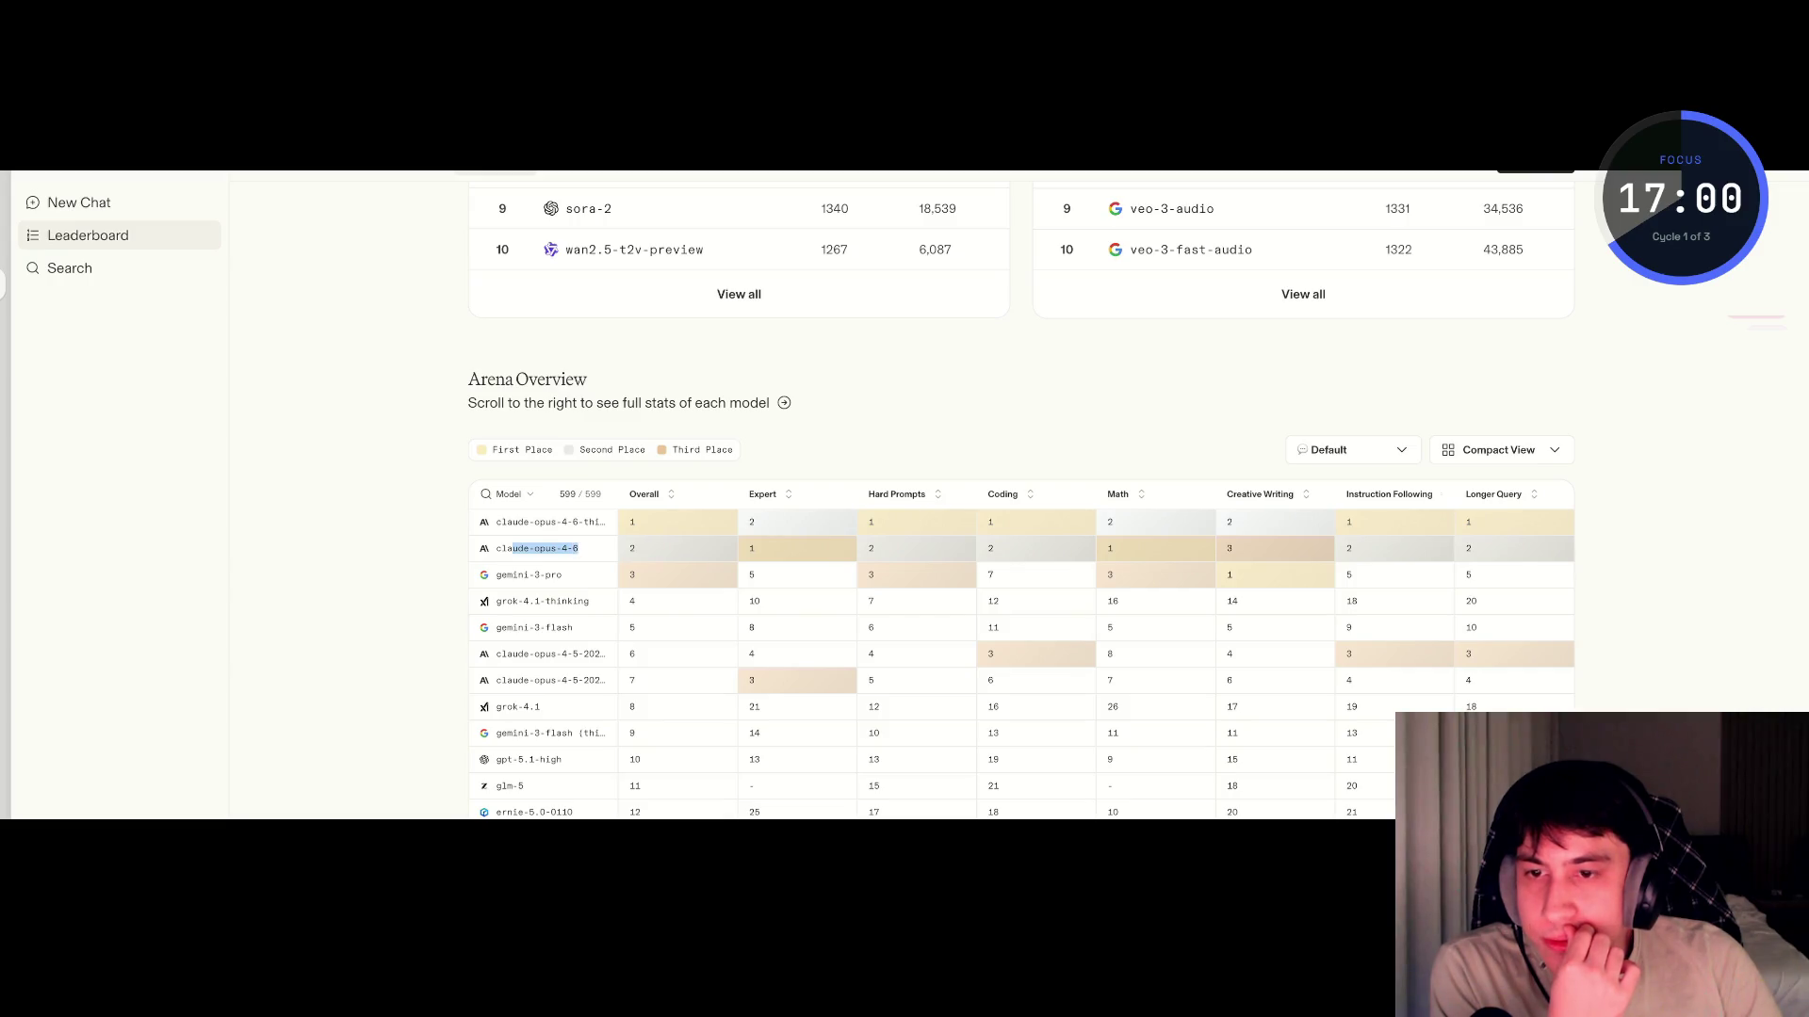
pyautogui.moveTo(495, 575); pyautogui.dragTo(562, 576)
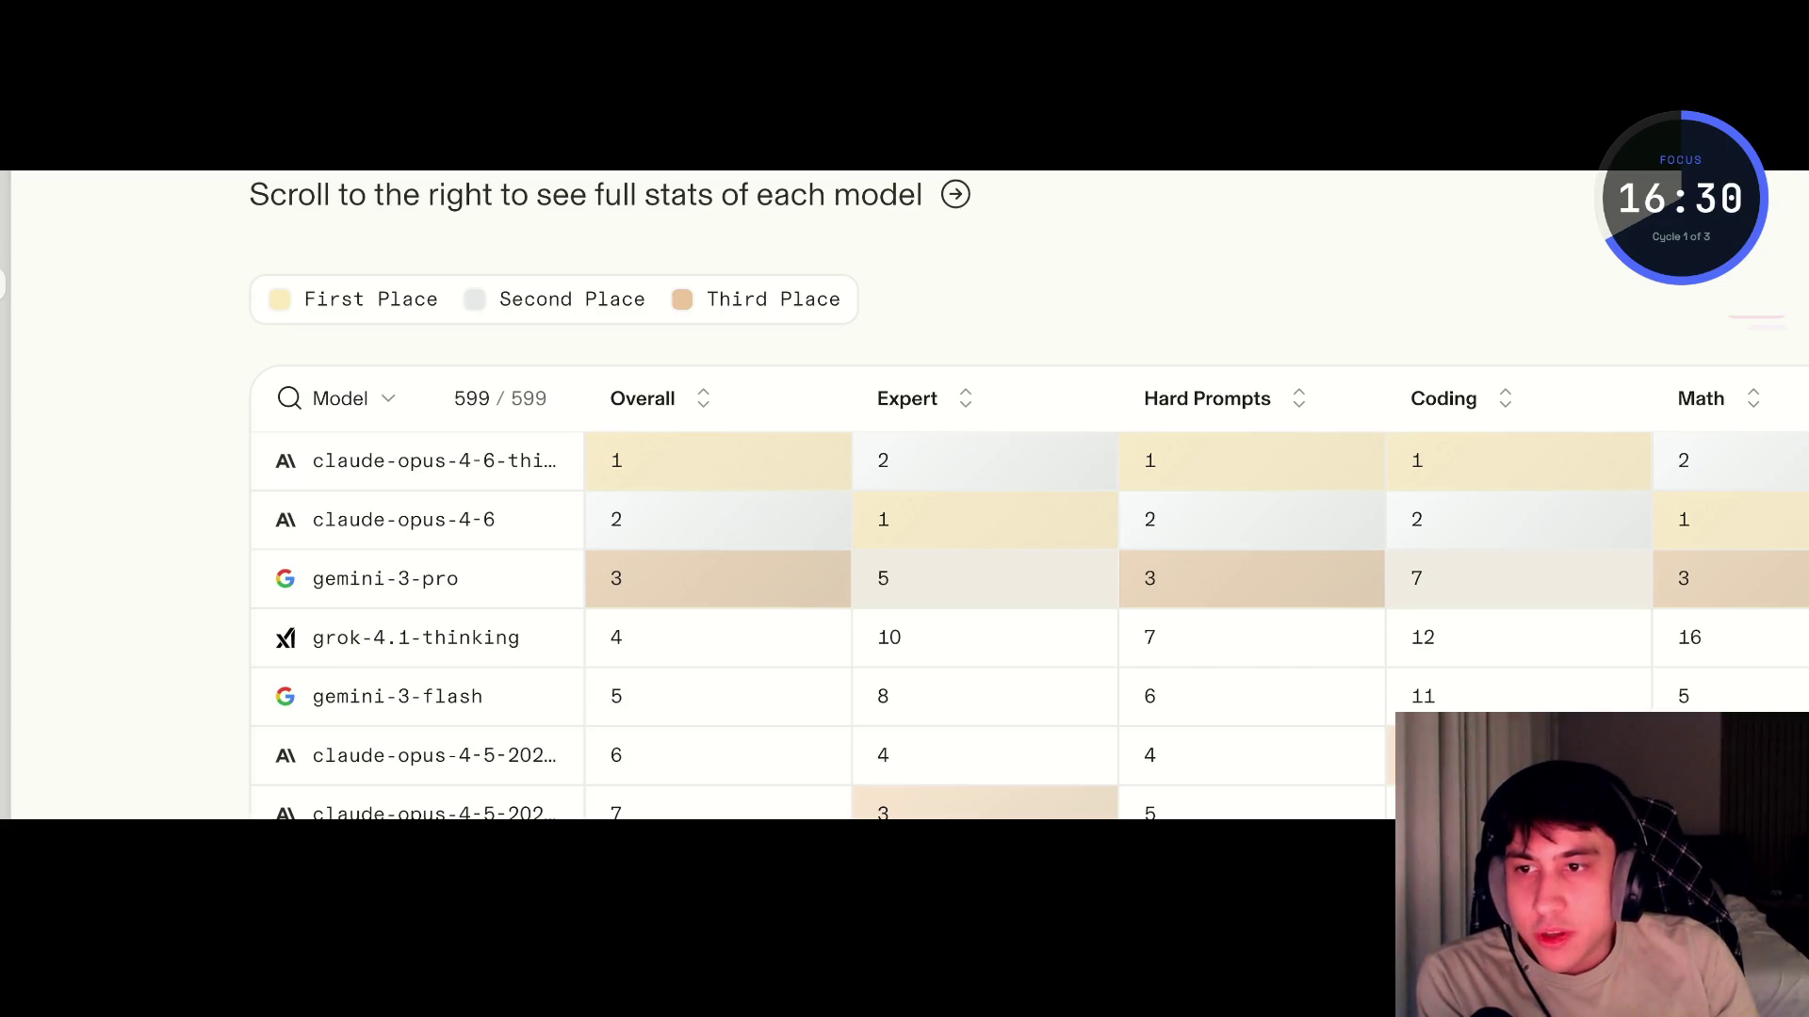
pyautogui.scroll(-1, 905, 621)
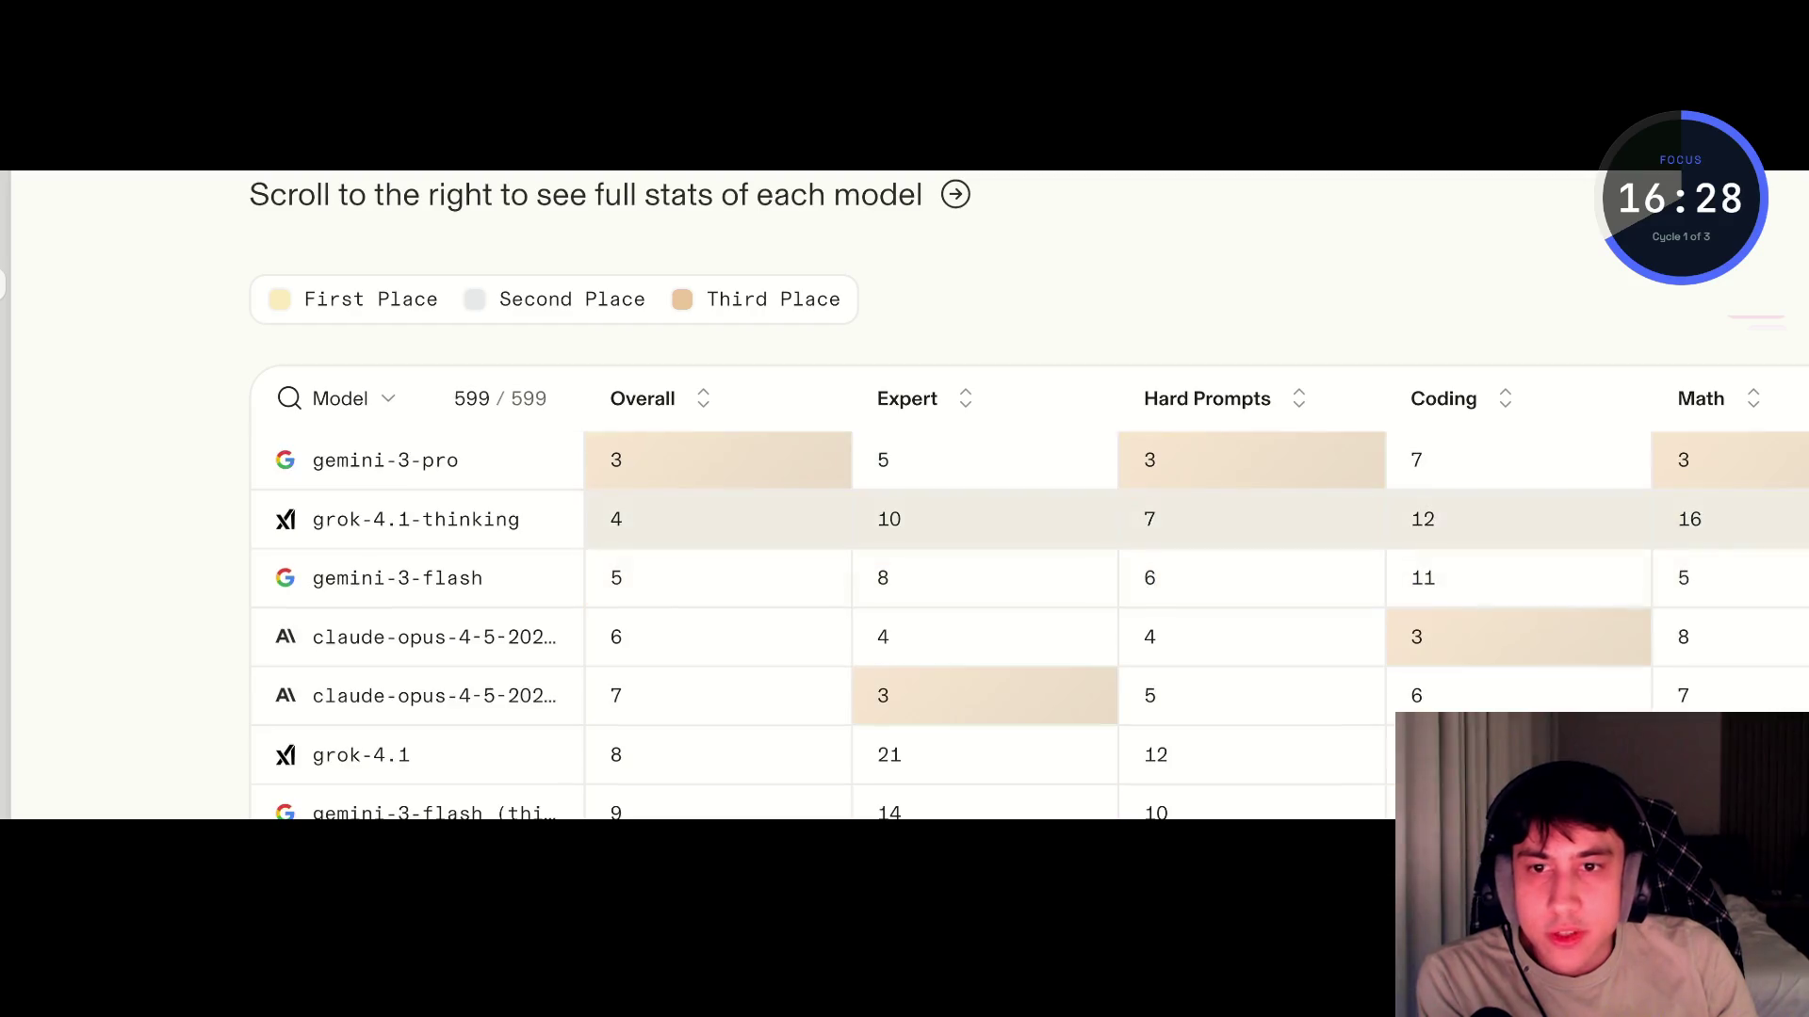
pyautogui.hscroll(2, 905, 565)
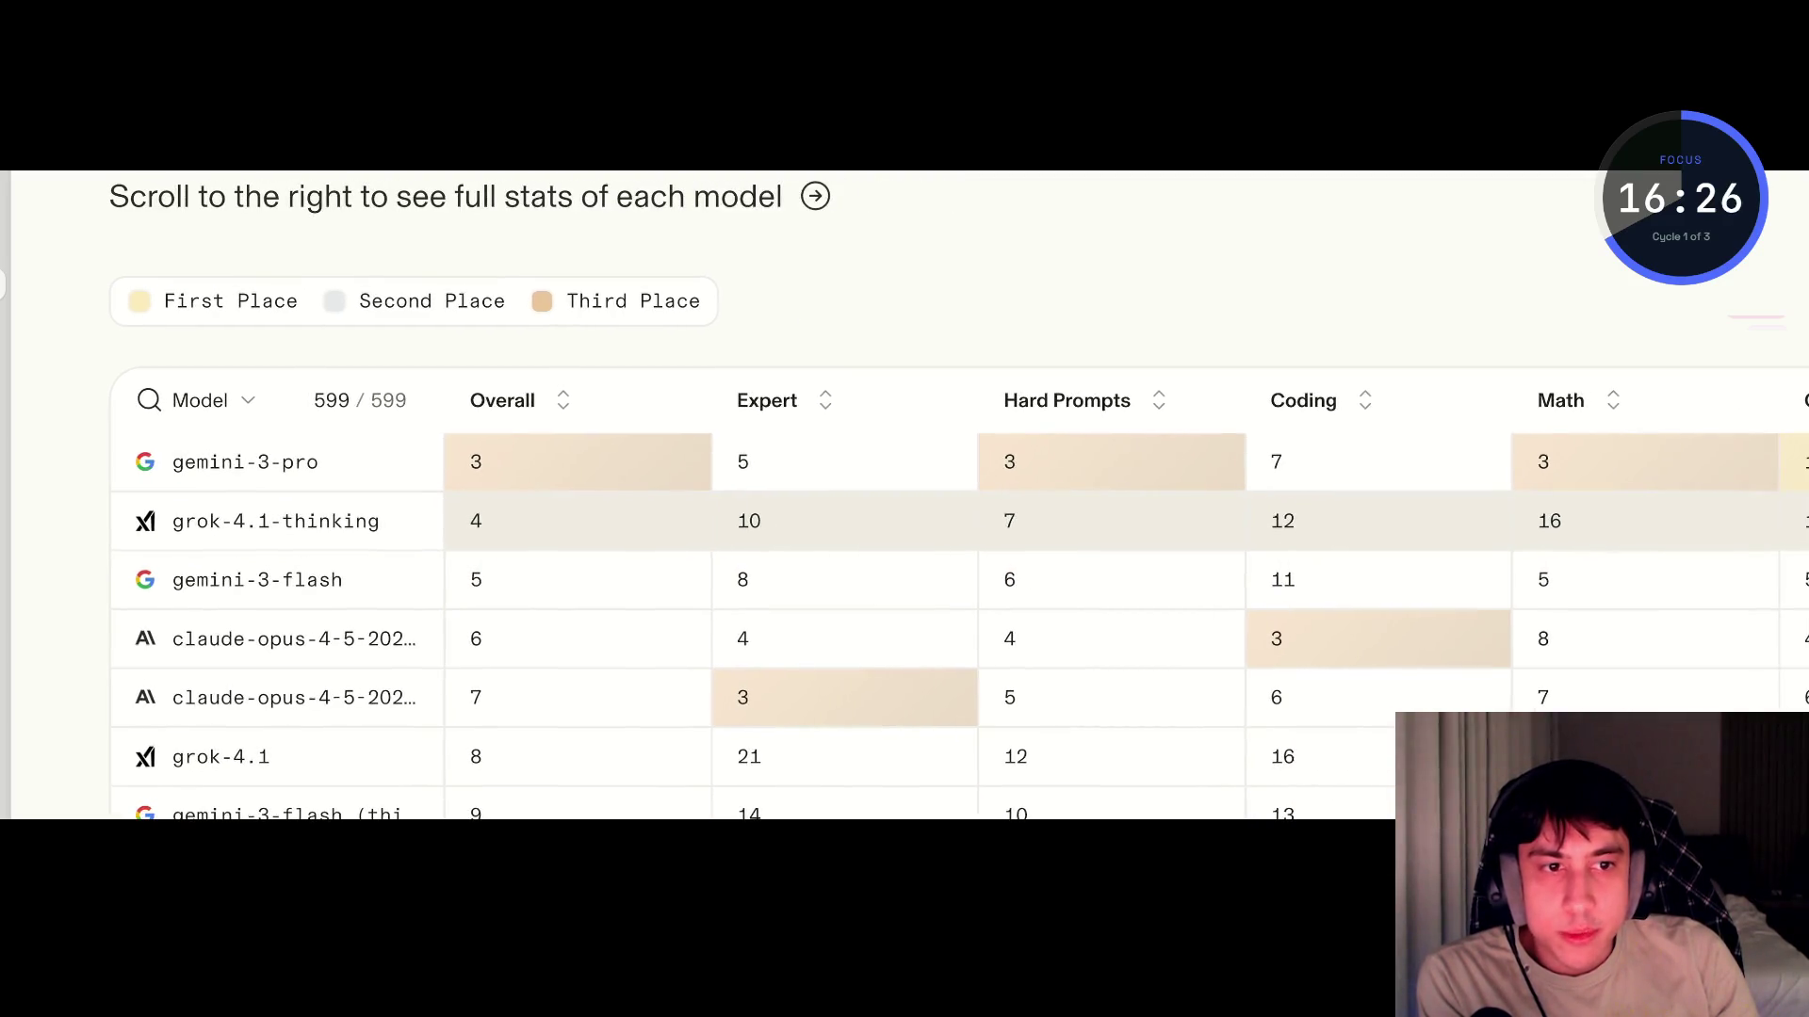
# Select grok-4.1-thinking's Coding rank of 12, then go back to the Arena home page.
pyautogui.doubleClick(1272, 520)
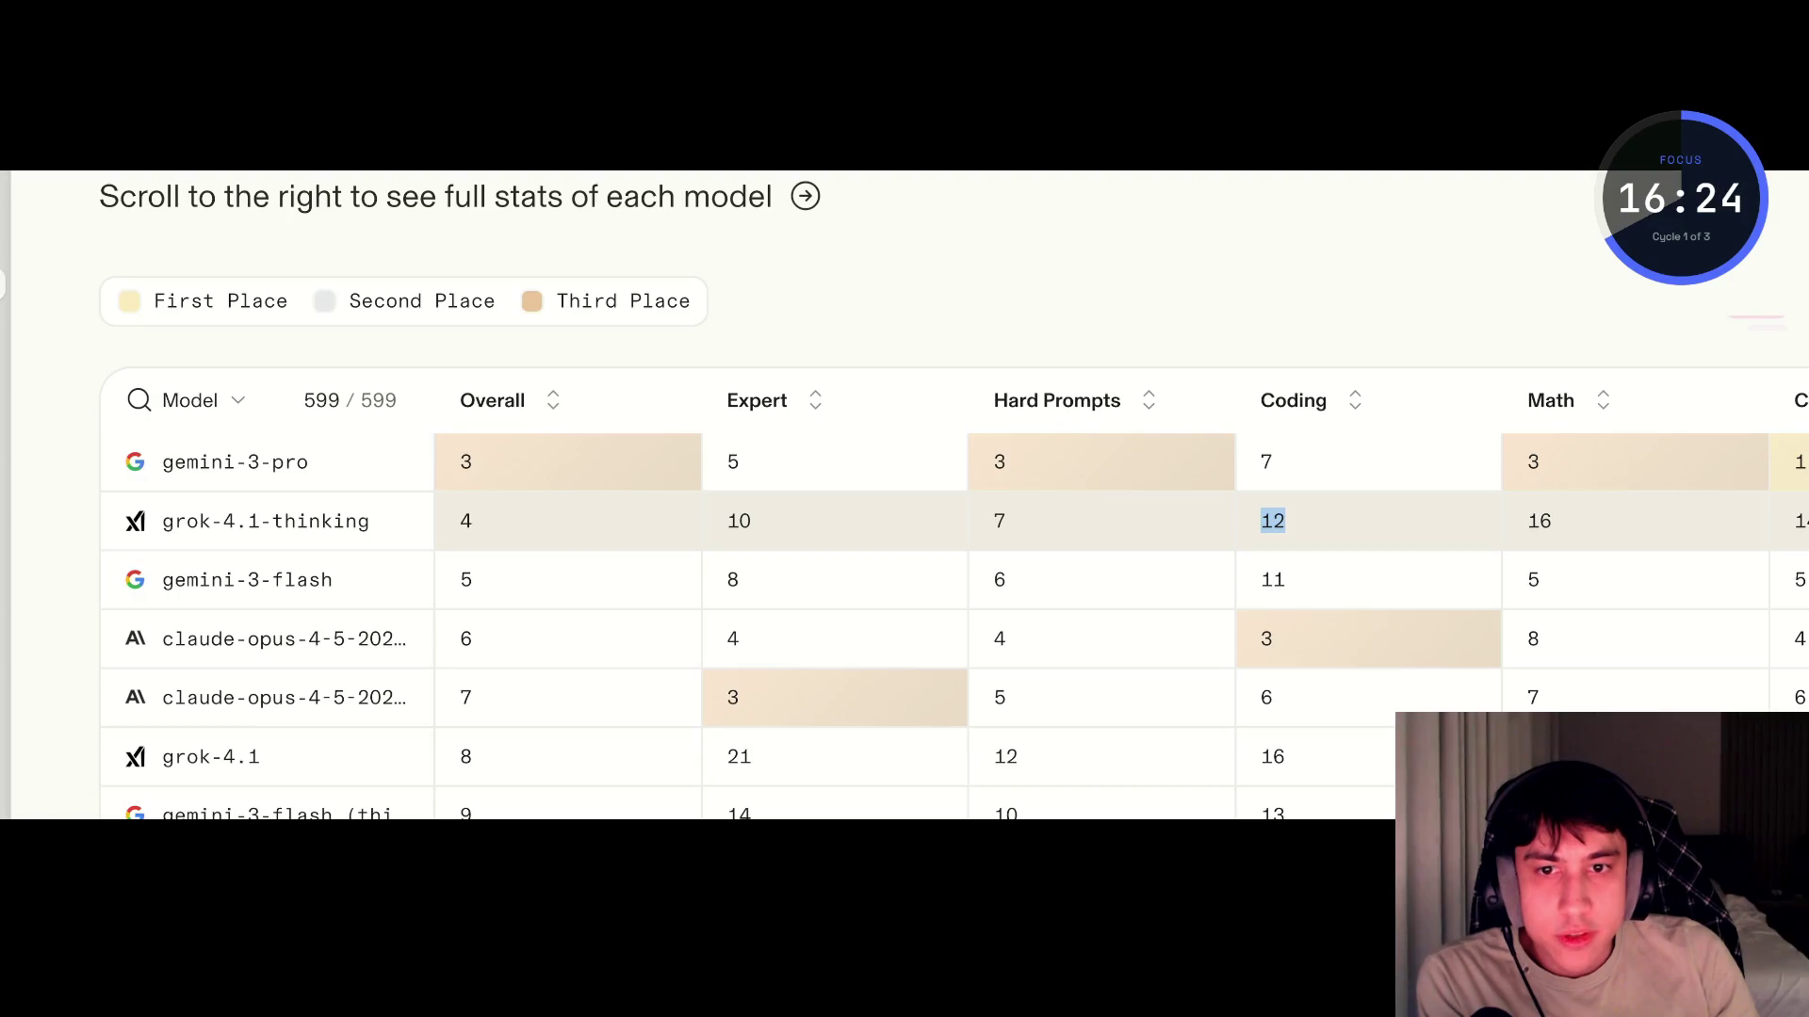
pyautogui.hscroll(4, 904, 565)
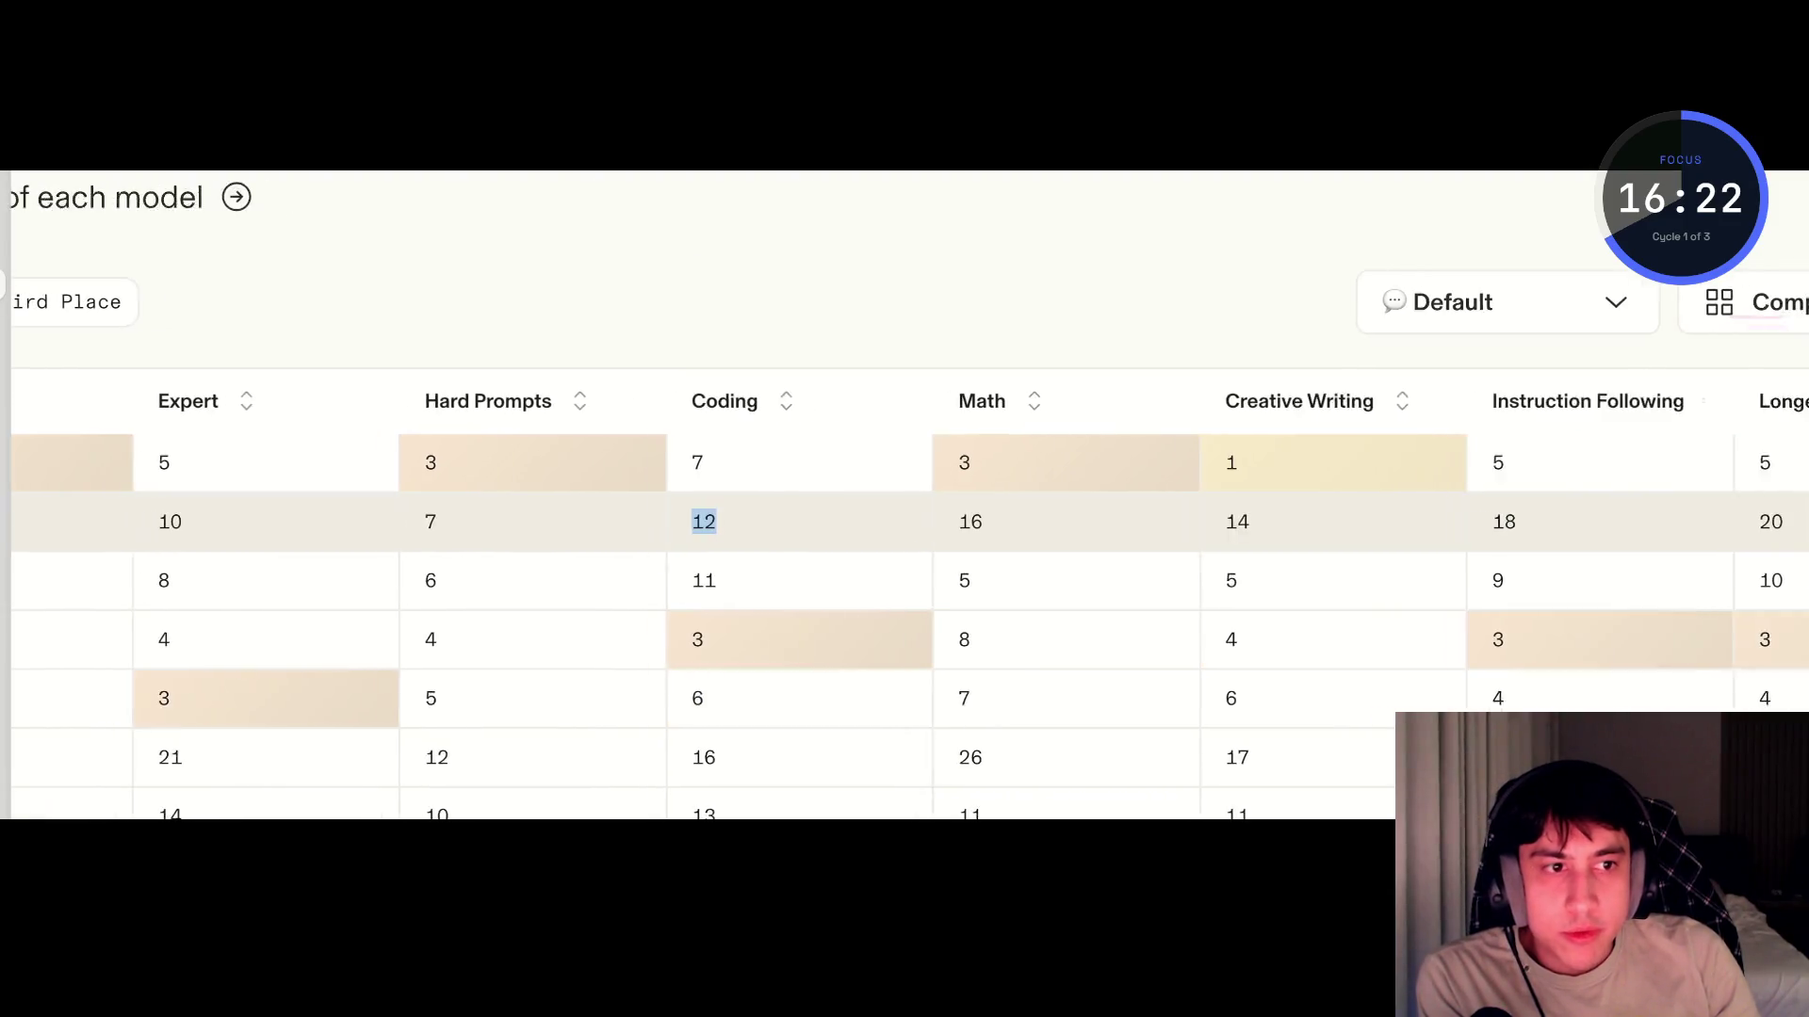
pyautogui.hscroll(2, 906, 566)
pyautogui.hscroll(3, 904, 567)
pyautogui.hscroll(-3, 637, 565)
pyautogui.hotkey('alt', 'Left')
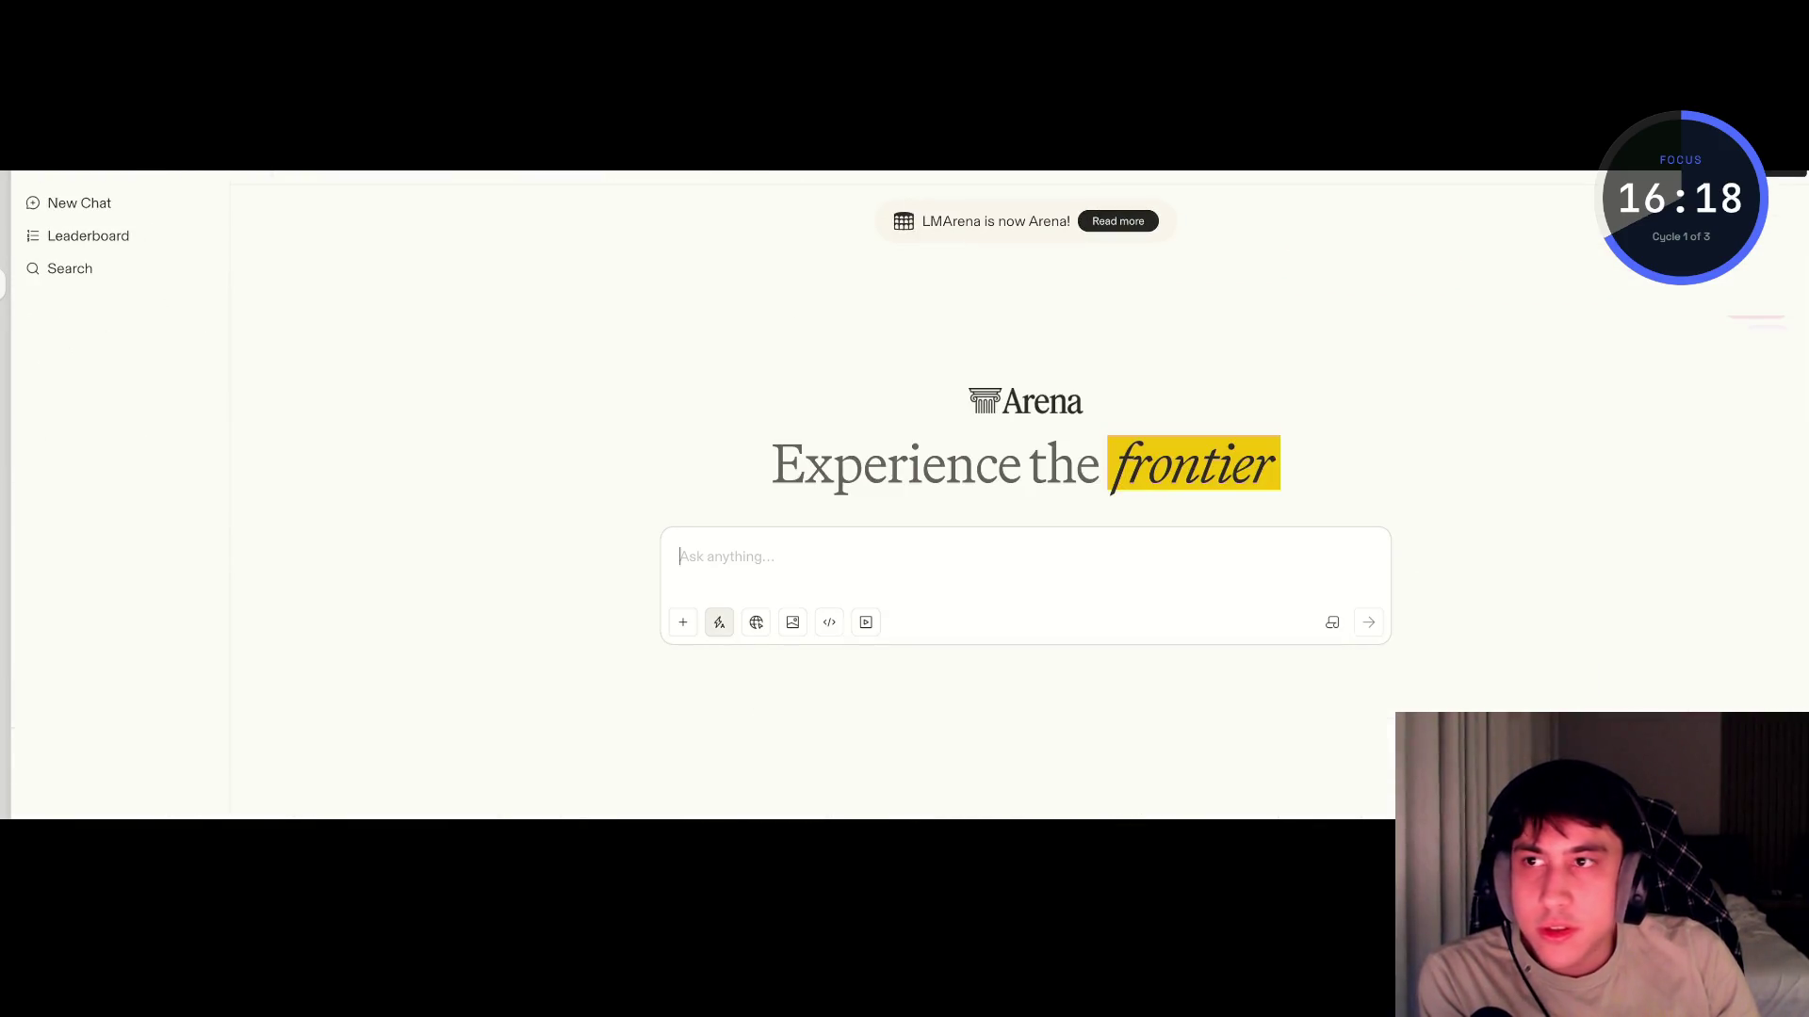
# Reopen the Arena site from the Google results and head to the leaderboard overview via the search view.
pyautogui.hotkey('alt', 'Left')
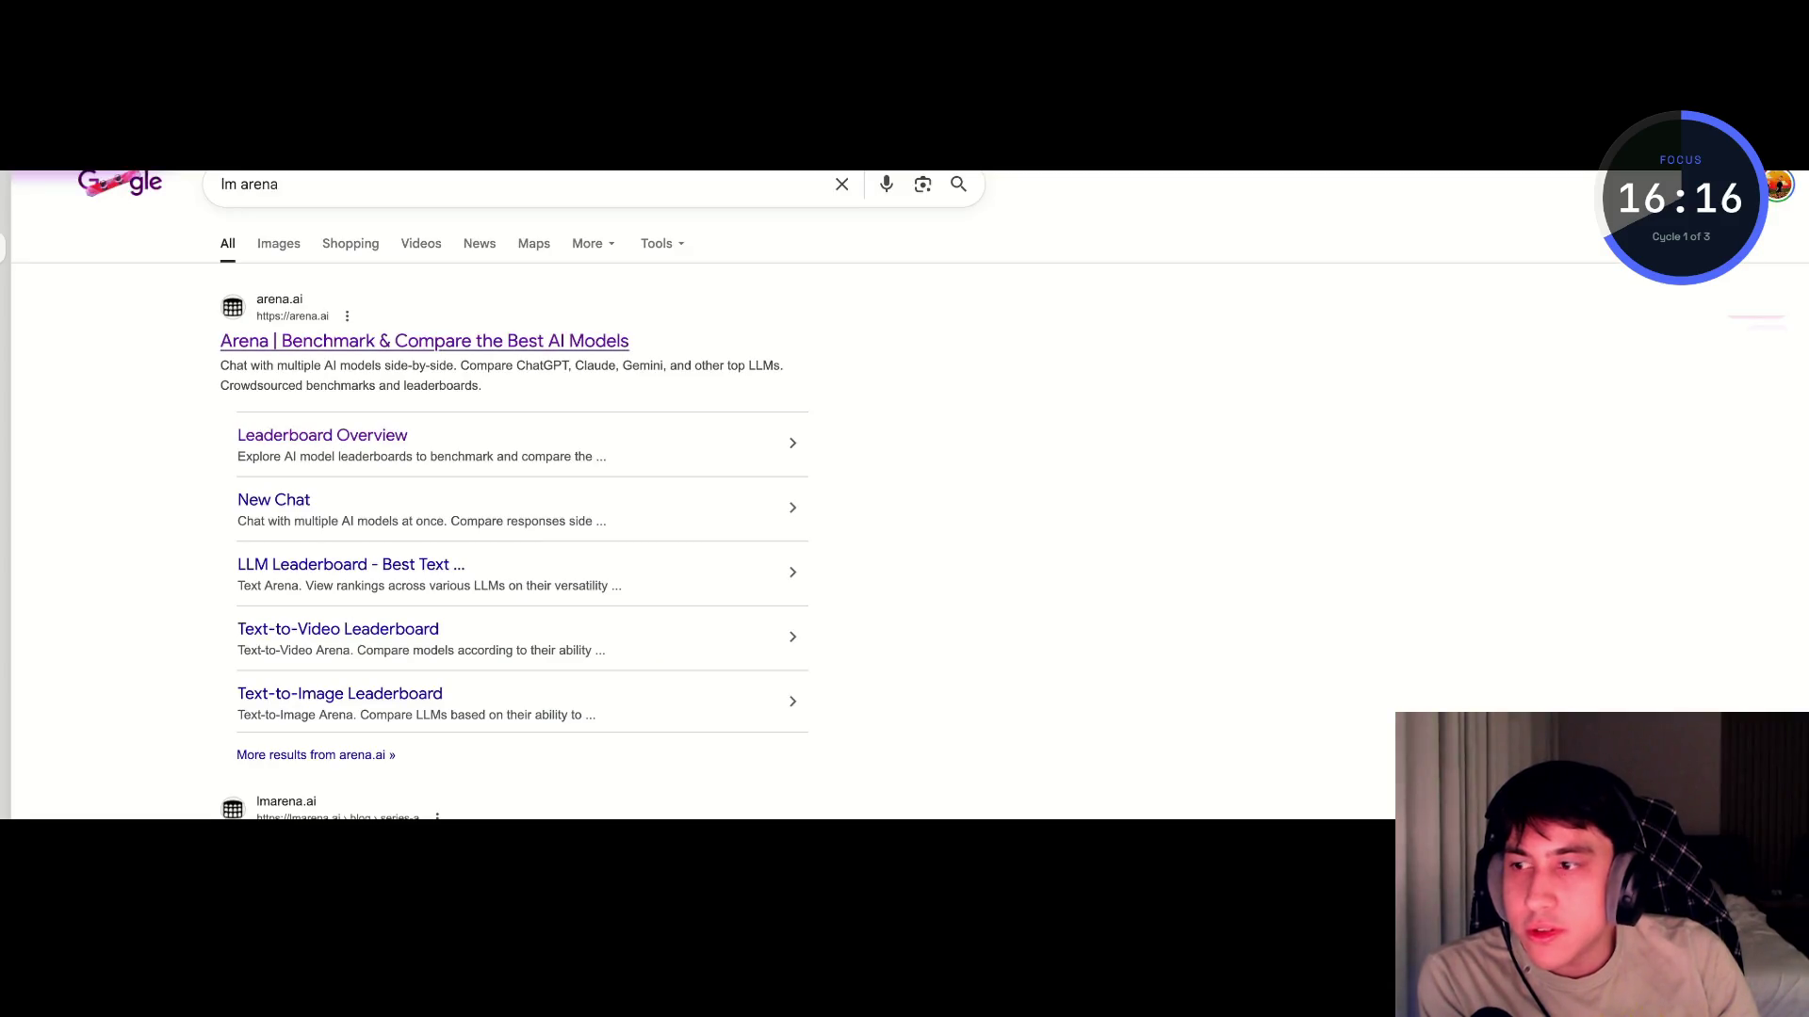
pyautogui.click(424, 341)
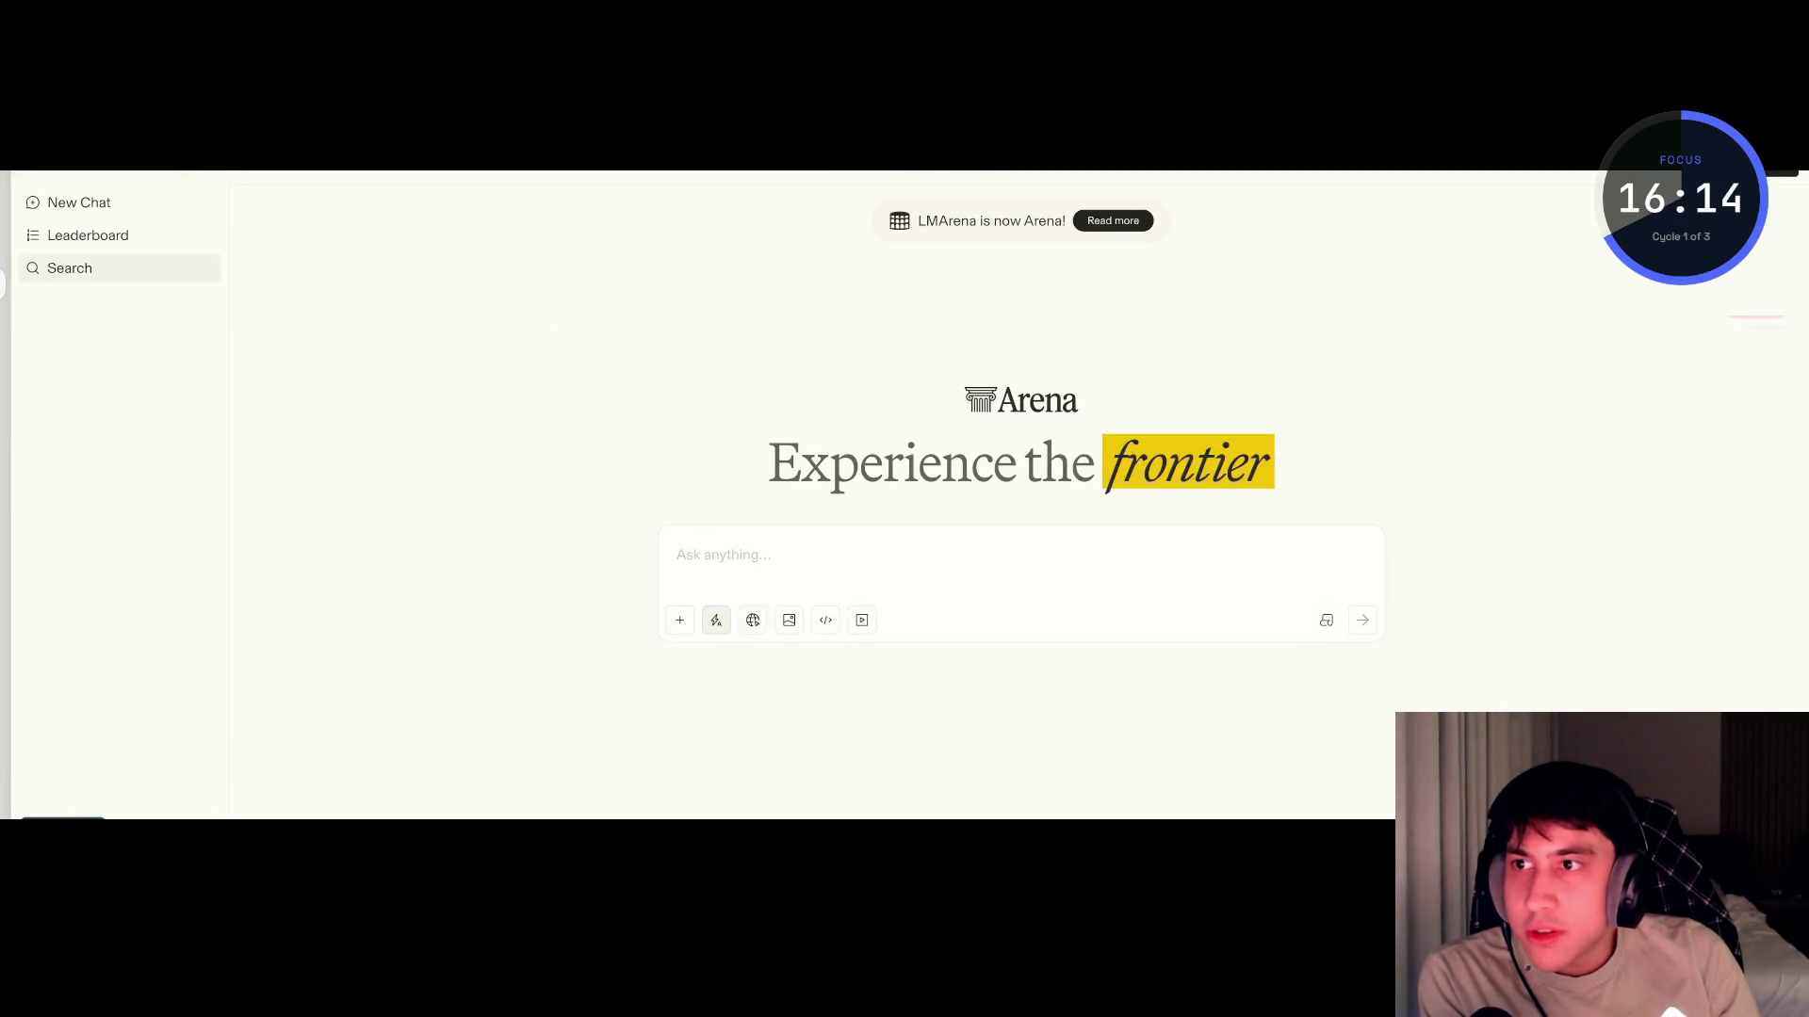
pyautogui.click(70, 267)
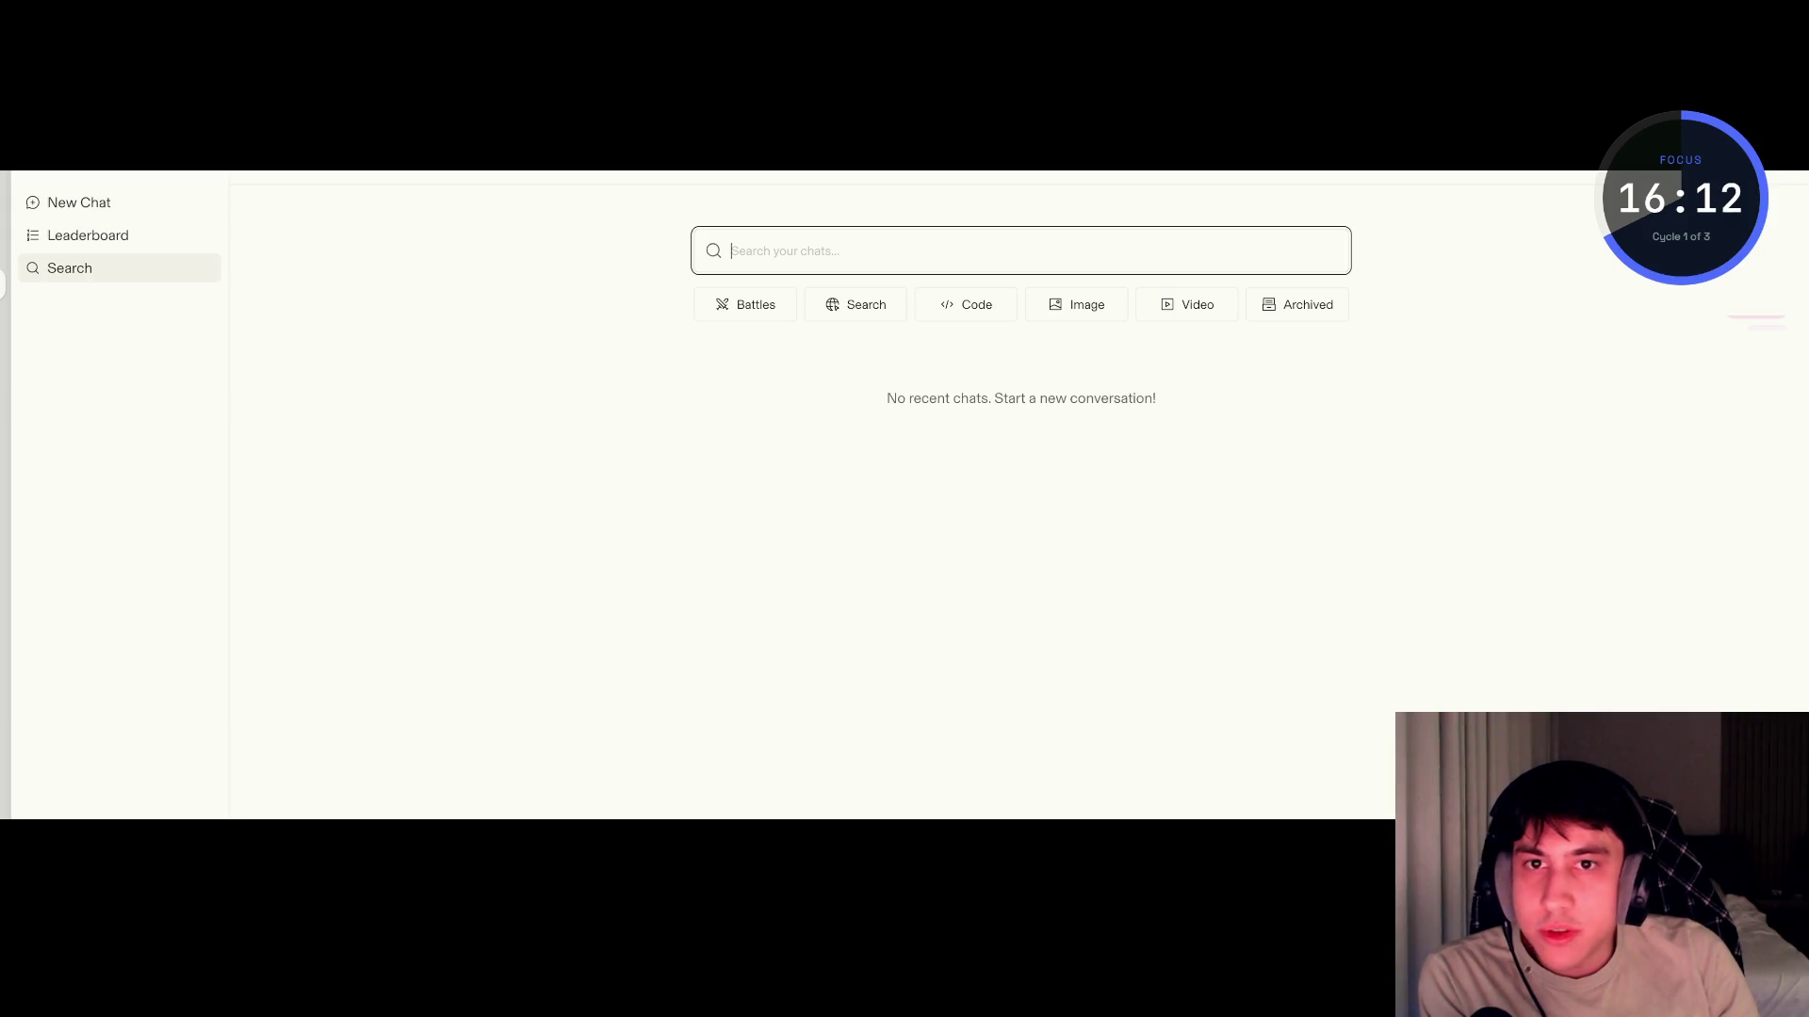
pyautogui.click(88, 235)
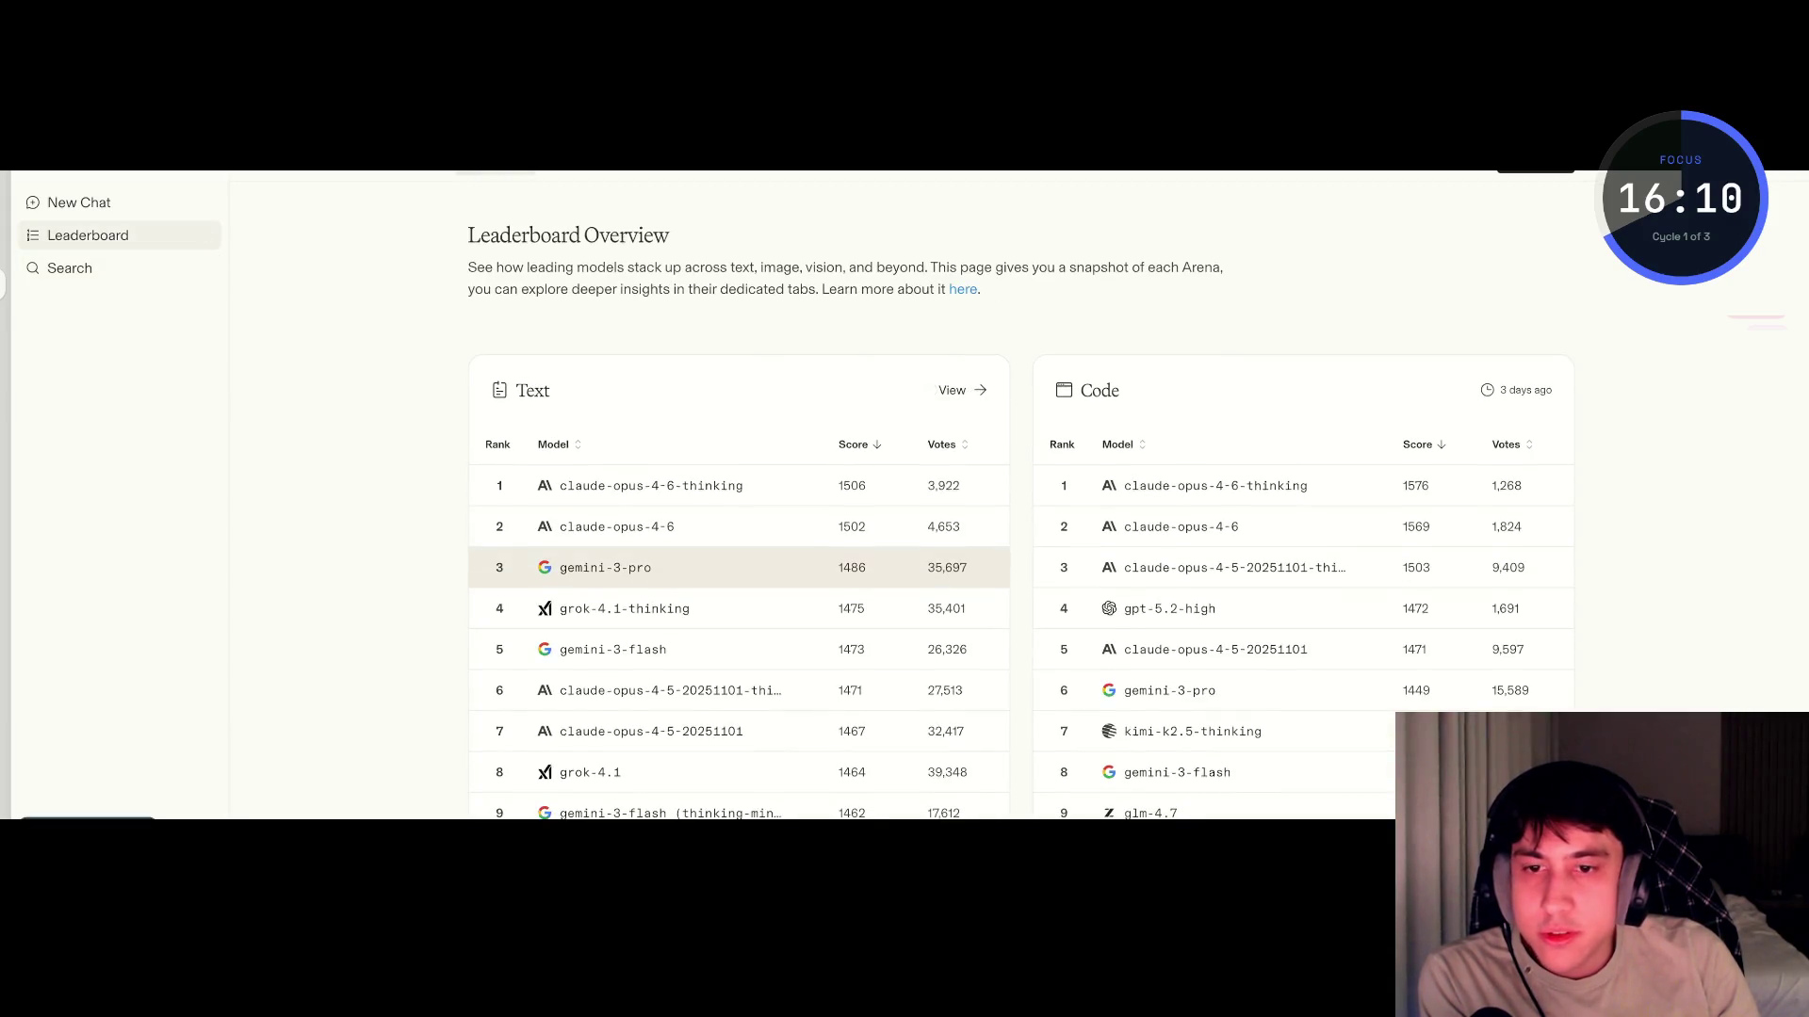
pyautogui.scroll(-1, 736, 566)
pyautogui.scroll(-4, 735, 568)
pyautogui.scroll(-5, 735, 567)
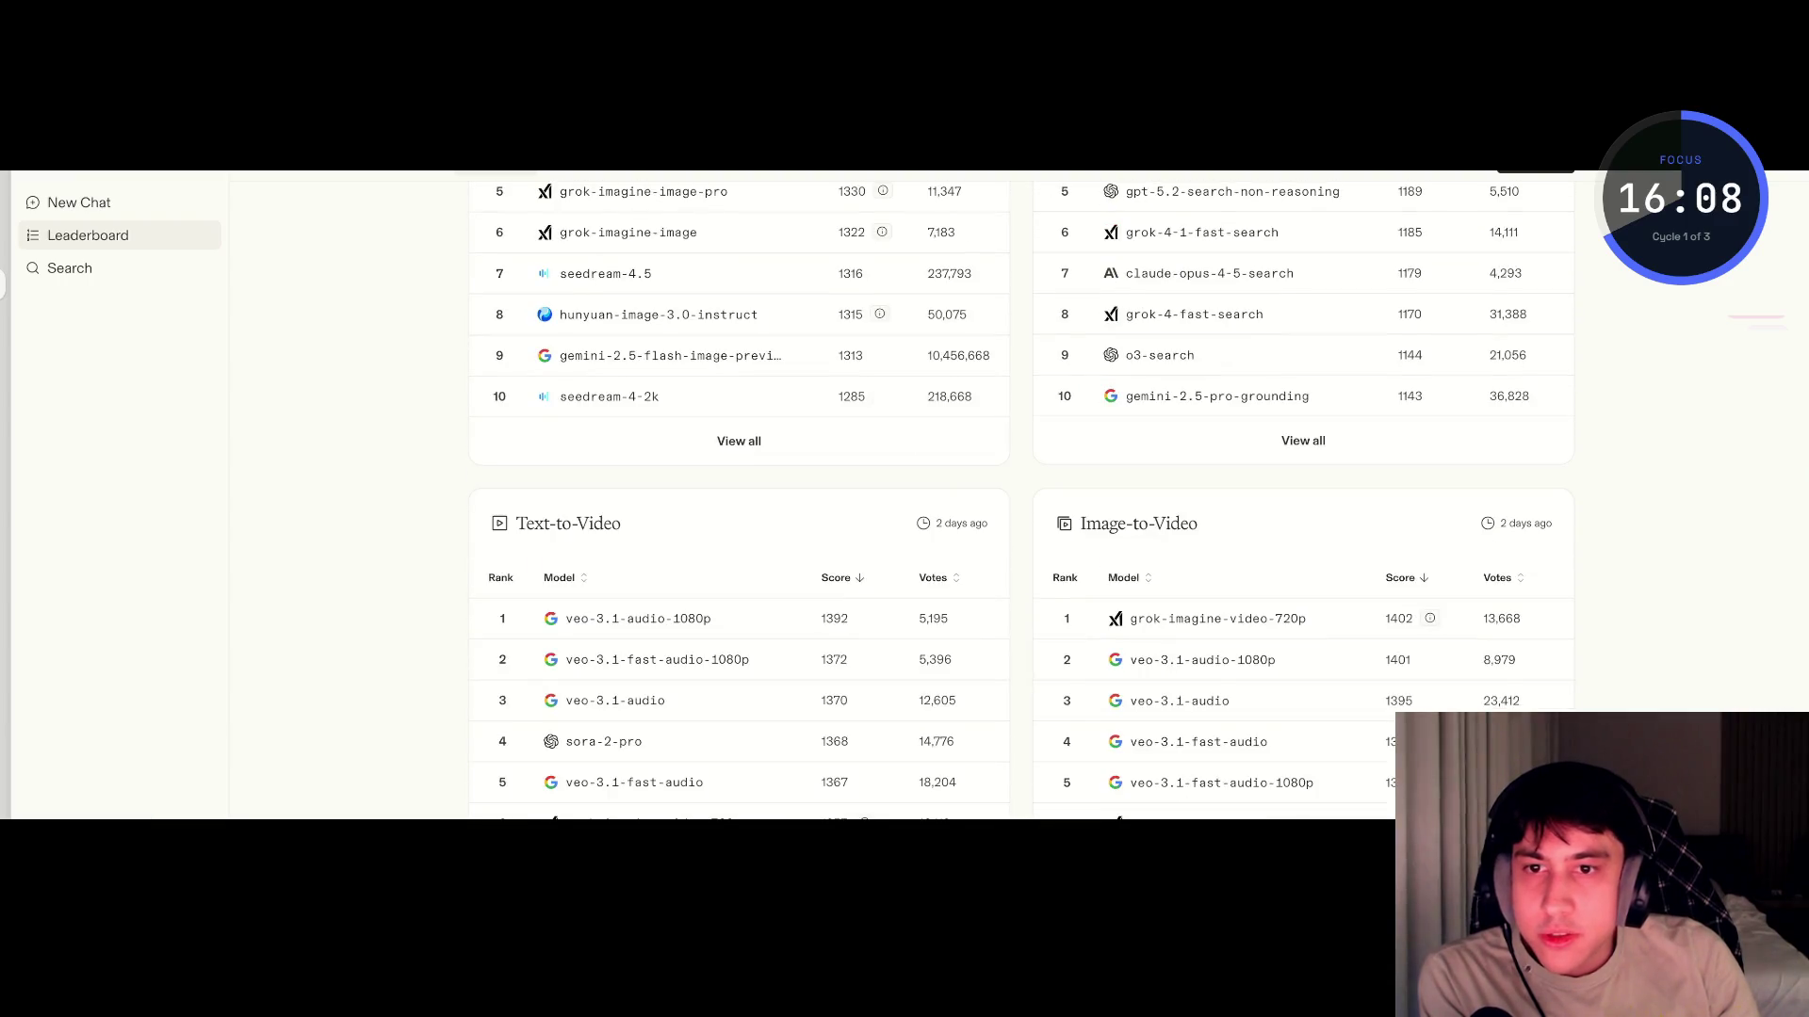
pyautogui.scroll(-5, 905, 494)
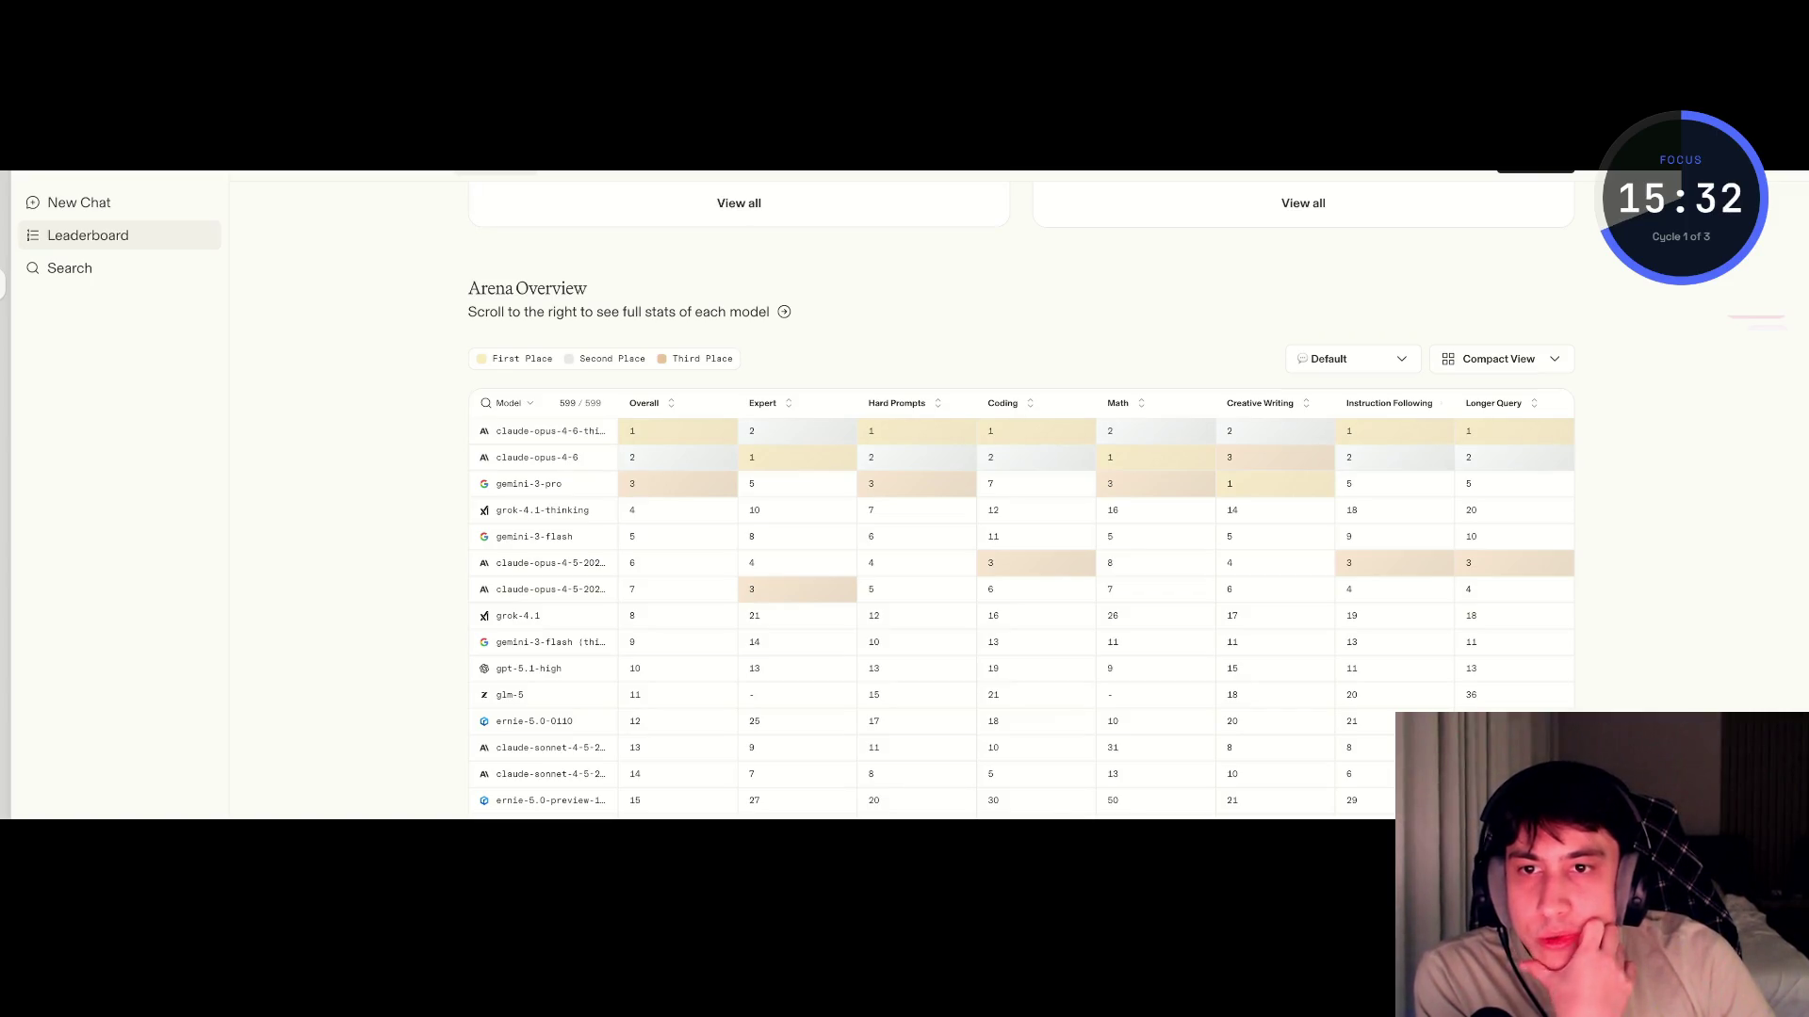
pyautogui.scroll(2, 905, 496)
pyautogui.scroll(5, 905, 495)
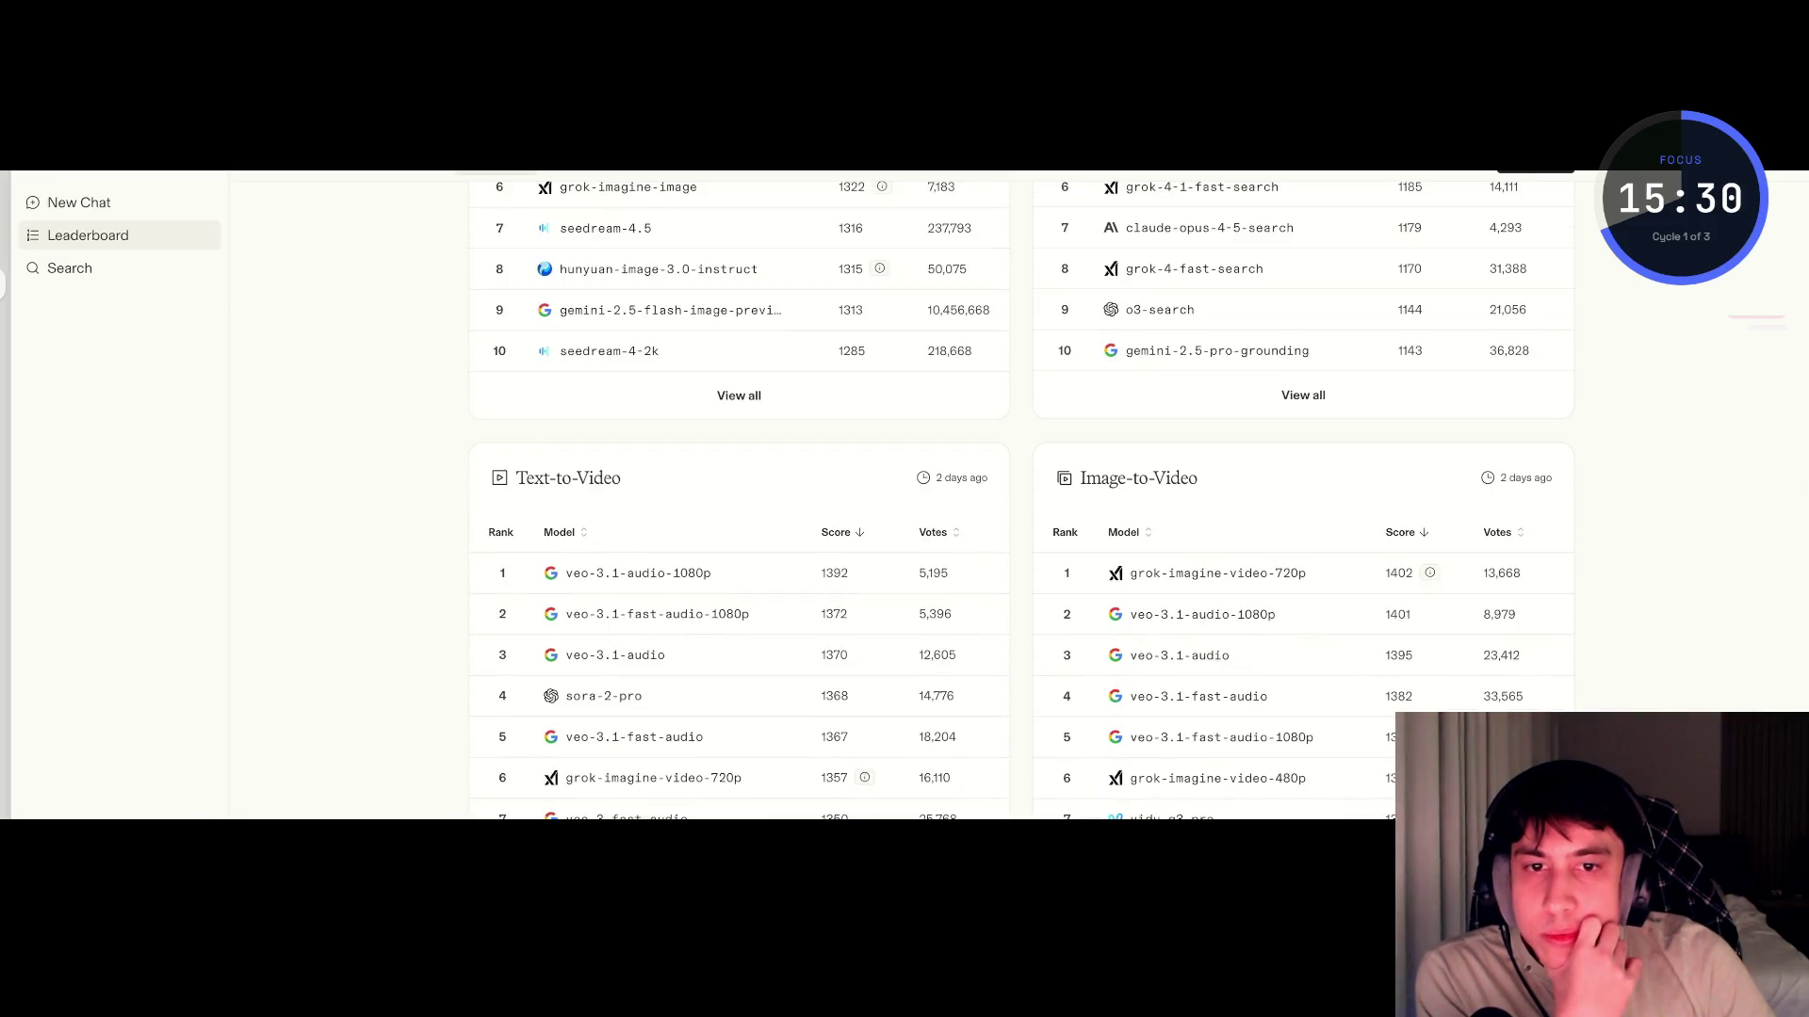
pyautogui.scroll(-10, 990, 494)
pyautogui.scroll(2, 990, 495)
pyautogui.scroll(5, 989, 495)
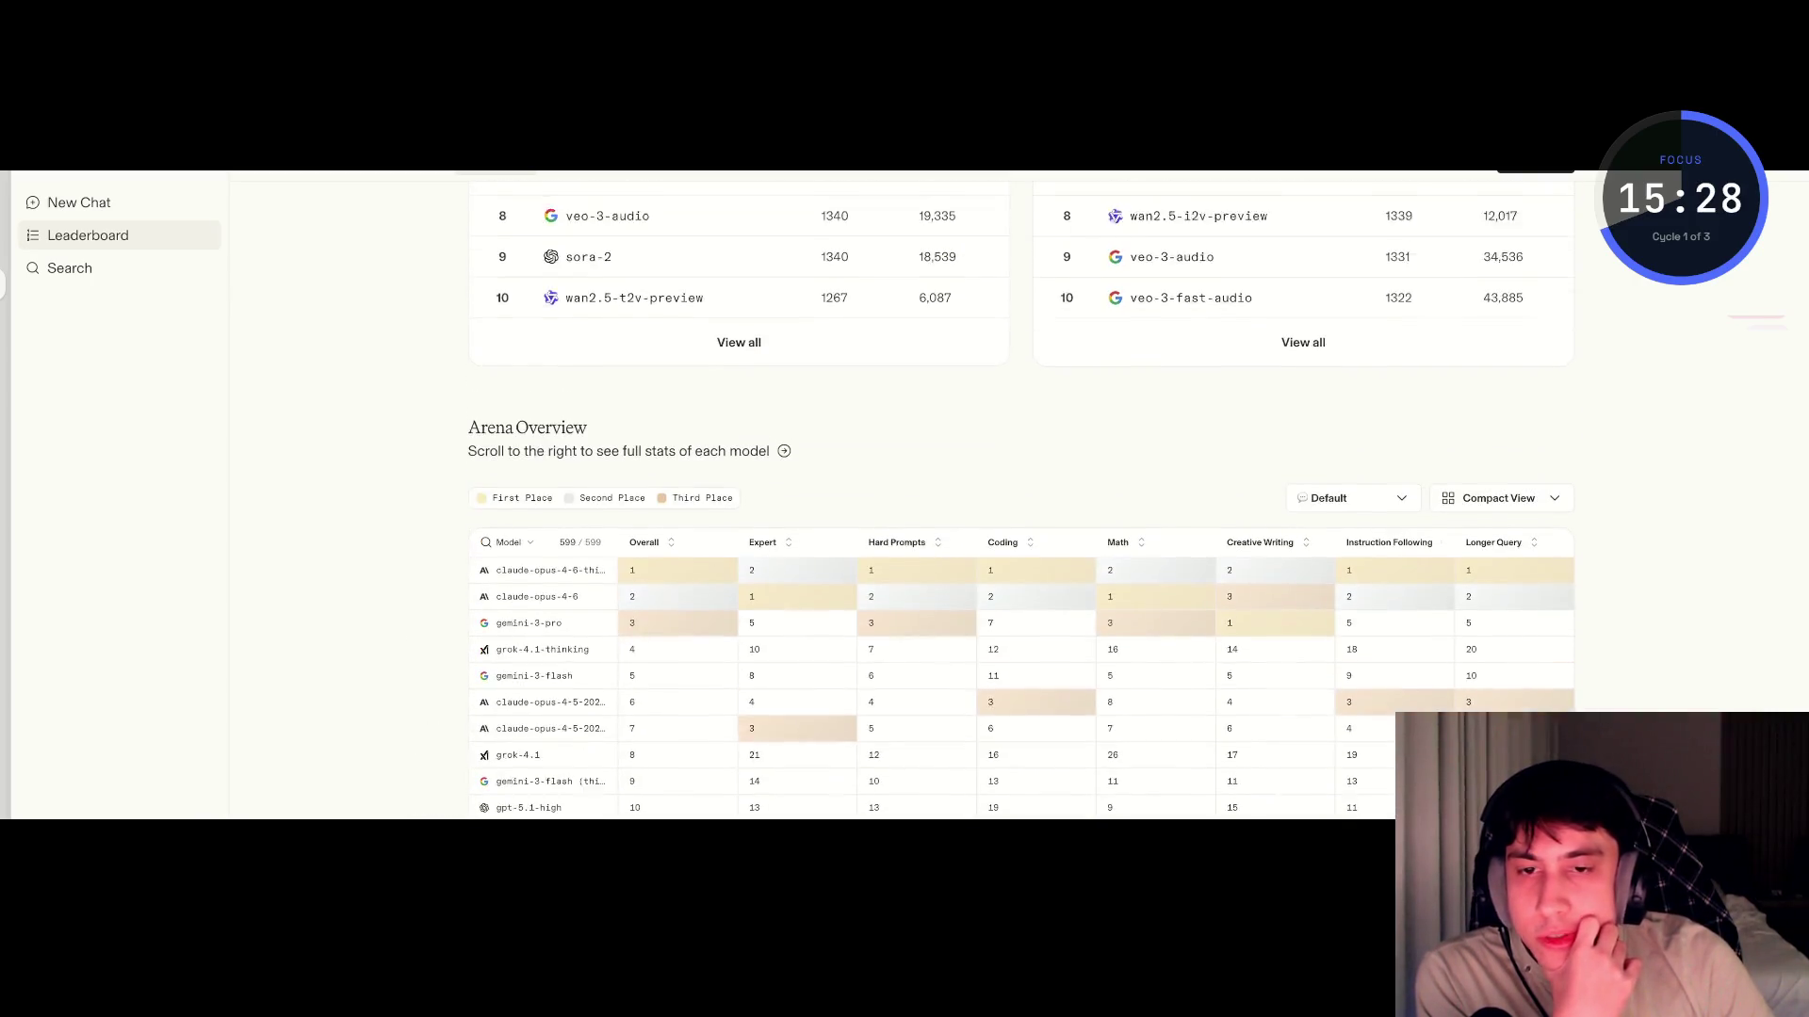
pyautogui.scroll(1, 990, 495)
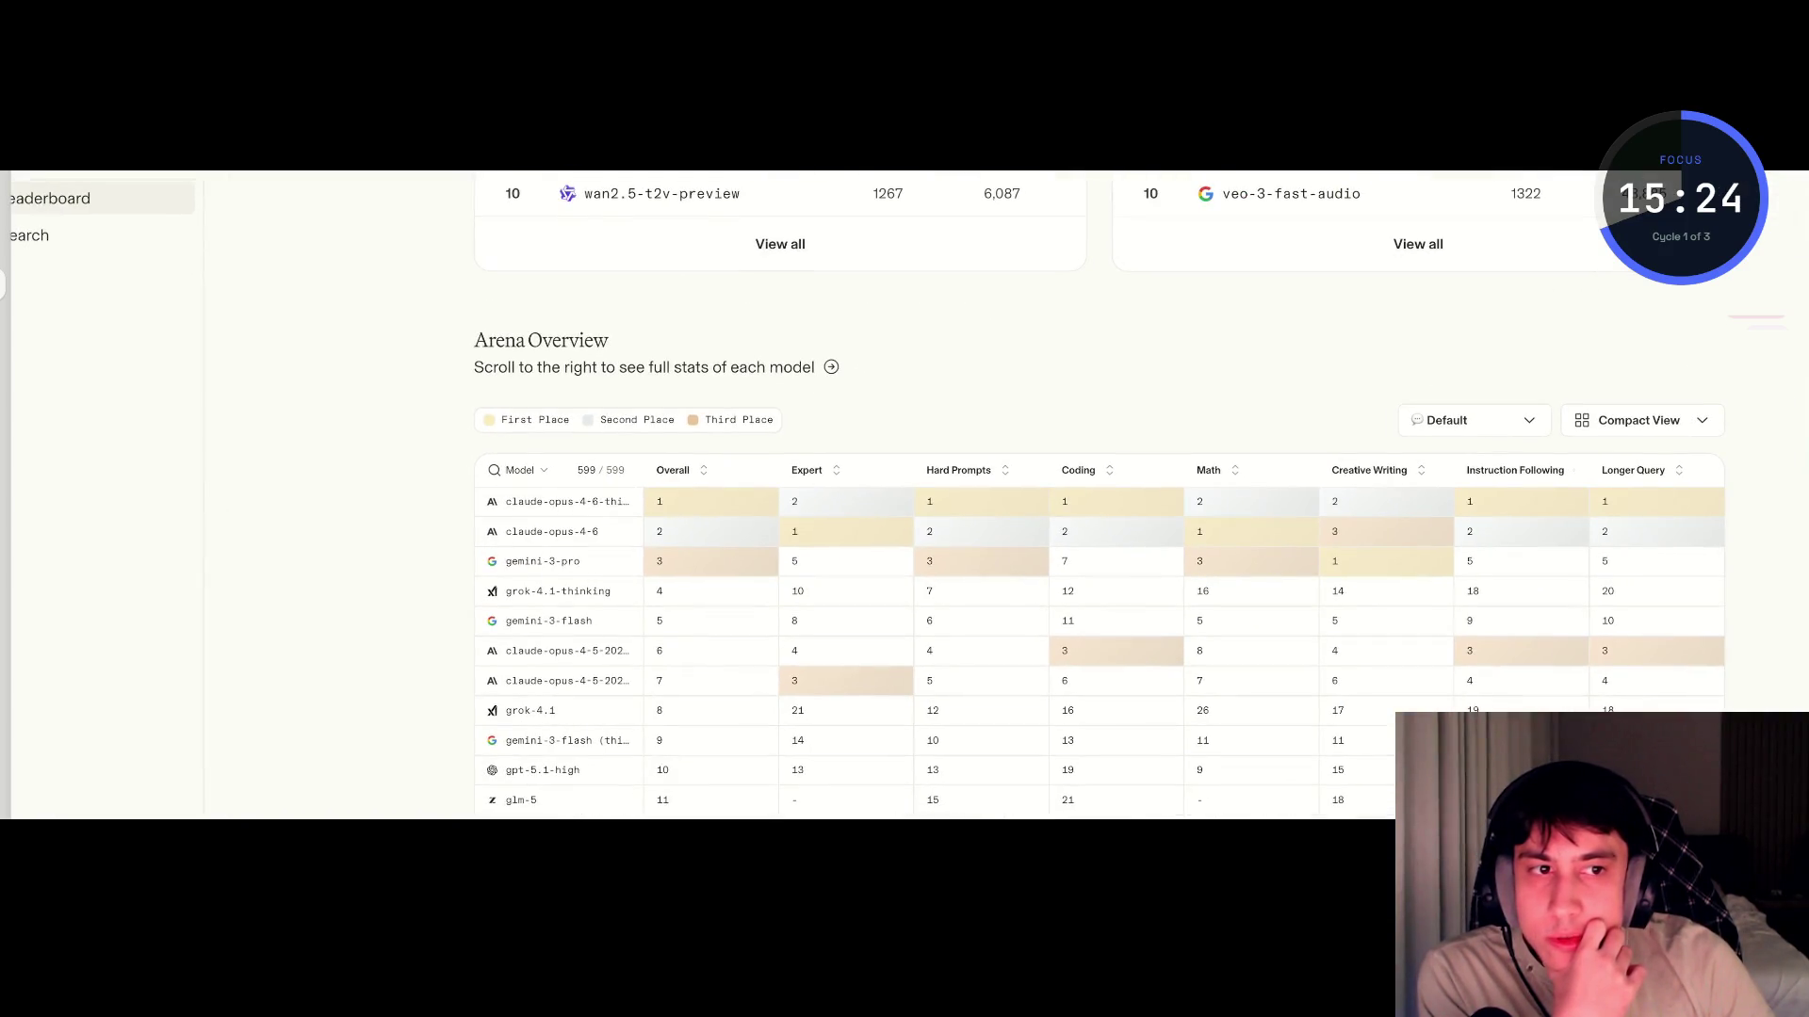
pyautogui.scroll(-1, 905, 494)
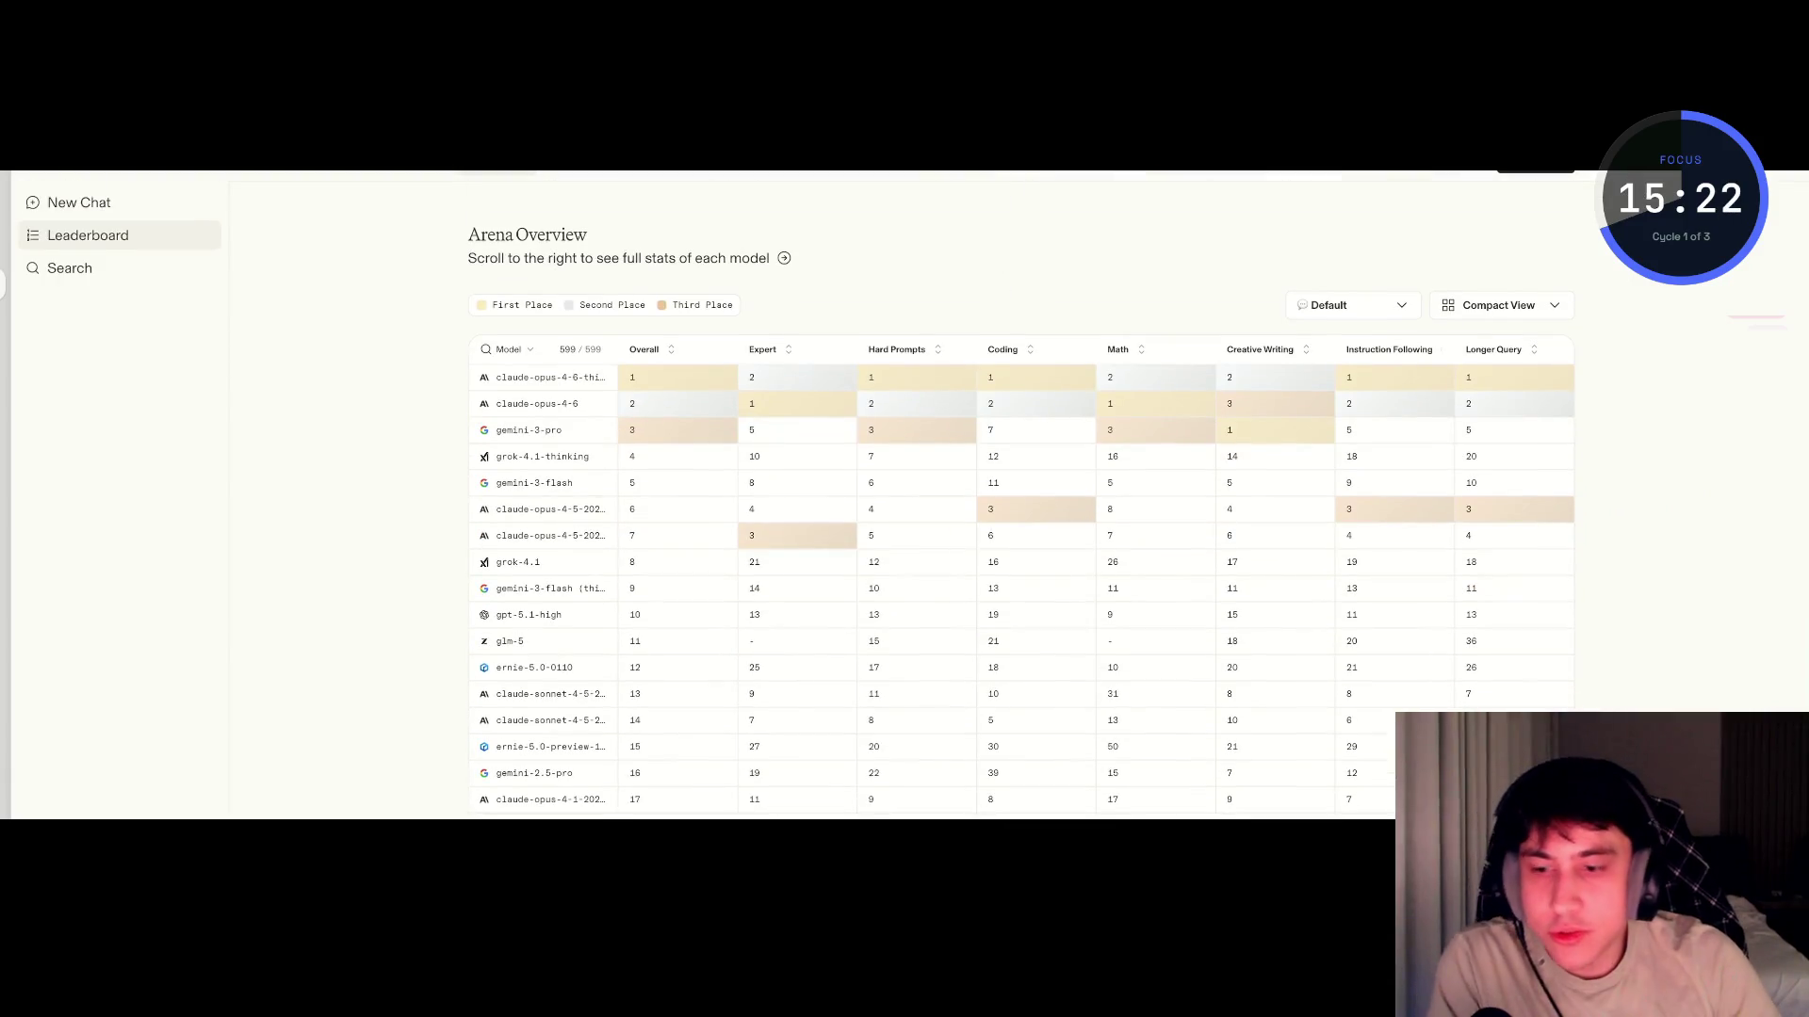
# Start a new browser address search to go to another site.
pyautogui.hotkey('ctrl', 't')
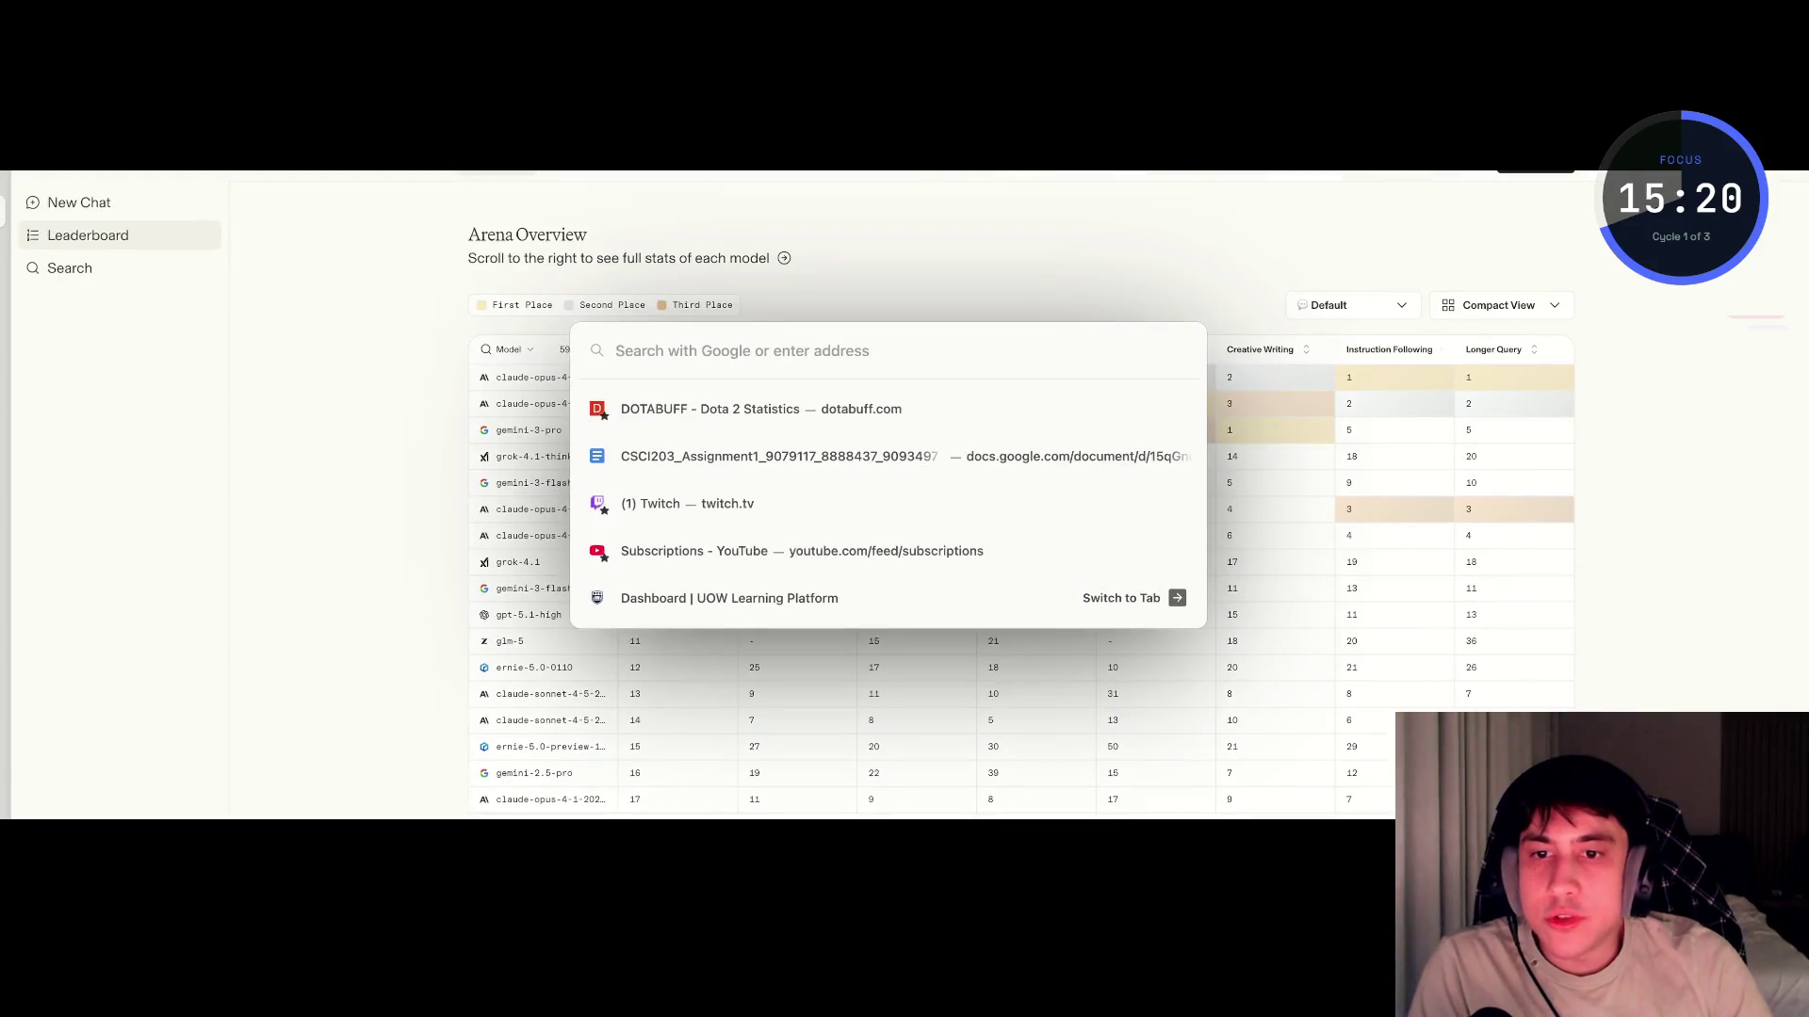
# Search YouTube for 'codex 5' to list recent Codex 5.3 videos.
pyautogui.click(802, 550)
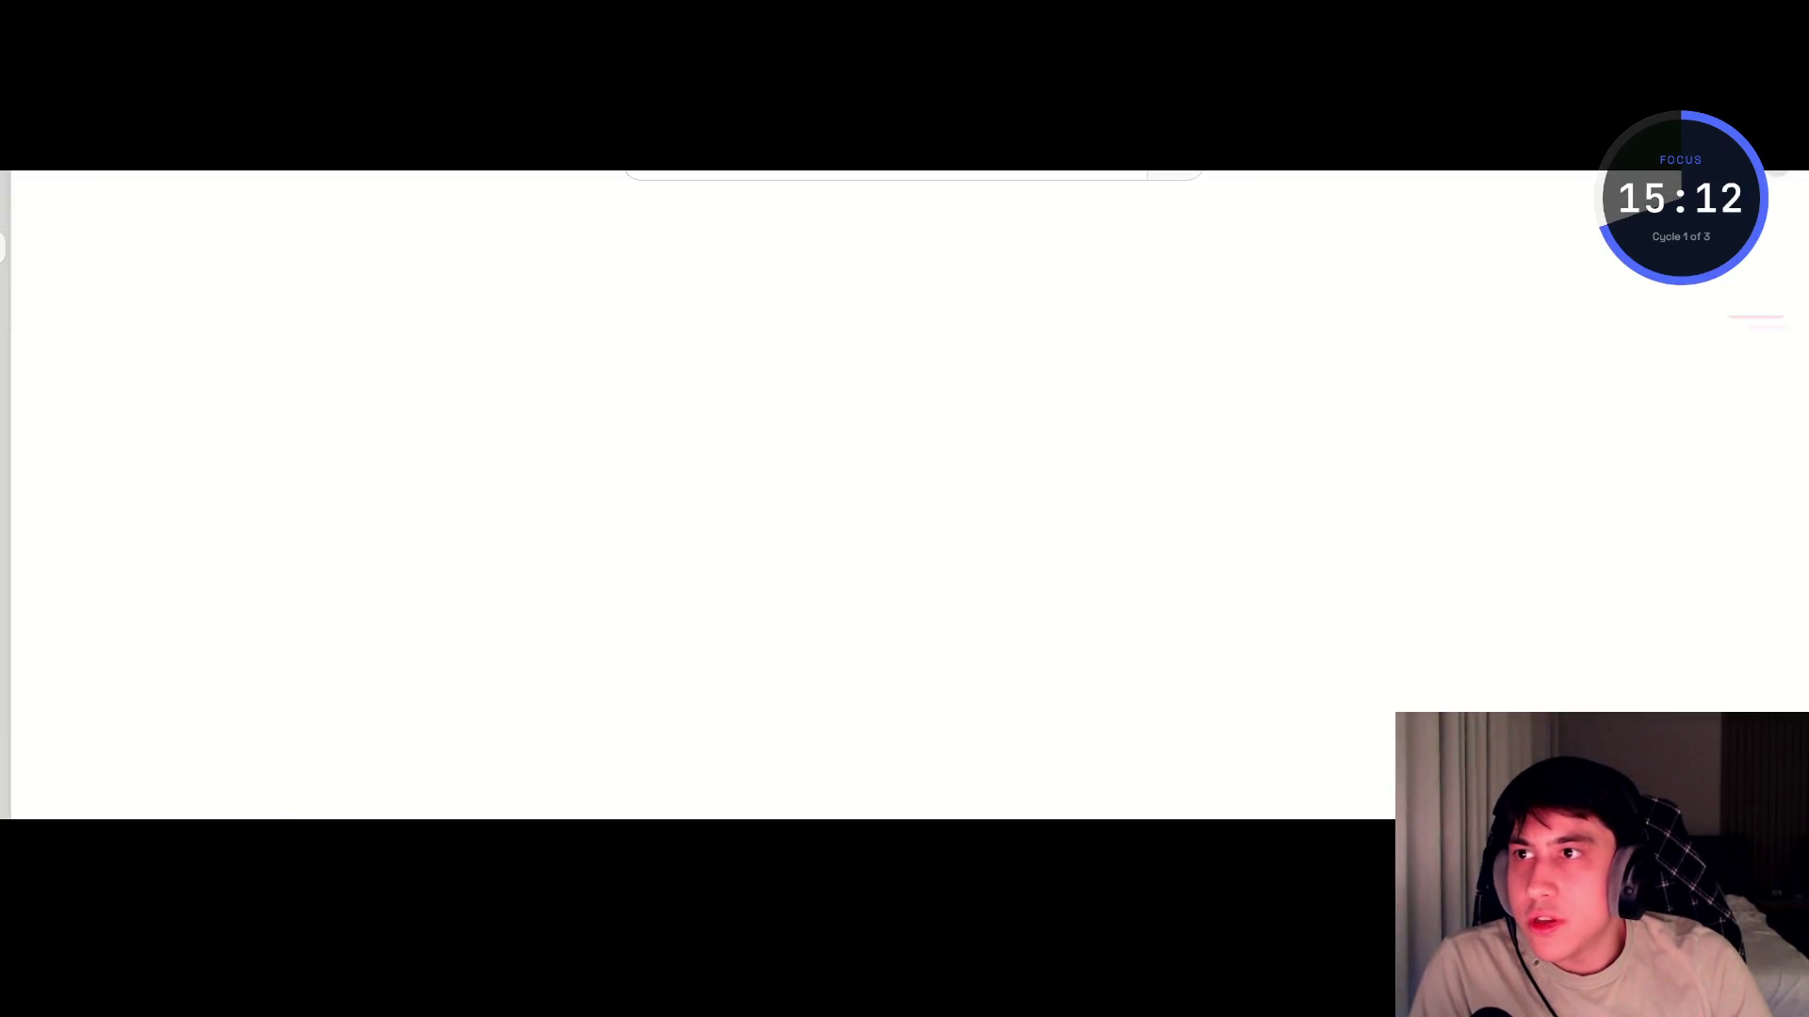
pyautogui.write('codex')
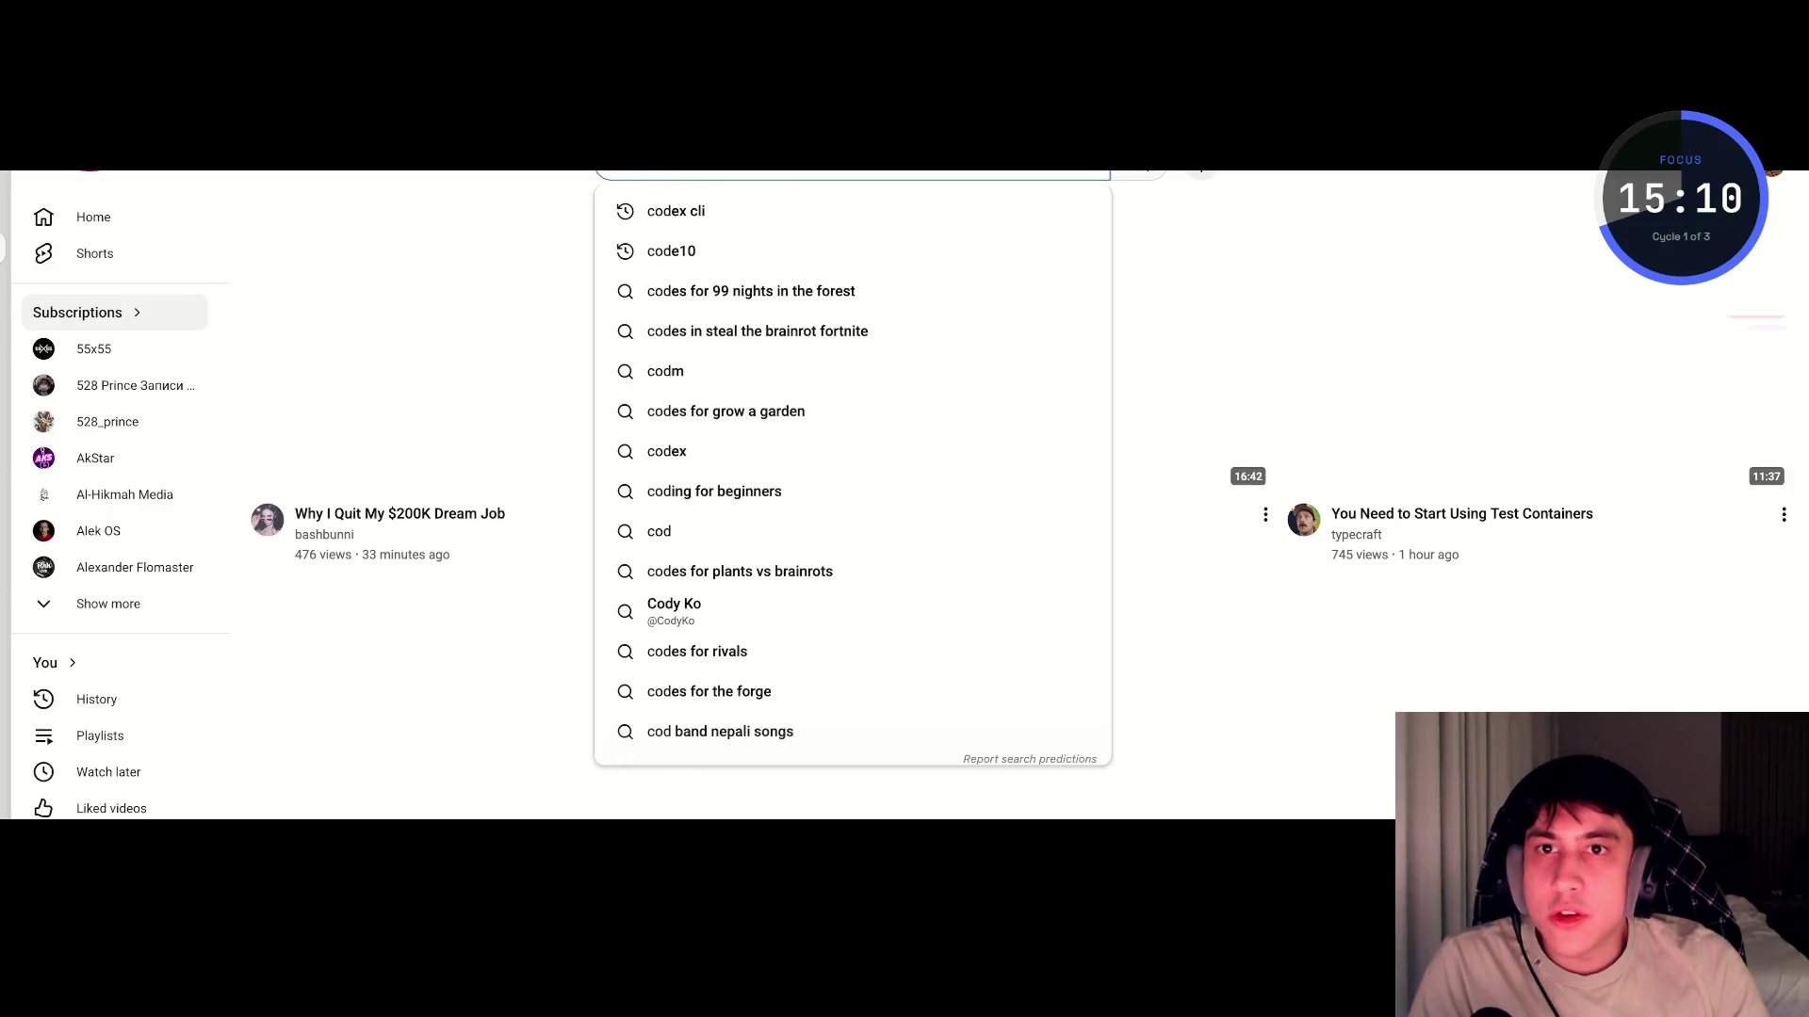
pyautogui.write(' 5')
pyautogui.press('Return')
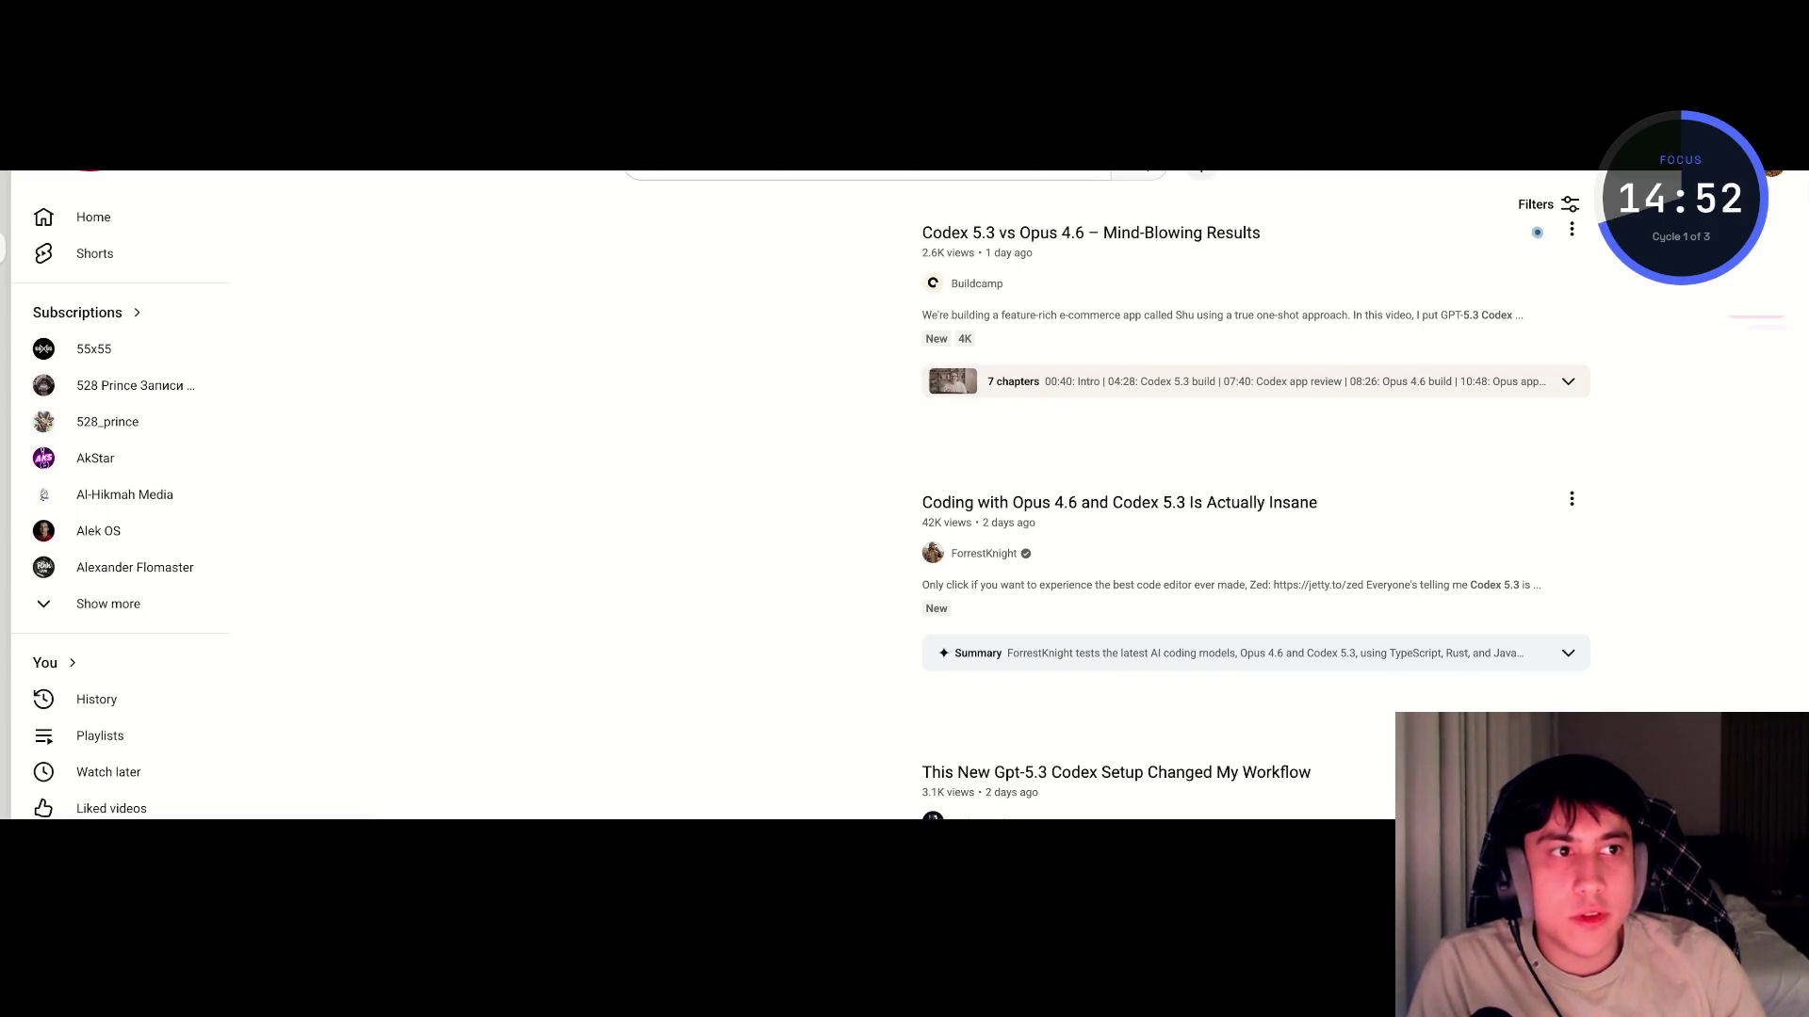
# Copy the share link for the Codex 5.3 vs Opus 4.6 video and start a new address.
pyautogui.click(1570, 229)
pyautogui.click(1625, 376)
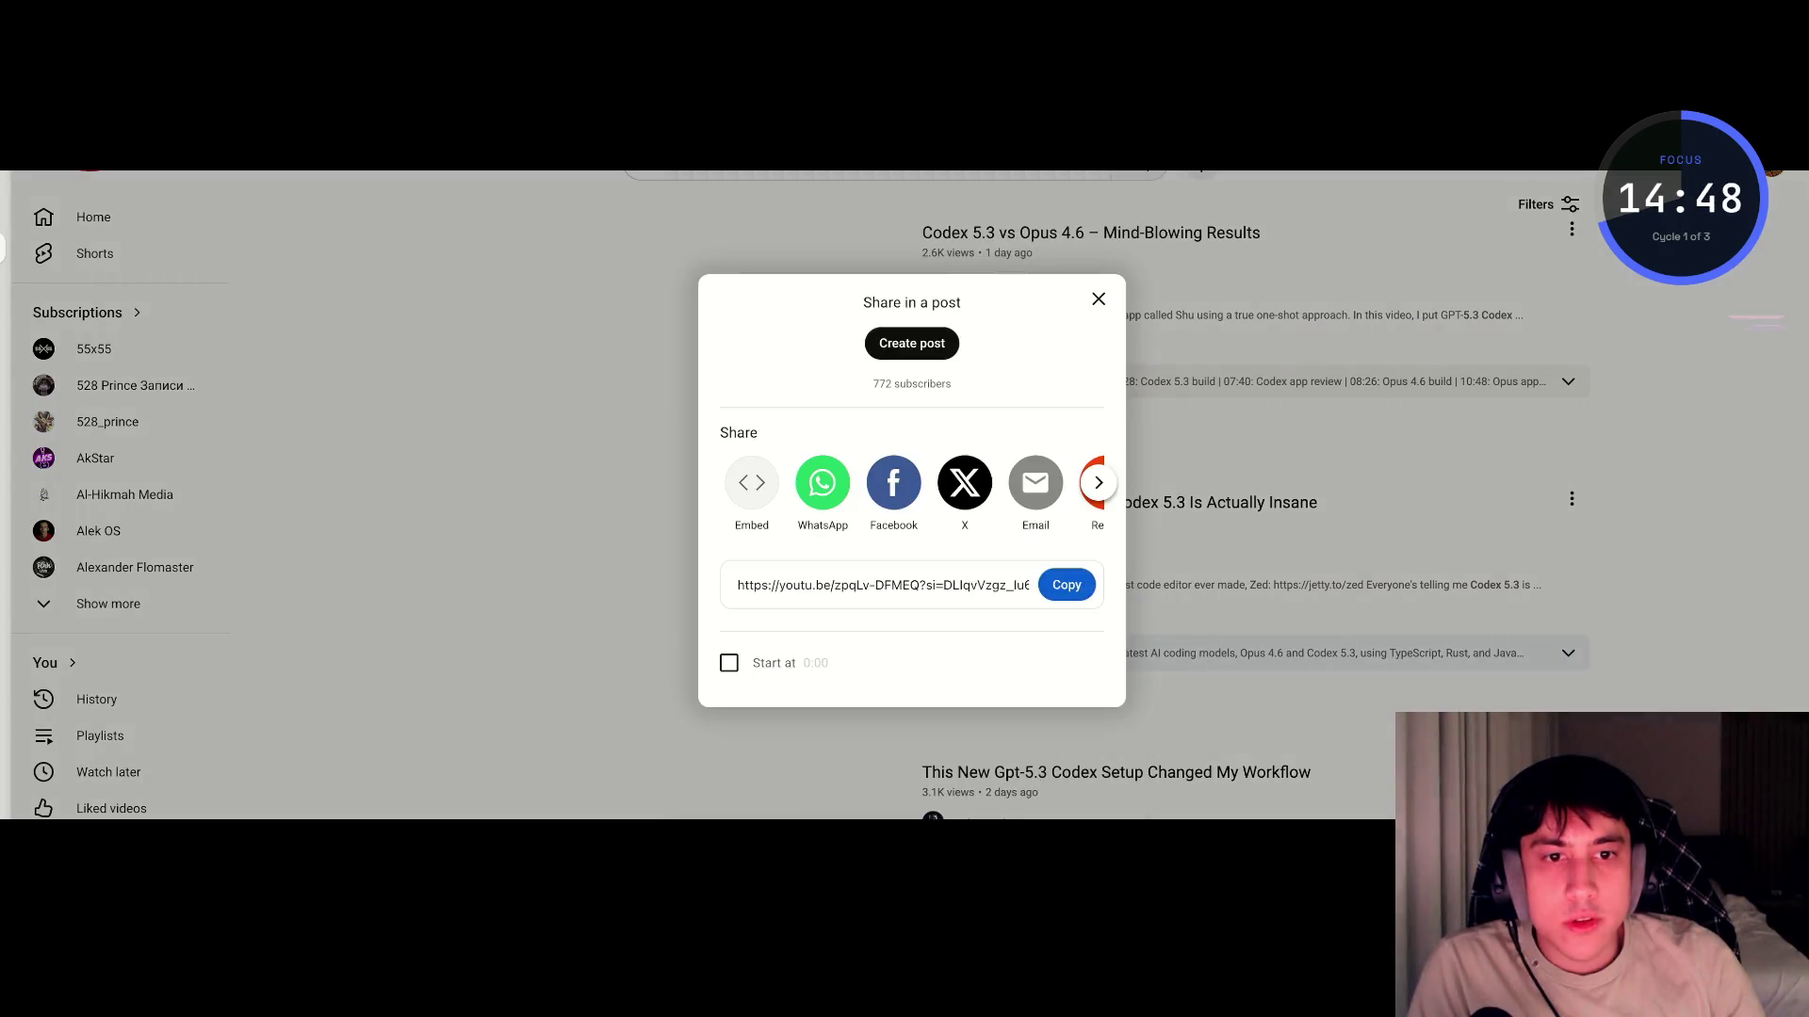
pyautogui.click(1065, 585)
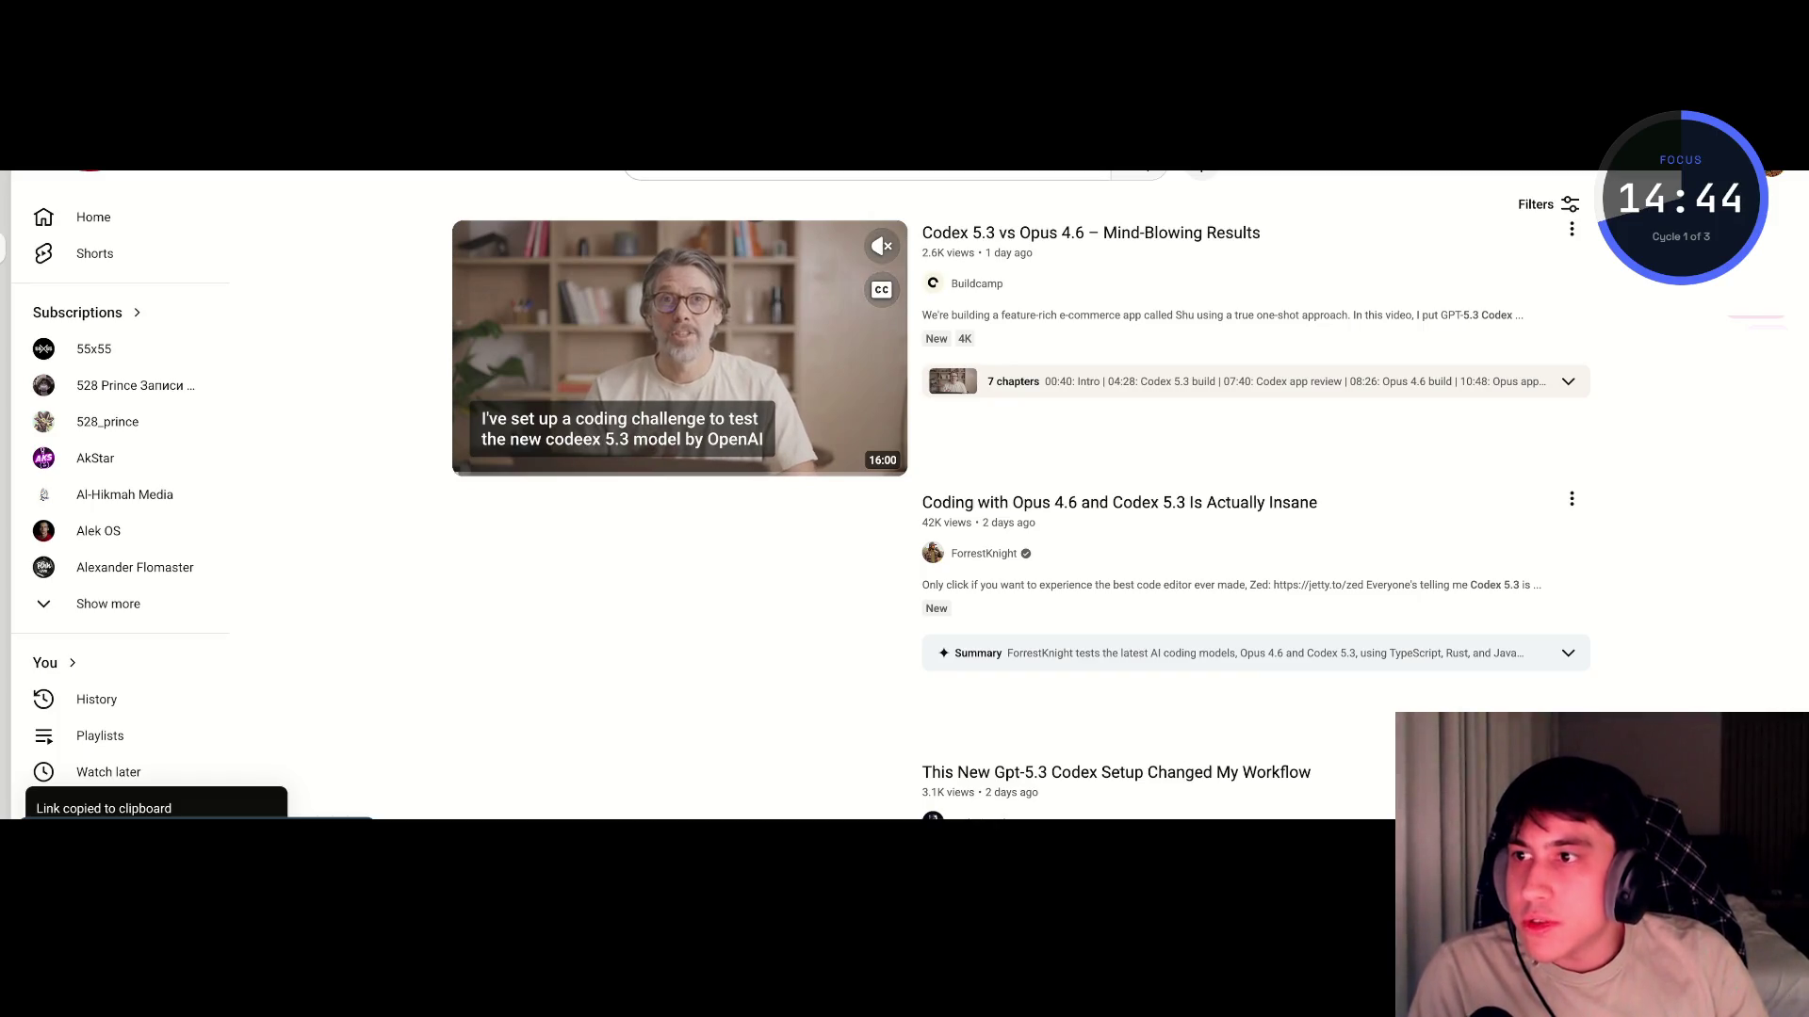
pyautogui.hotkey('ctrl', 't')
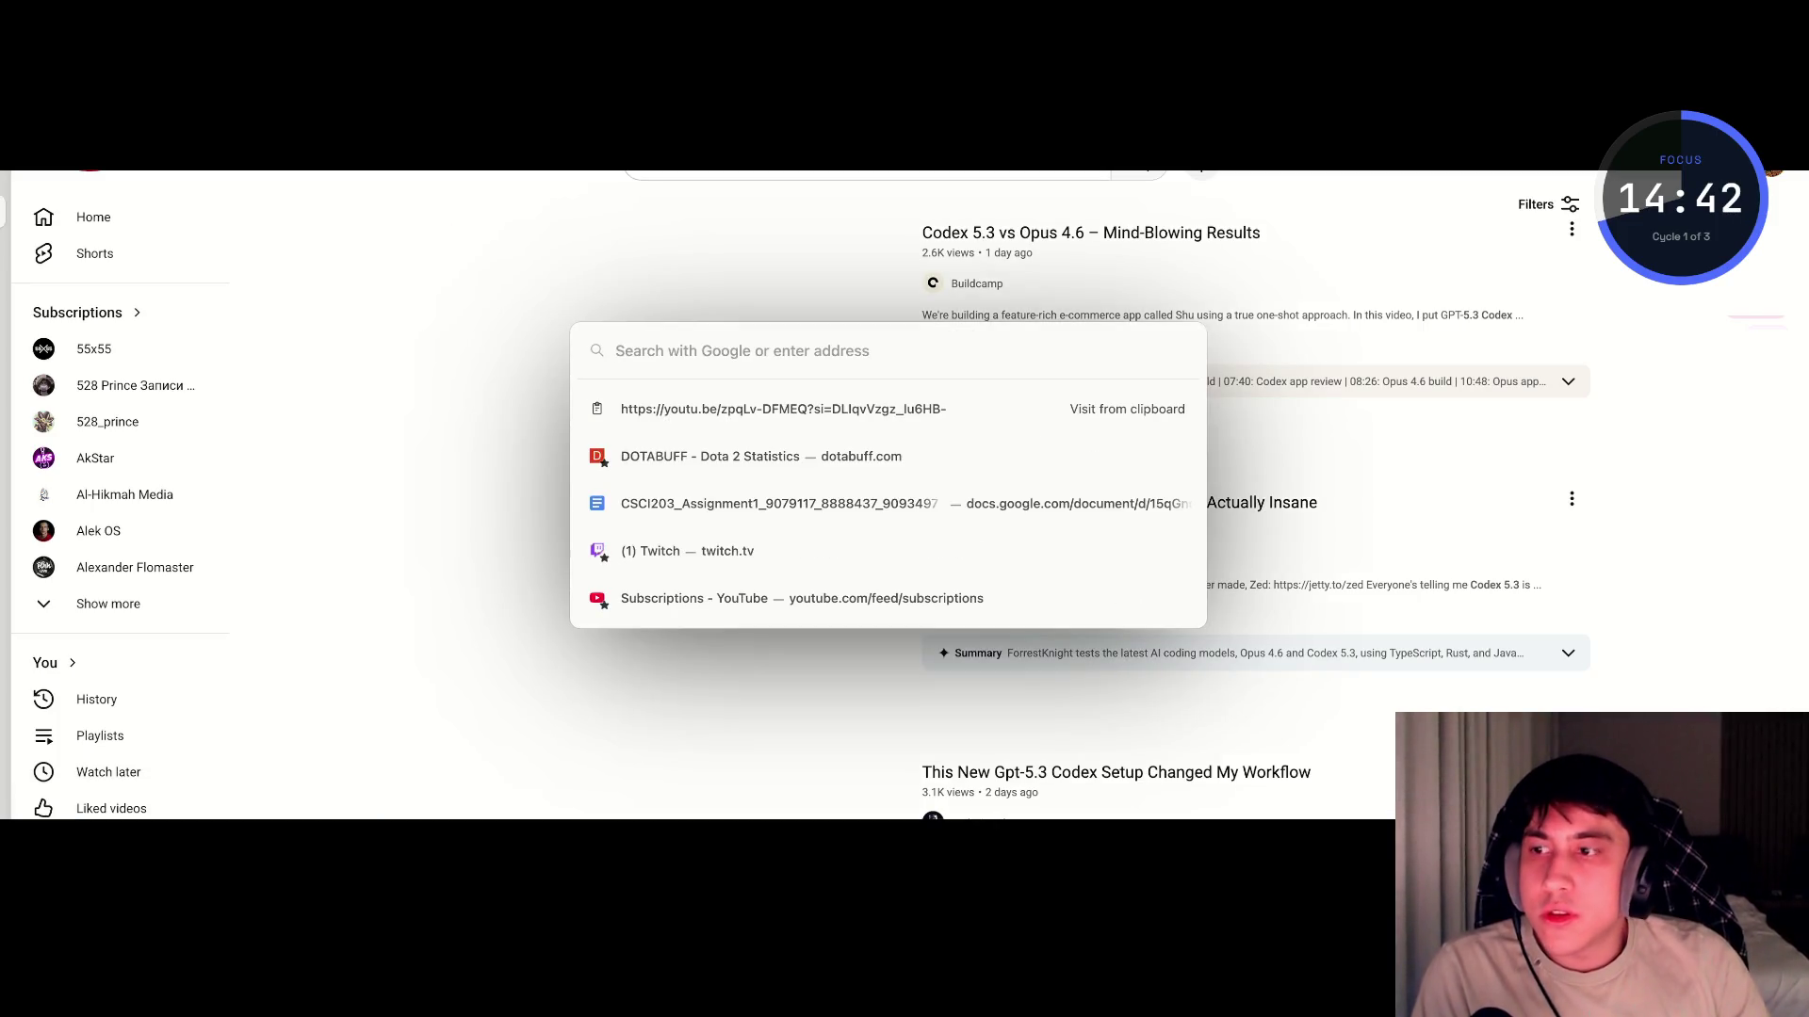
pyautogui.write('twitch')
# Post the copied Codex 5.3 video link in Twitch chat and move to the Moodle page.
pyautogui.press('Escape')
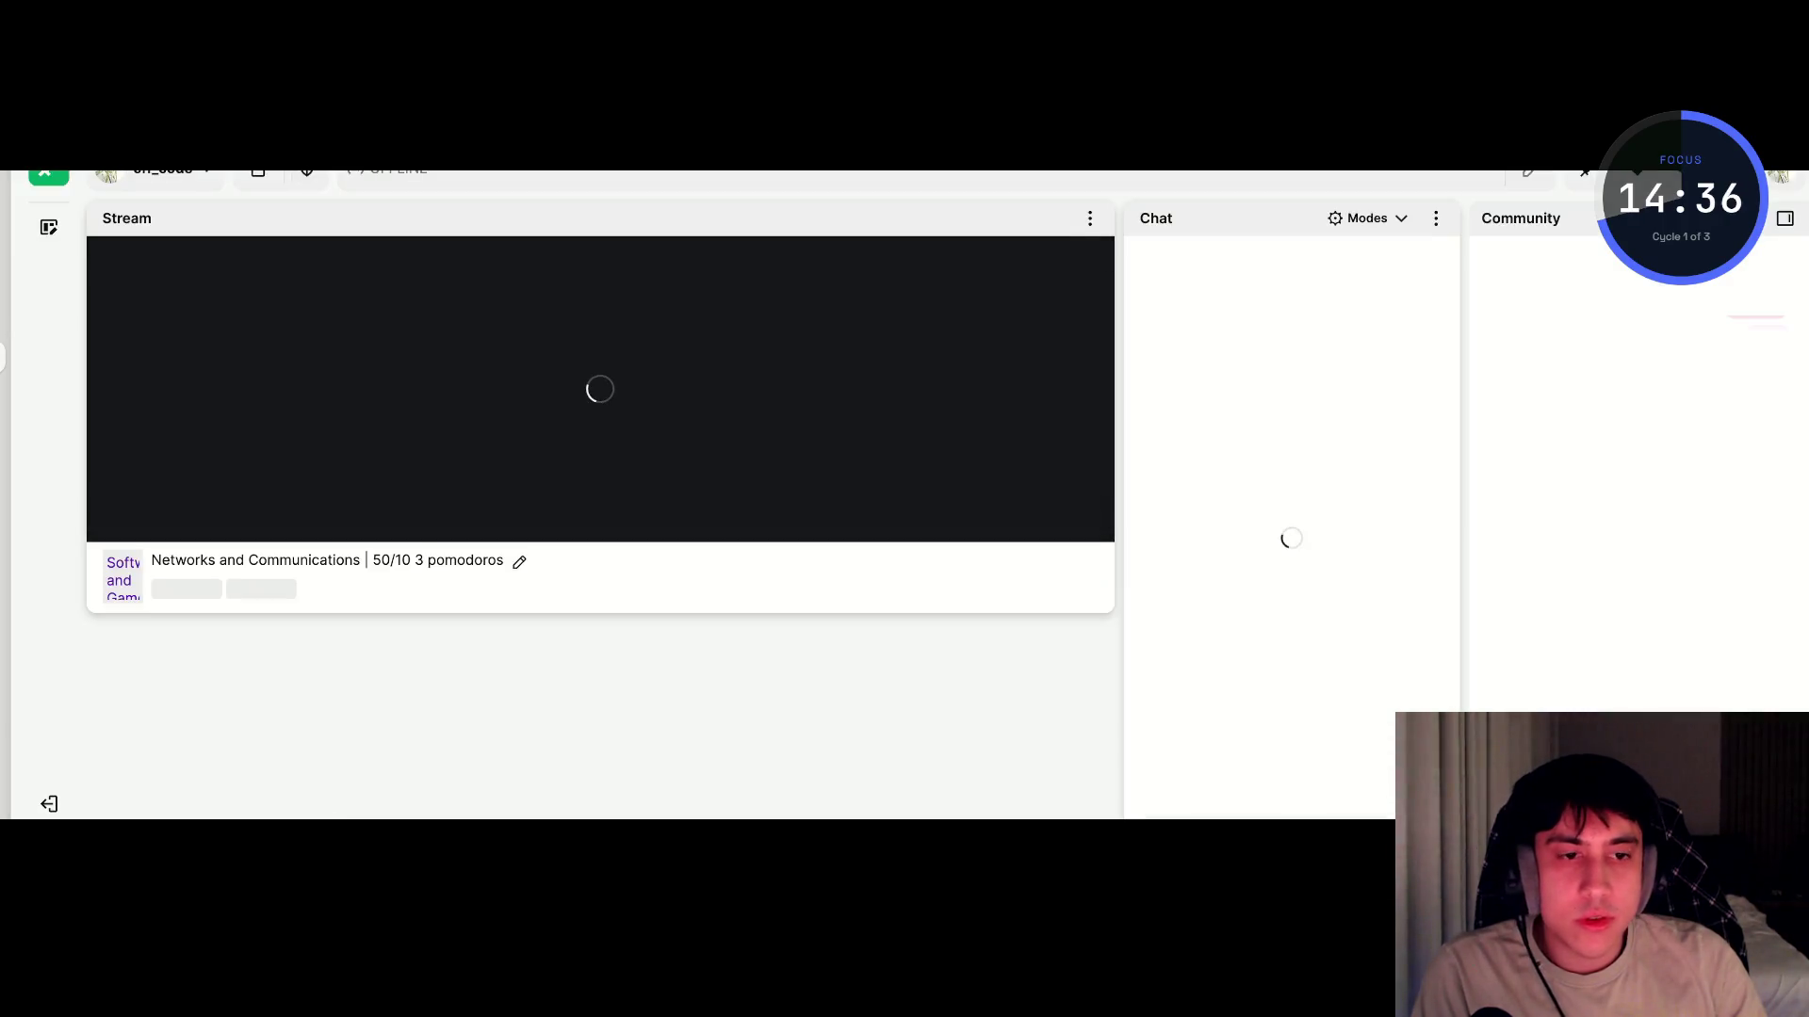
pyautogui.hotkey('ctrl', 'v')
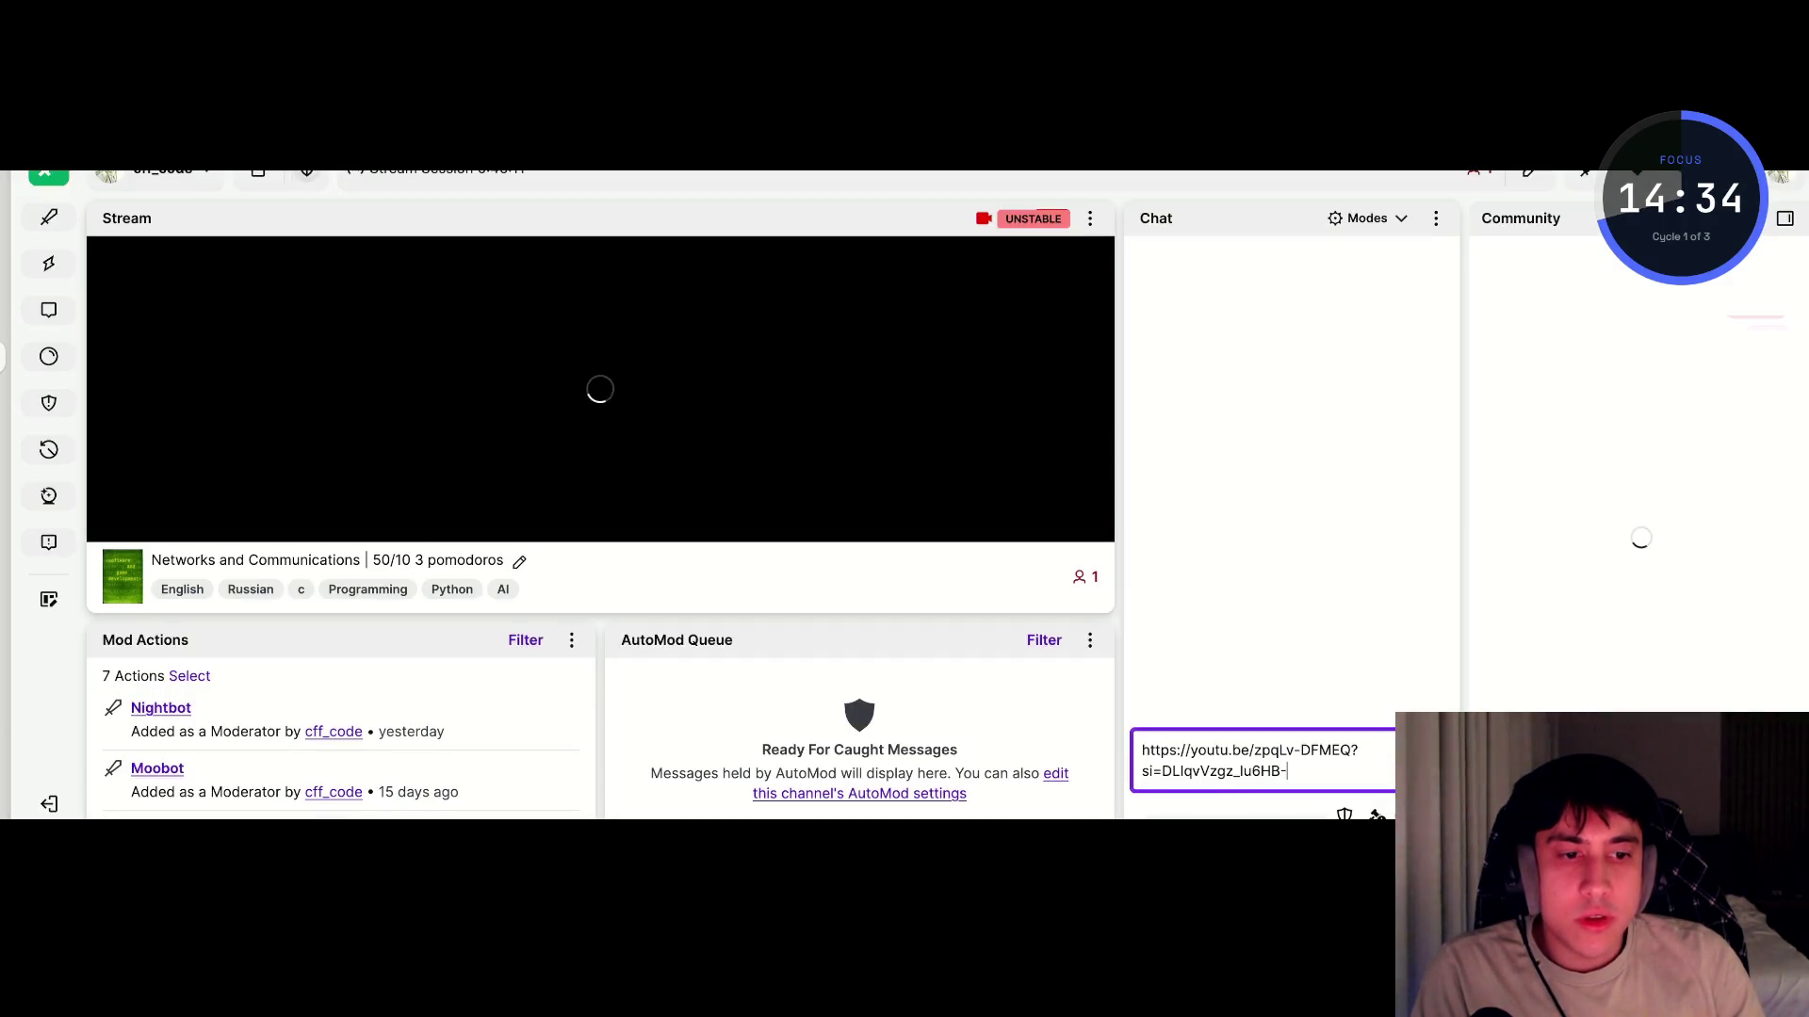
pyautogui.press('Return')
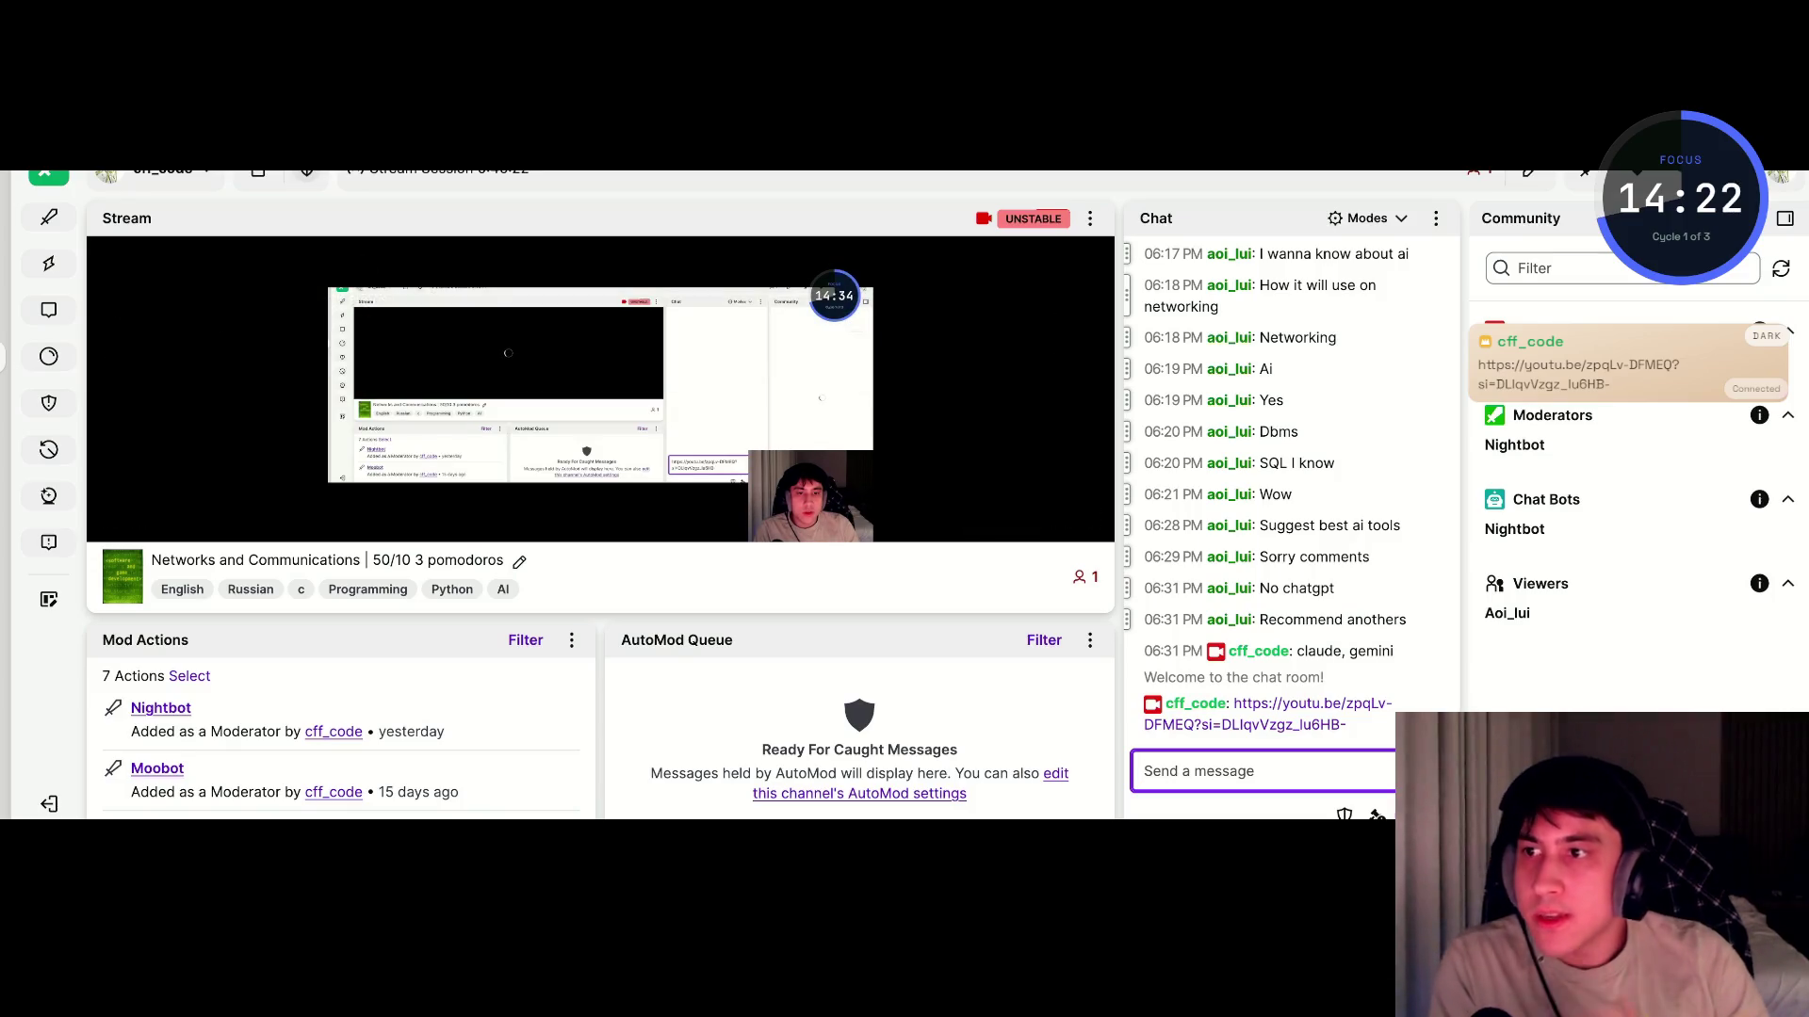
pyautogui.hotkey('ctrl', 'Tab')
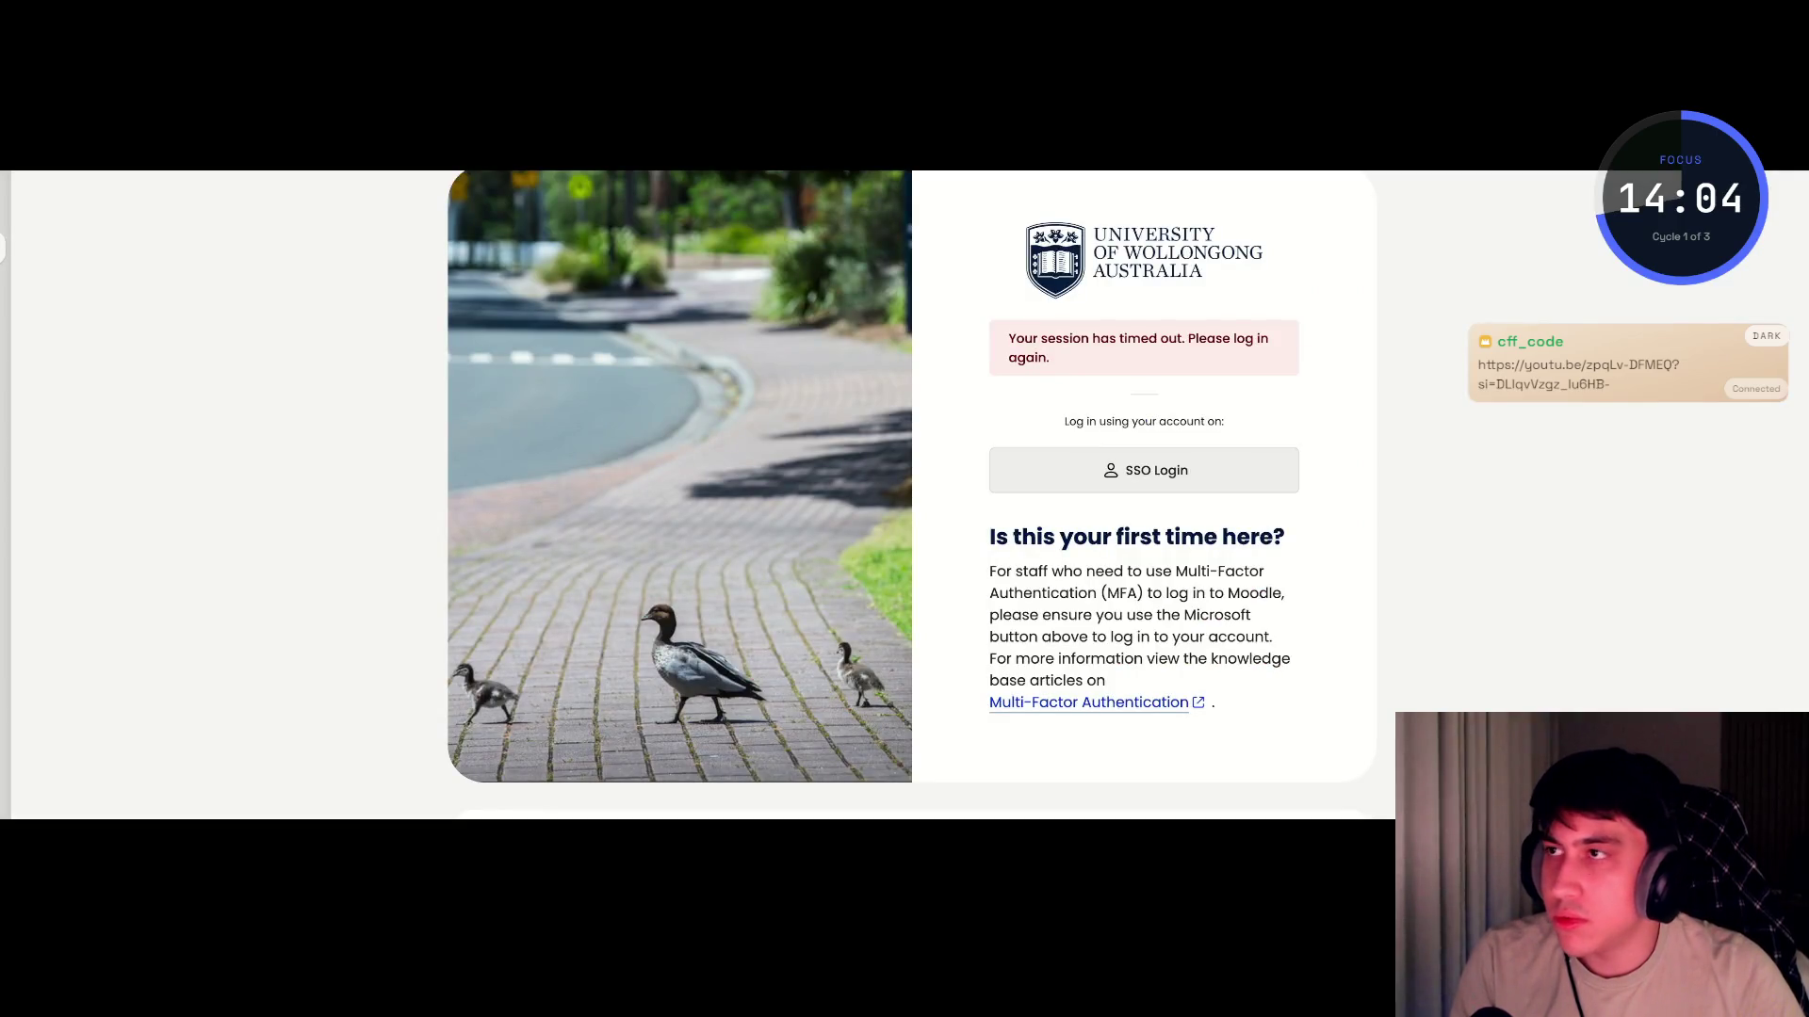
# Log in via SSO and reach the CSIT127 Networks and Communications subject from the dashboard.
pyautogui.click(1144, 470)
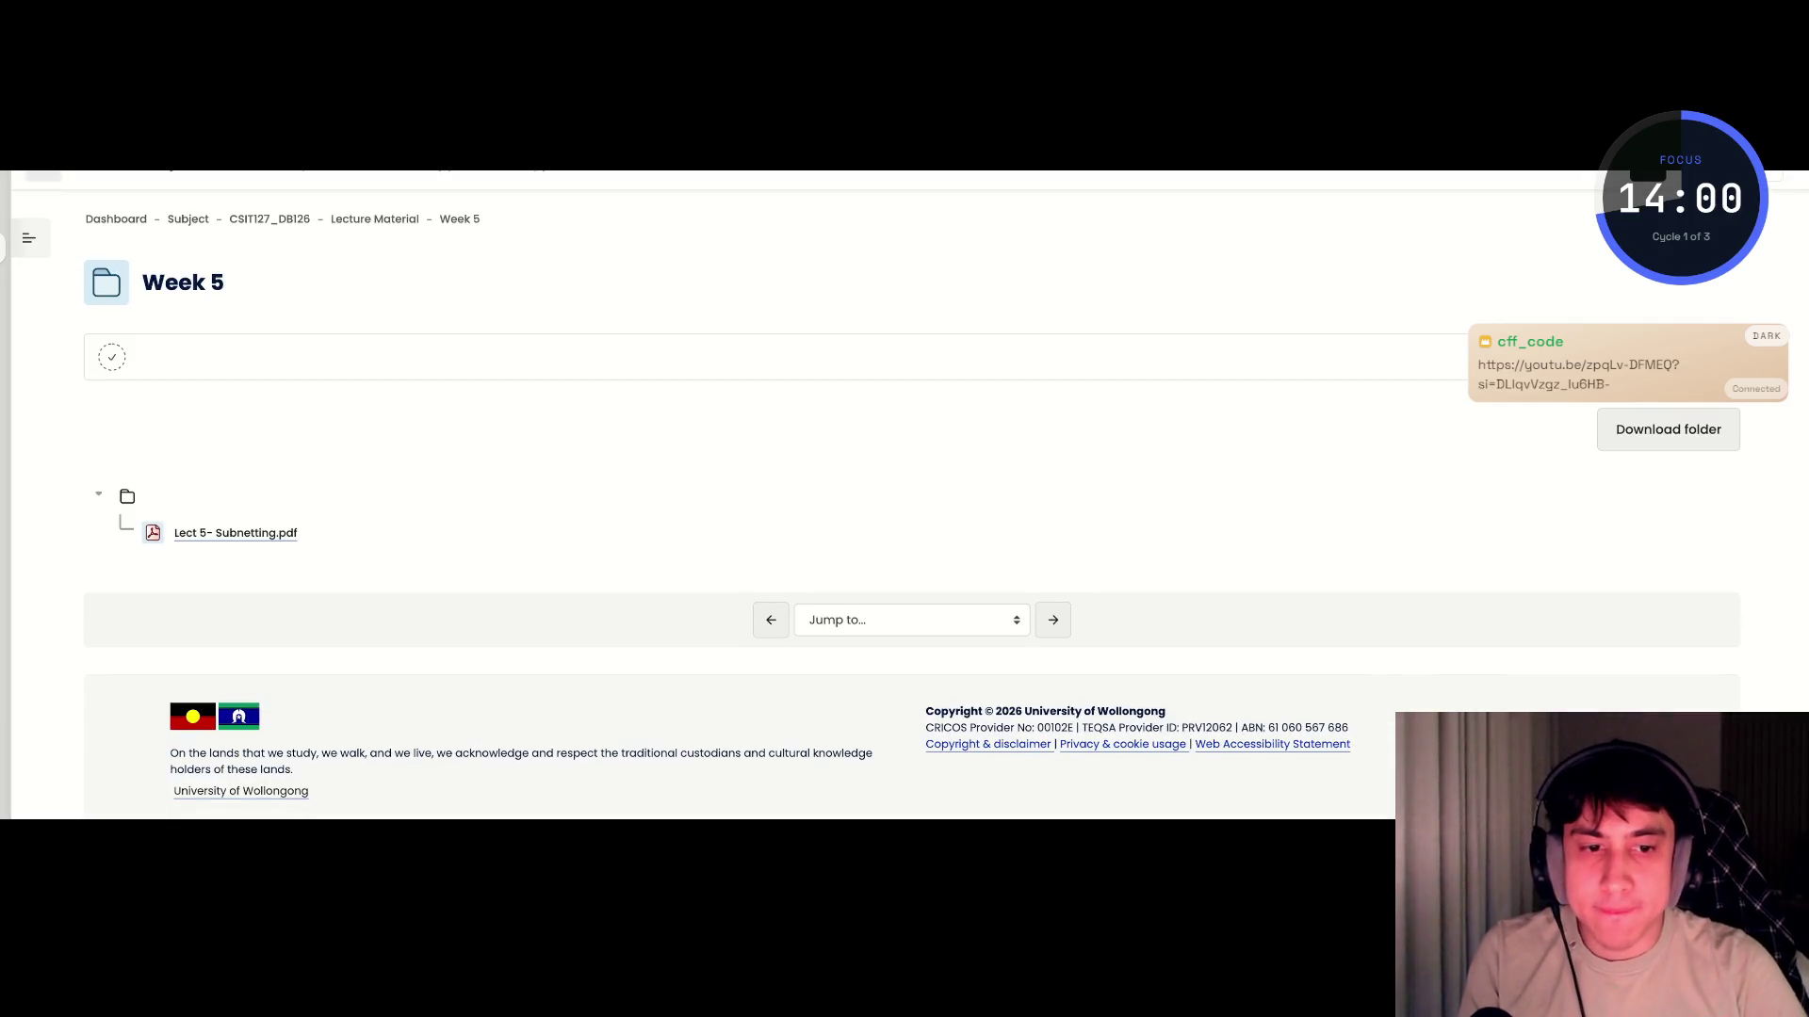
pyautogui.click(235, 533)
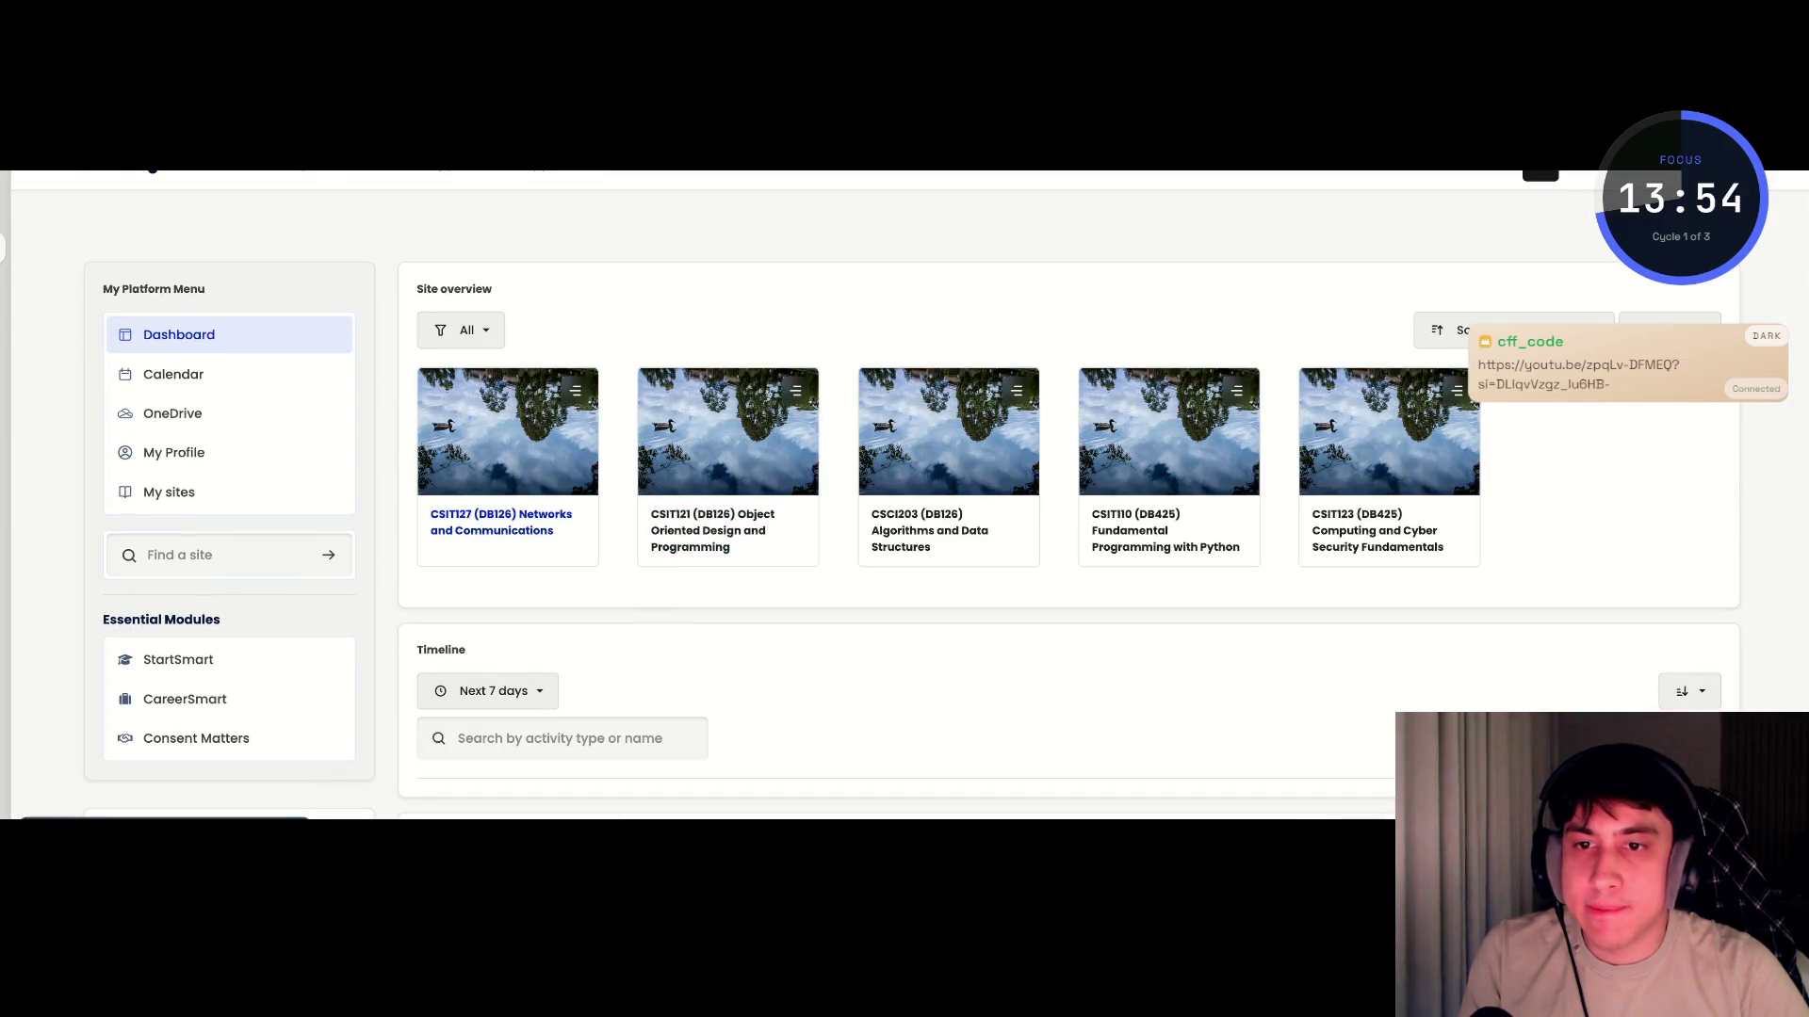
pyautogui.click(498, 521)
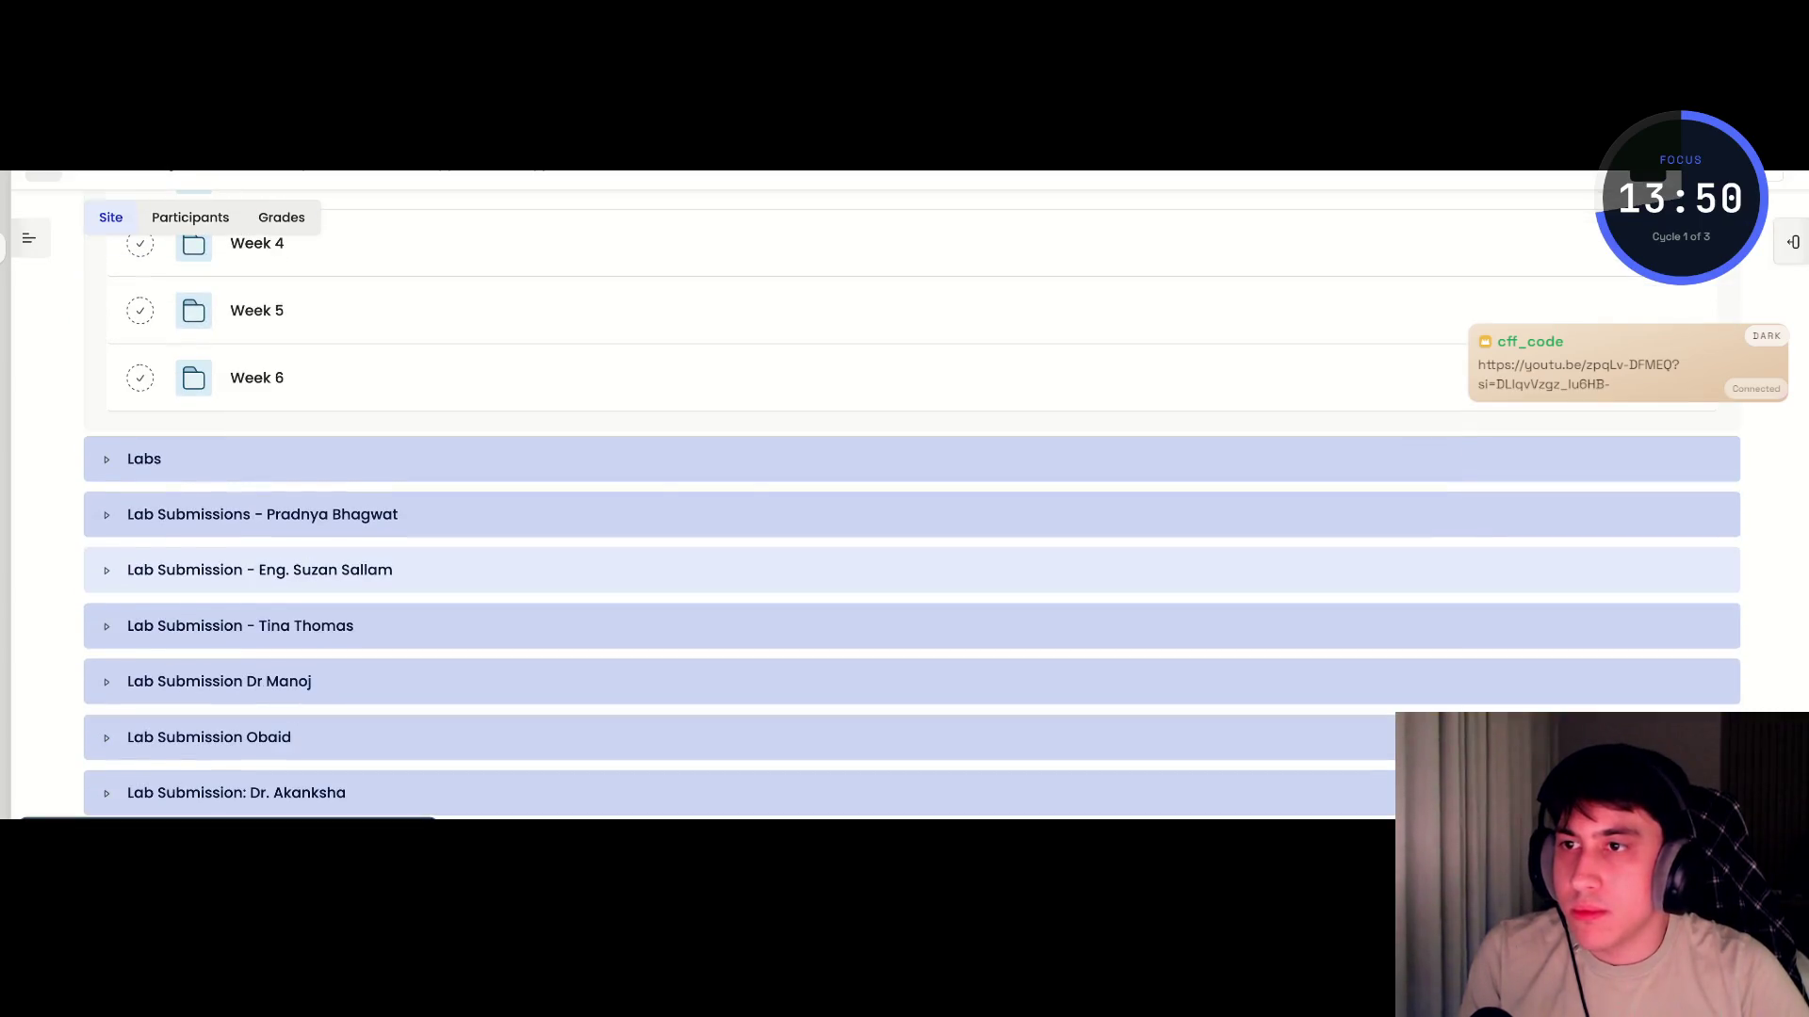
pyautogui.scroll(3, 905, 566)
pyautogui.scroll(-2, 904, 565)
# Open Ethernet_Reference.pdf from the Week 6 lecture folder.
pyautogui.click(256, 633)
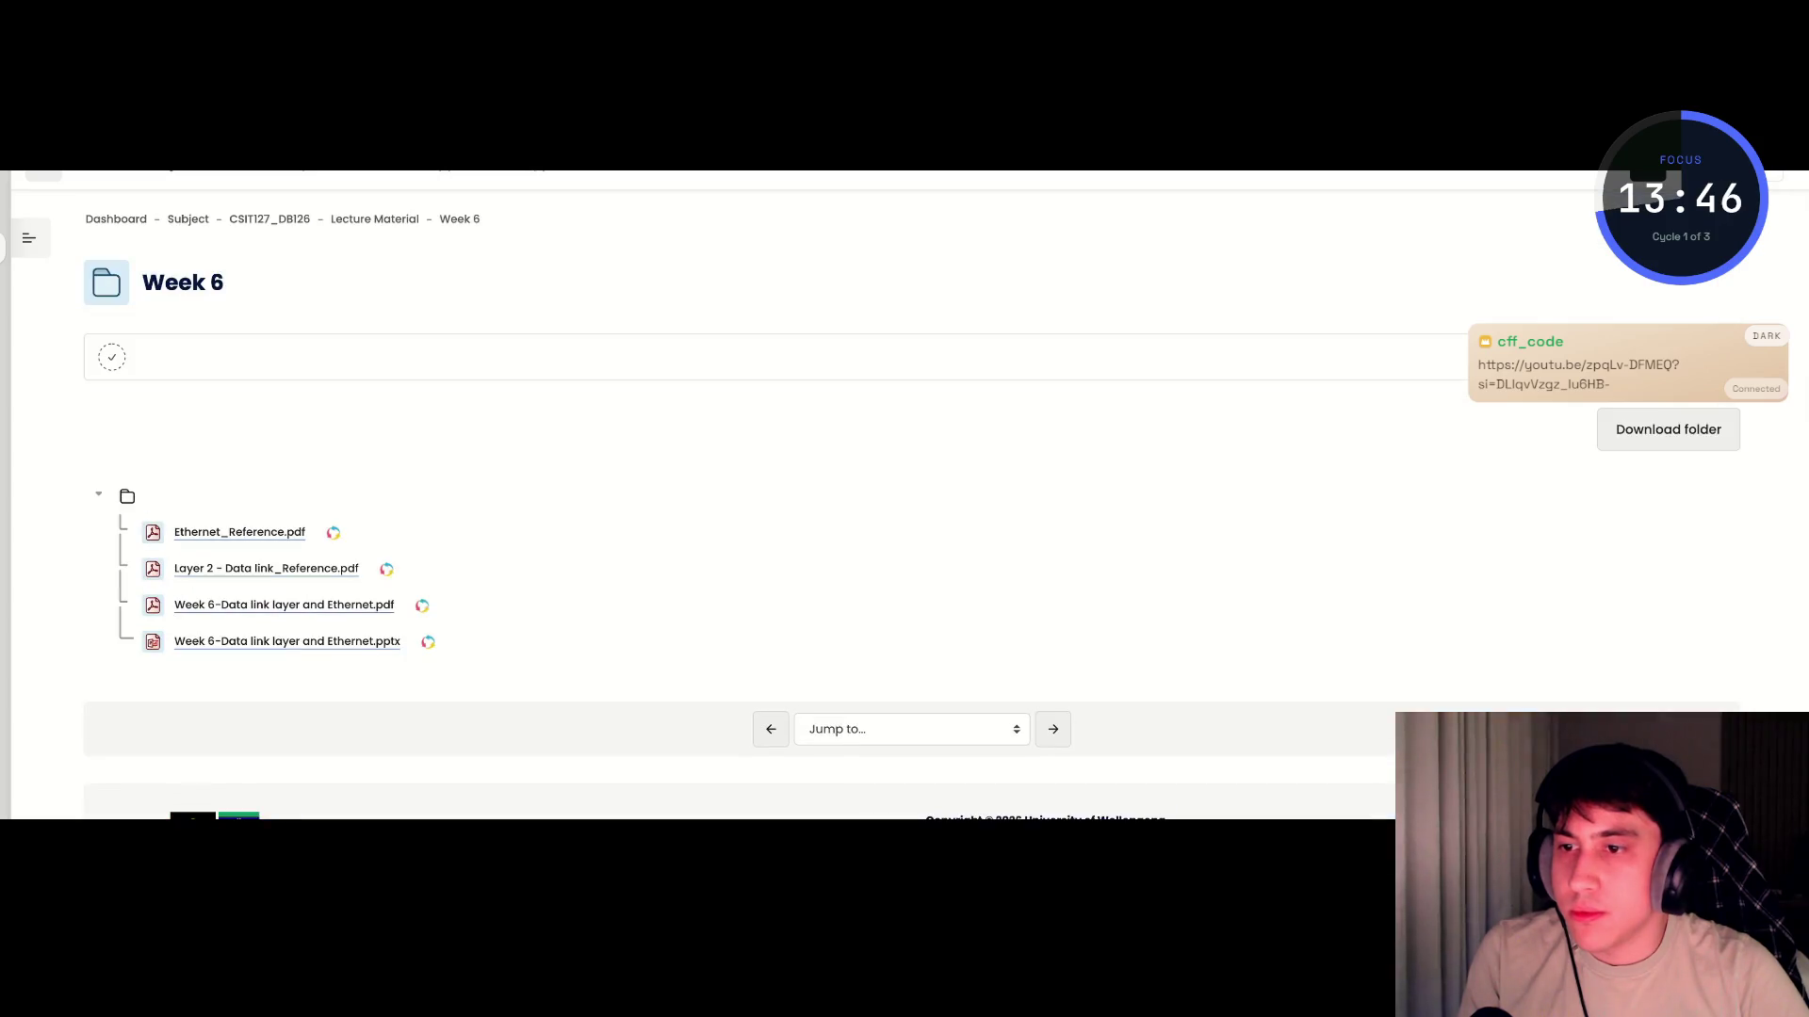
pyautogui.click(239, 532)
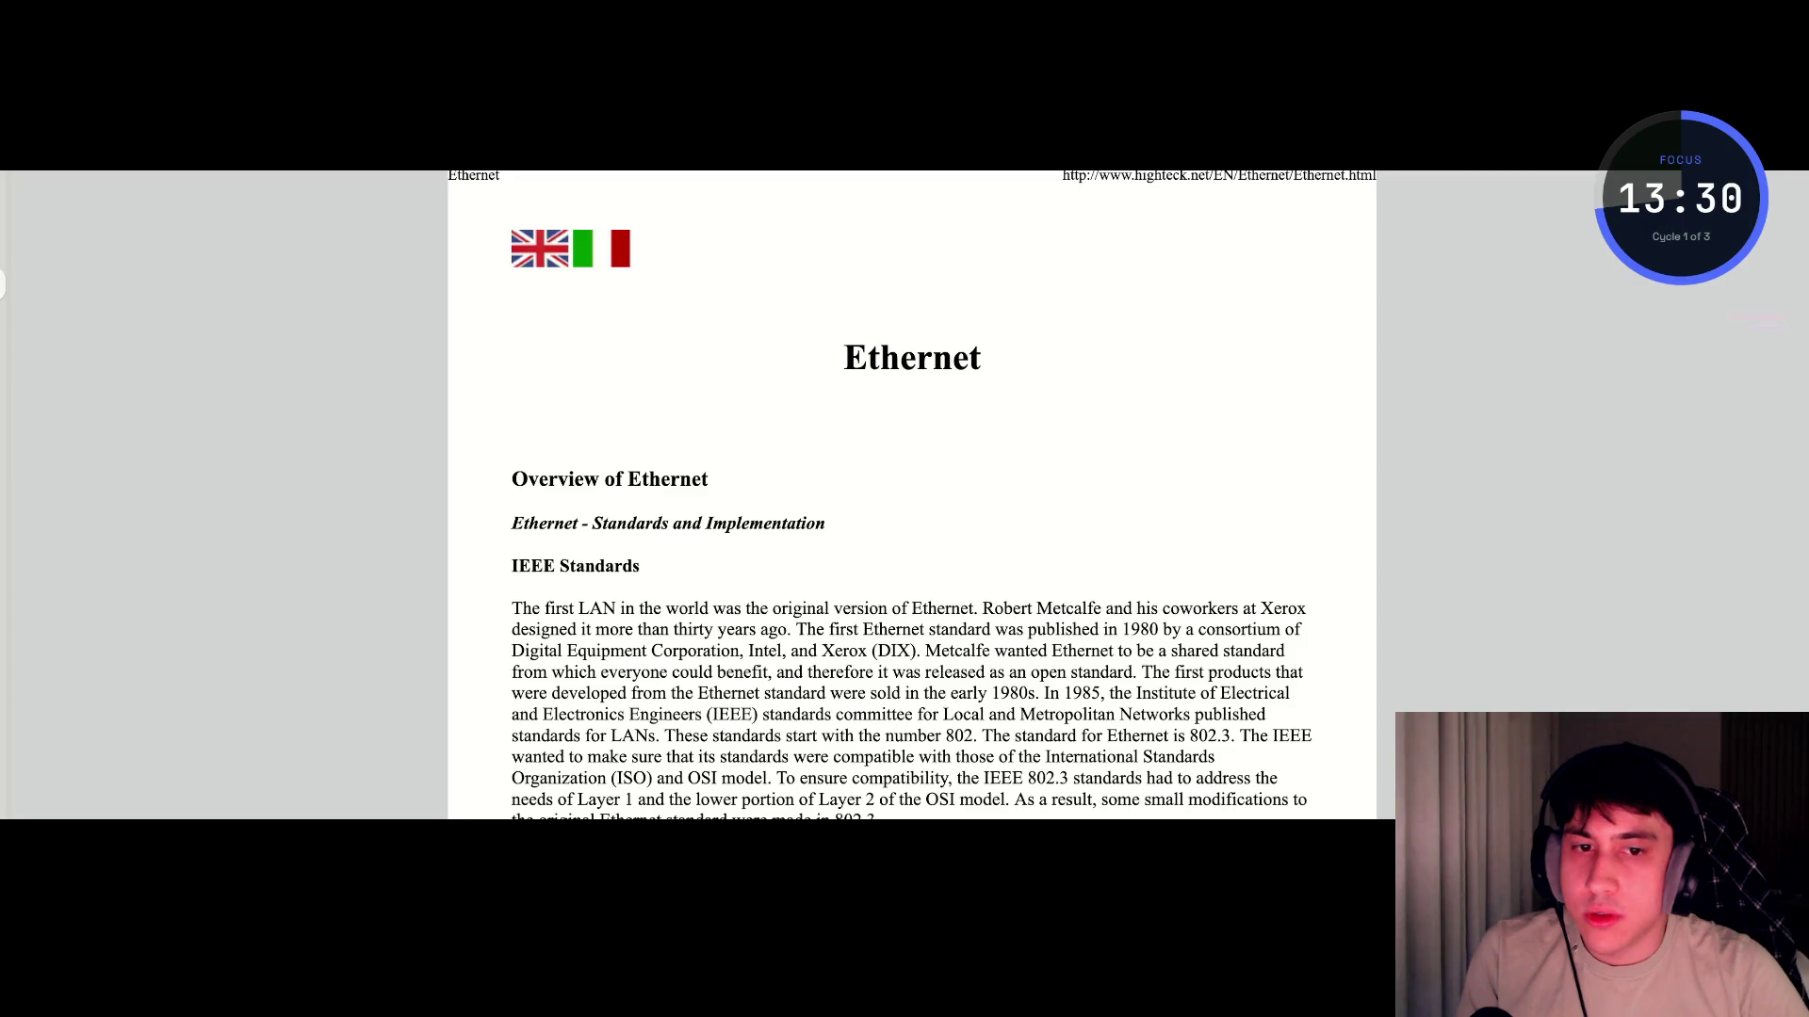
pyautogui.scroll(-10, 911, 496)
pyautogui.scroll(-1, 911, 495)
pyautogui.scroll(-8, 912, 495)
pyautogui.scroll(-10, 912, 494)
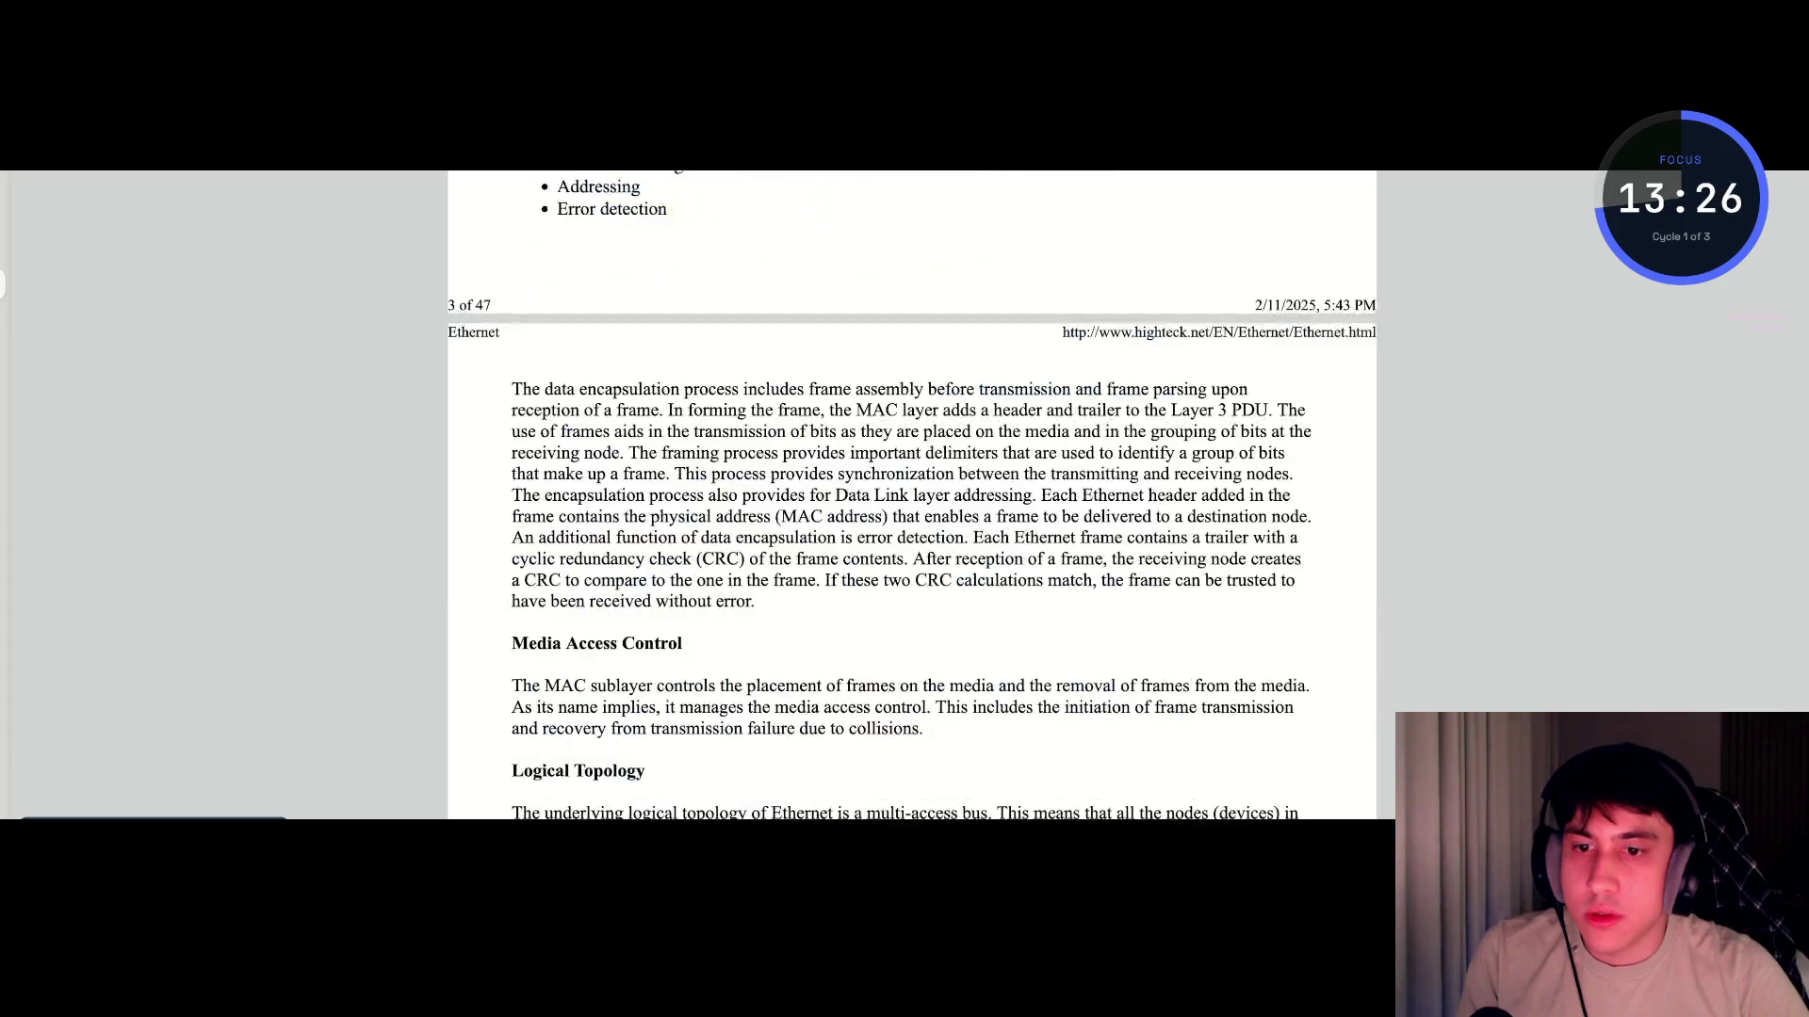
pyautogui.scroll(-1, 912, 495)
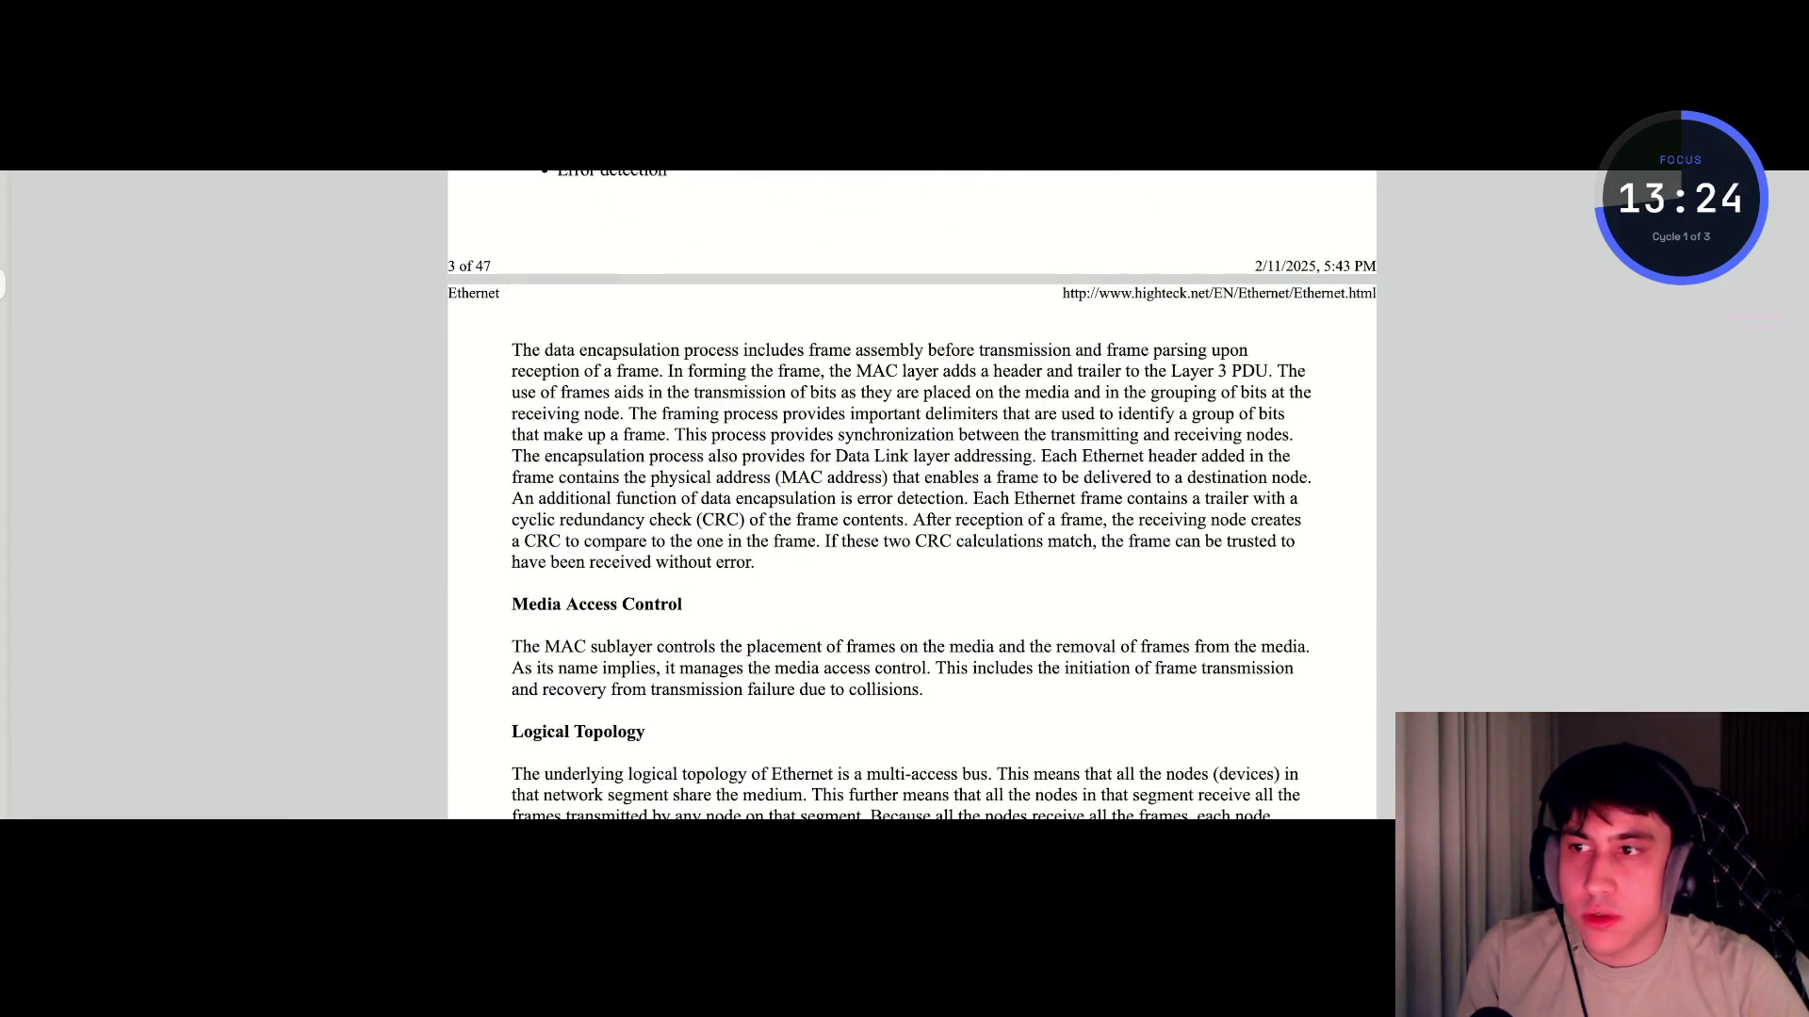
pyautogui.scroll(-10, 911, 496)
# Close the Ethernet reference and return to the Week 6 folder listing.
pyautogui.hotkey('ctrl', 'w')
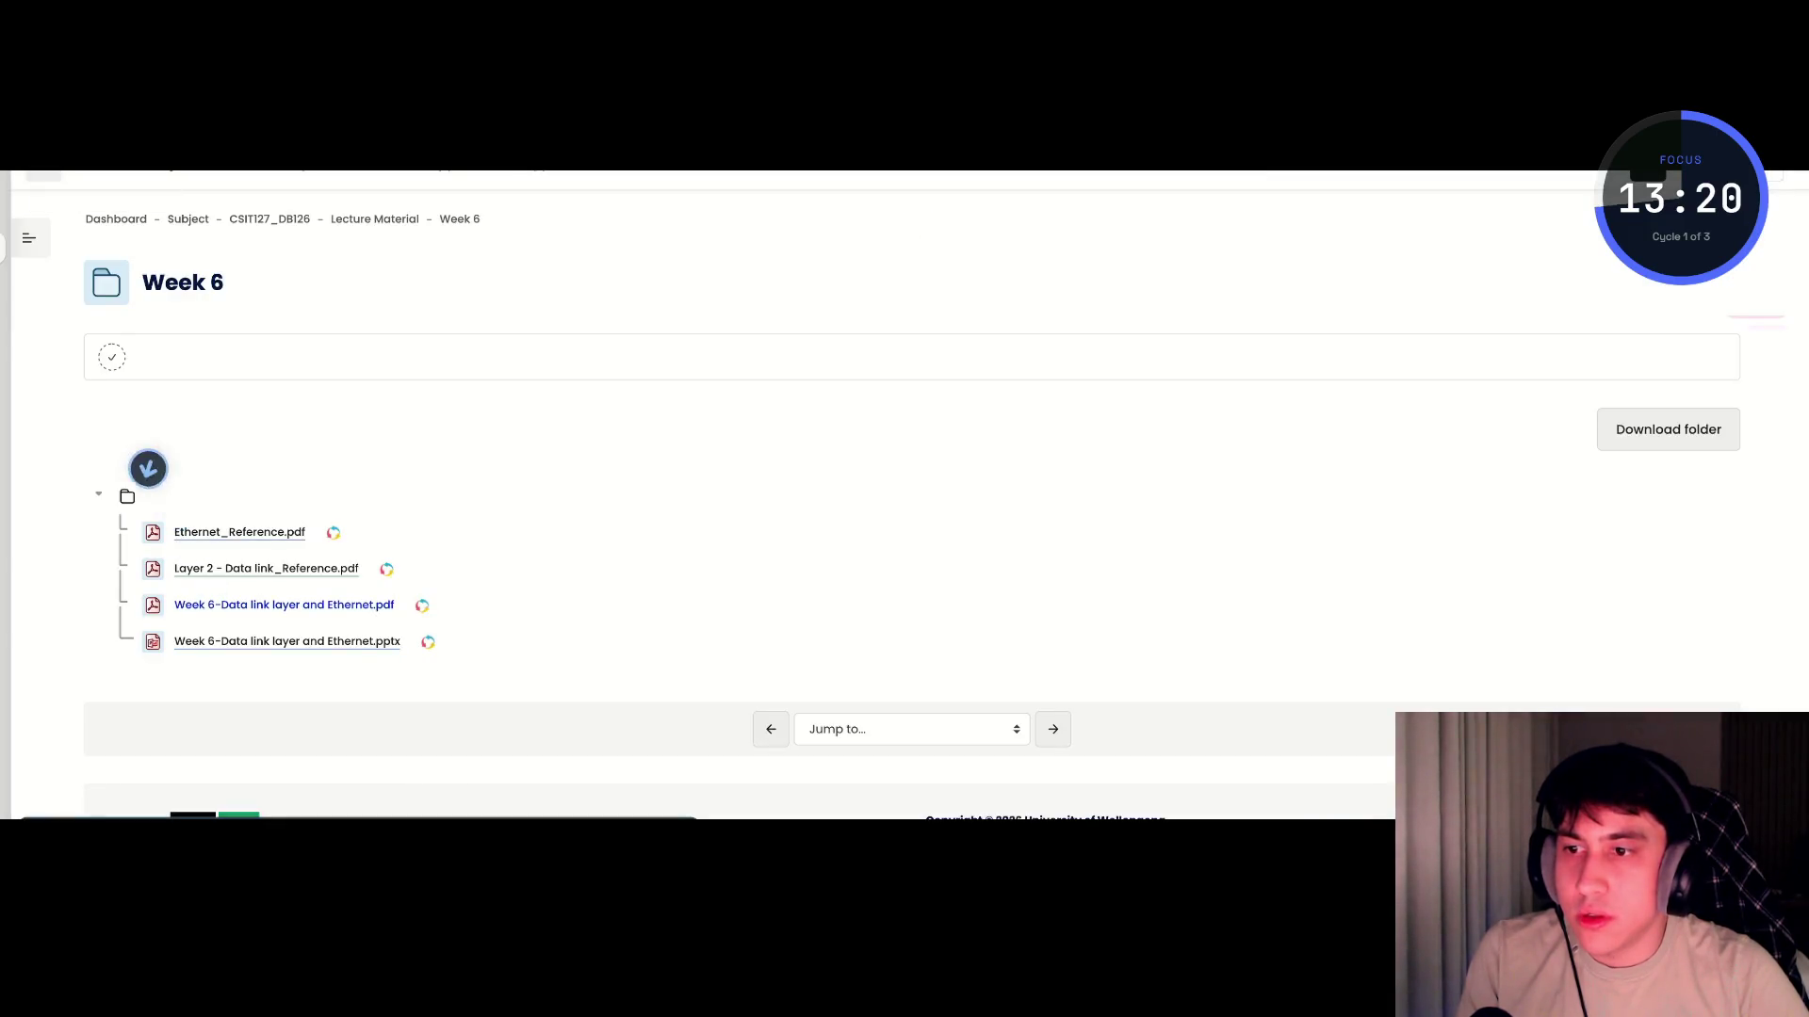
# View the Week 6 Data link layer and Ethernet slides PDF, then return to the folder.
pyautogui.click(283, 605)
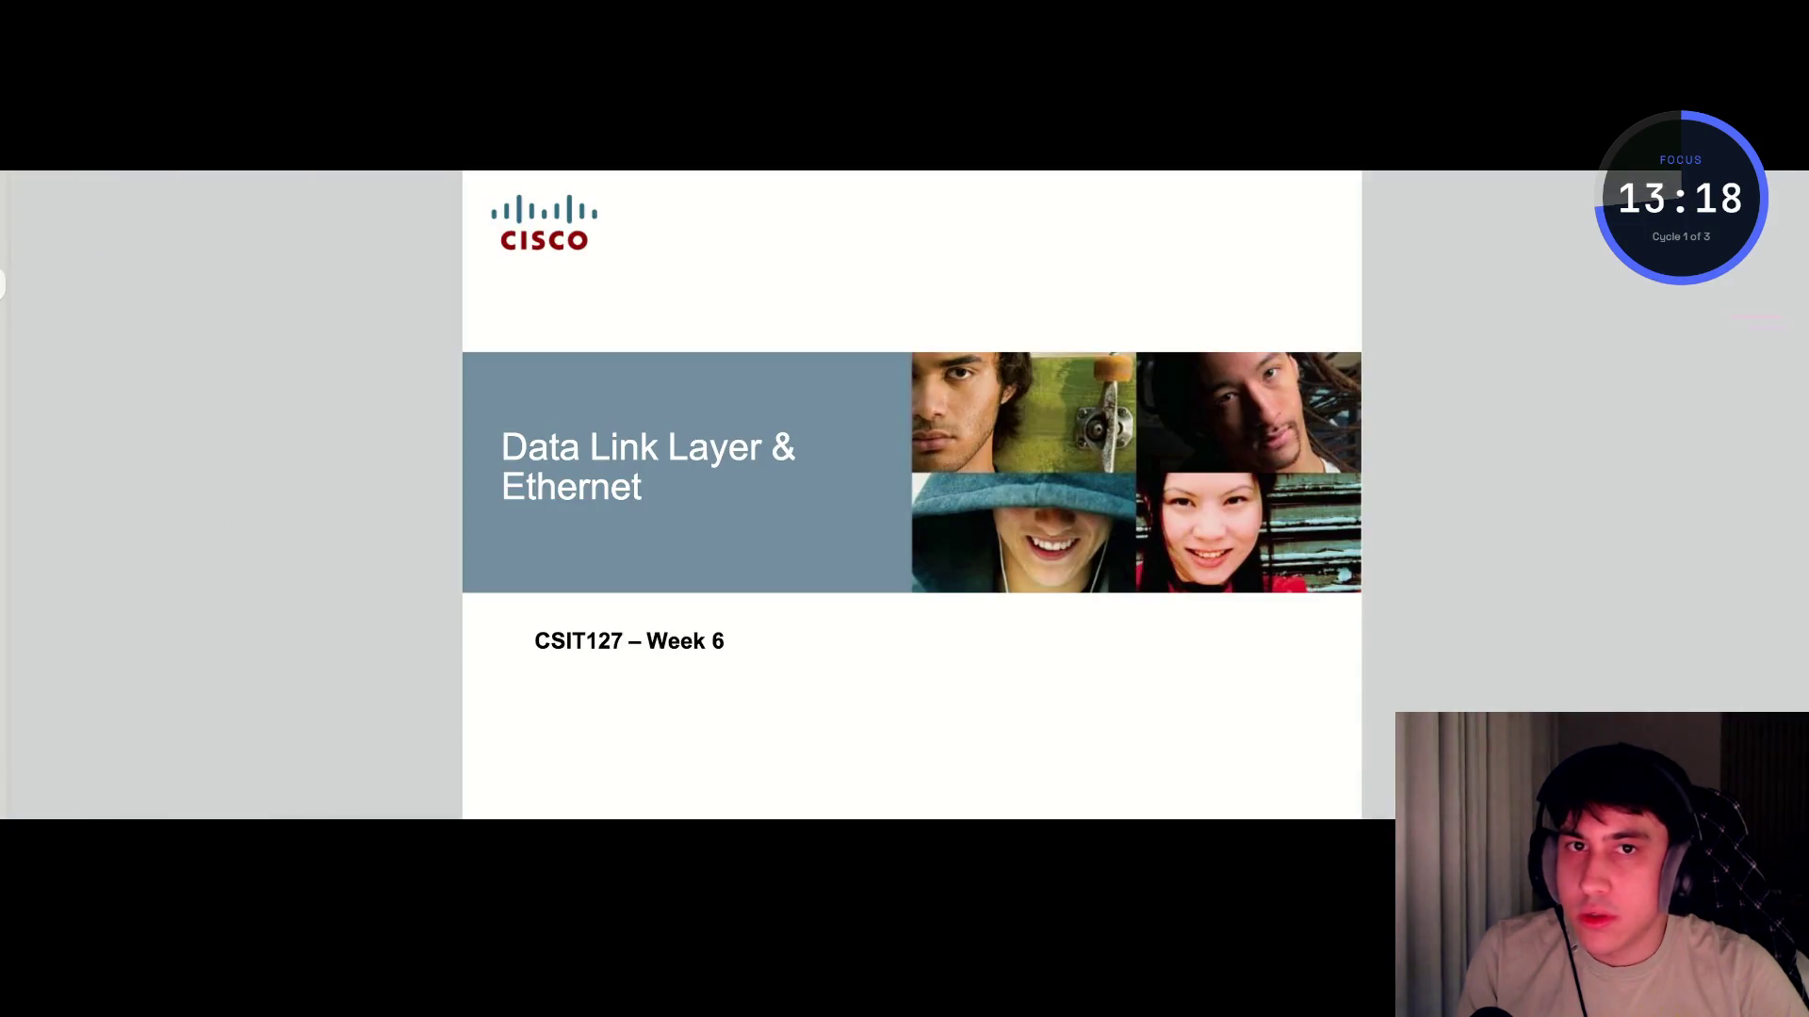
pyautogui.scroll(-5, 912, 495)
pyautogui.scroll(-3, 911, 495)
pyautogui.scroll(1, 912, 496)
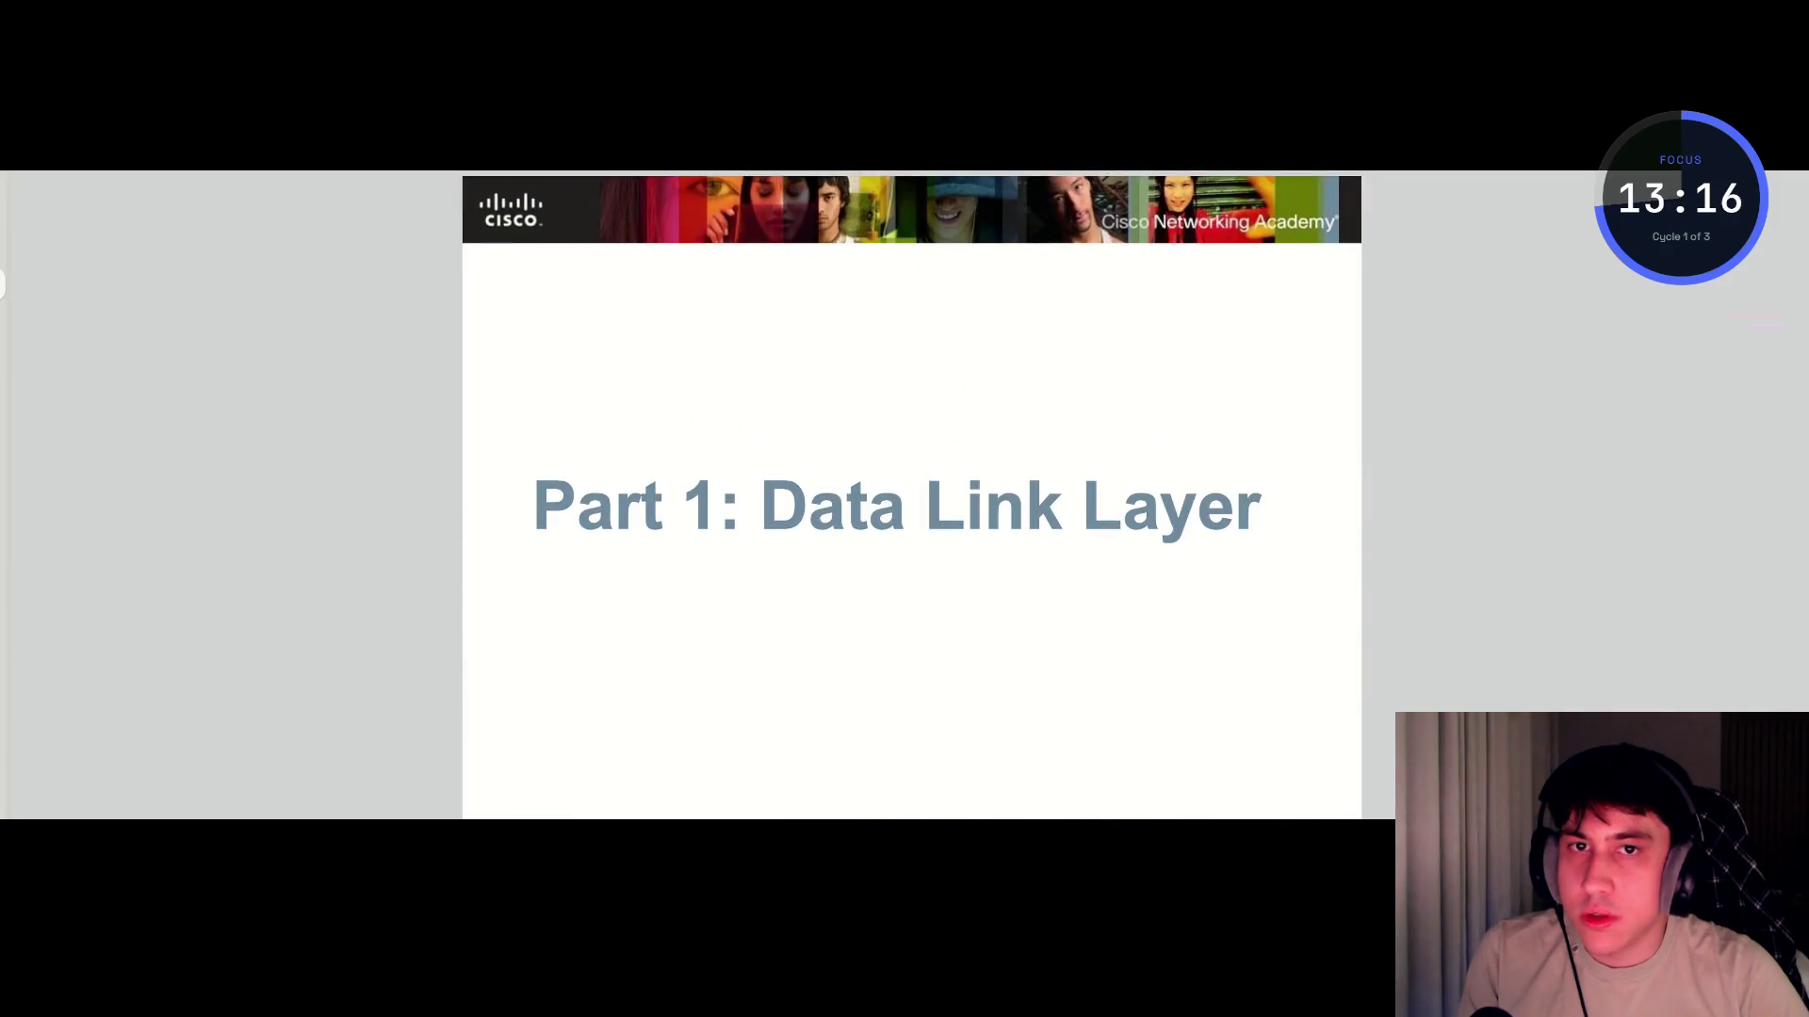
pyautogui.hotkey('ctrl', 'w')
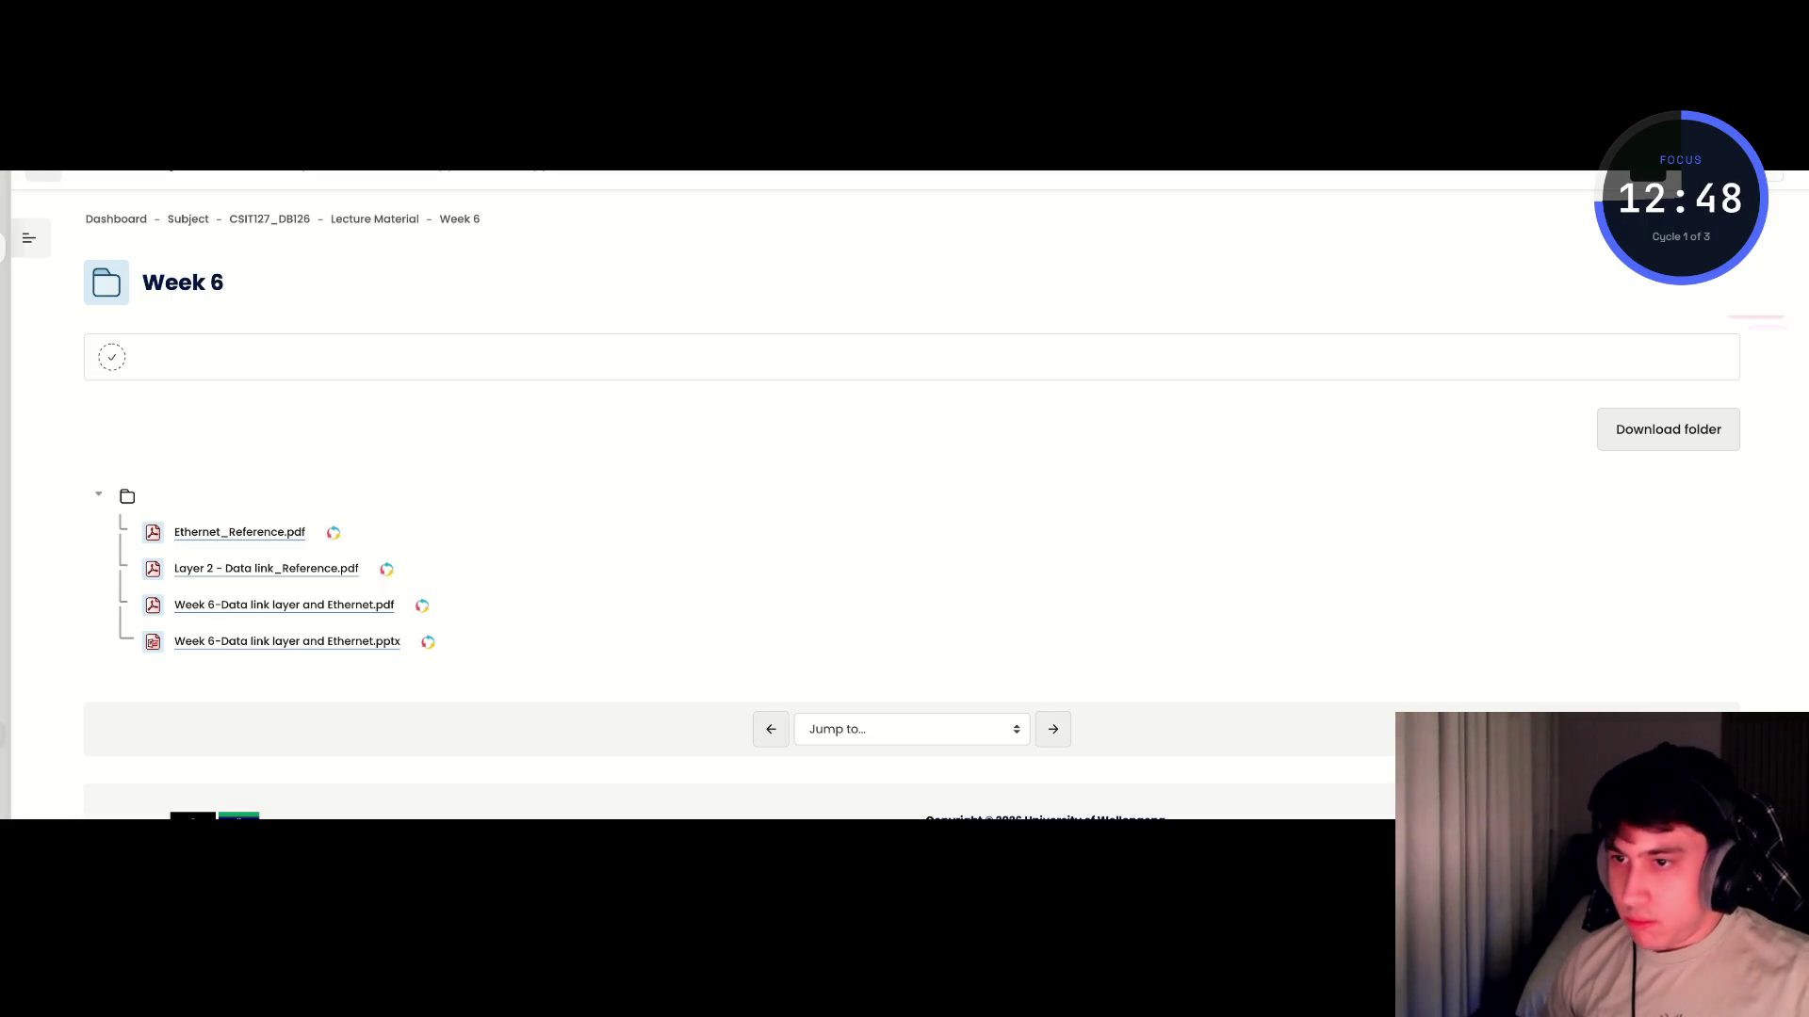
pyautogui.scroll(-5, 912, 495)
pyautogui.scroll(-2, 911, 495)
pyautogui.scroll(-2, 912, 494)
pyautogui.scroll(-3, 912, 496)
pyautogui.scroll(-1, 912, 495)
pyautogui.scroll(-2, 912, 494)
pyautogui.scroll(2, 911, 496)
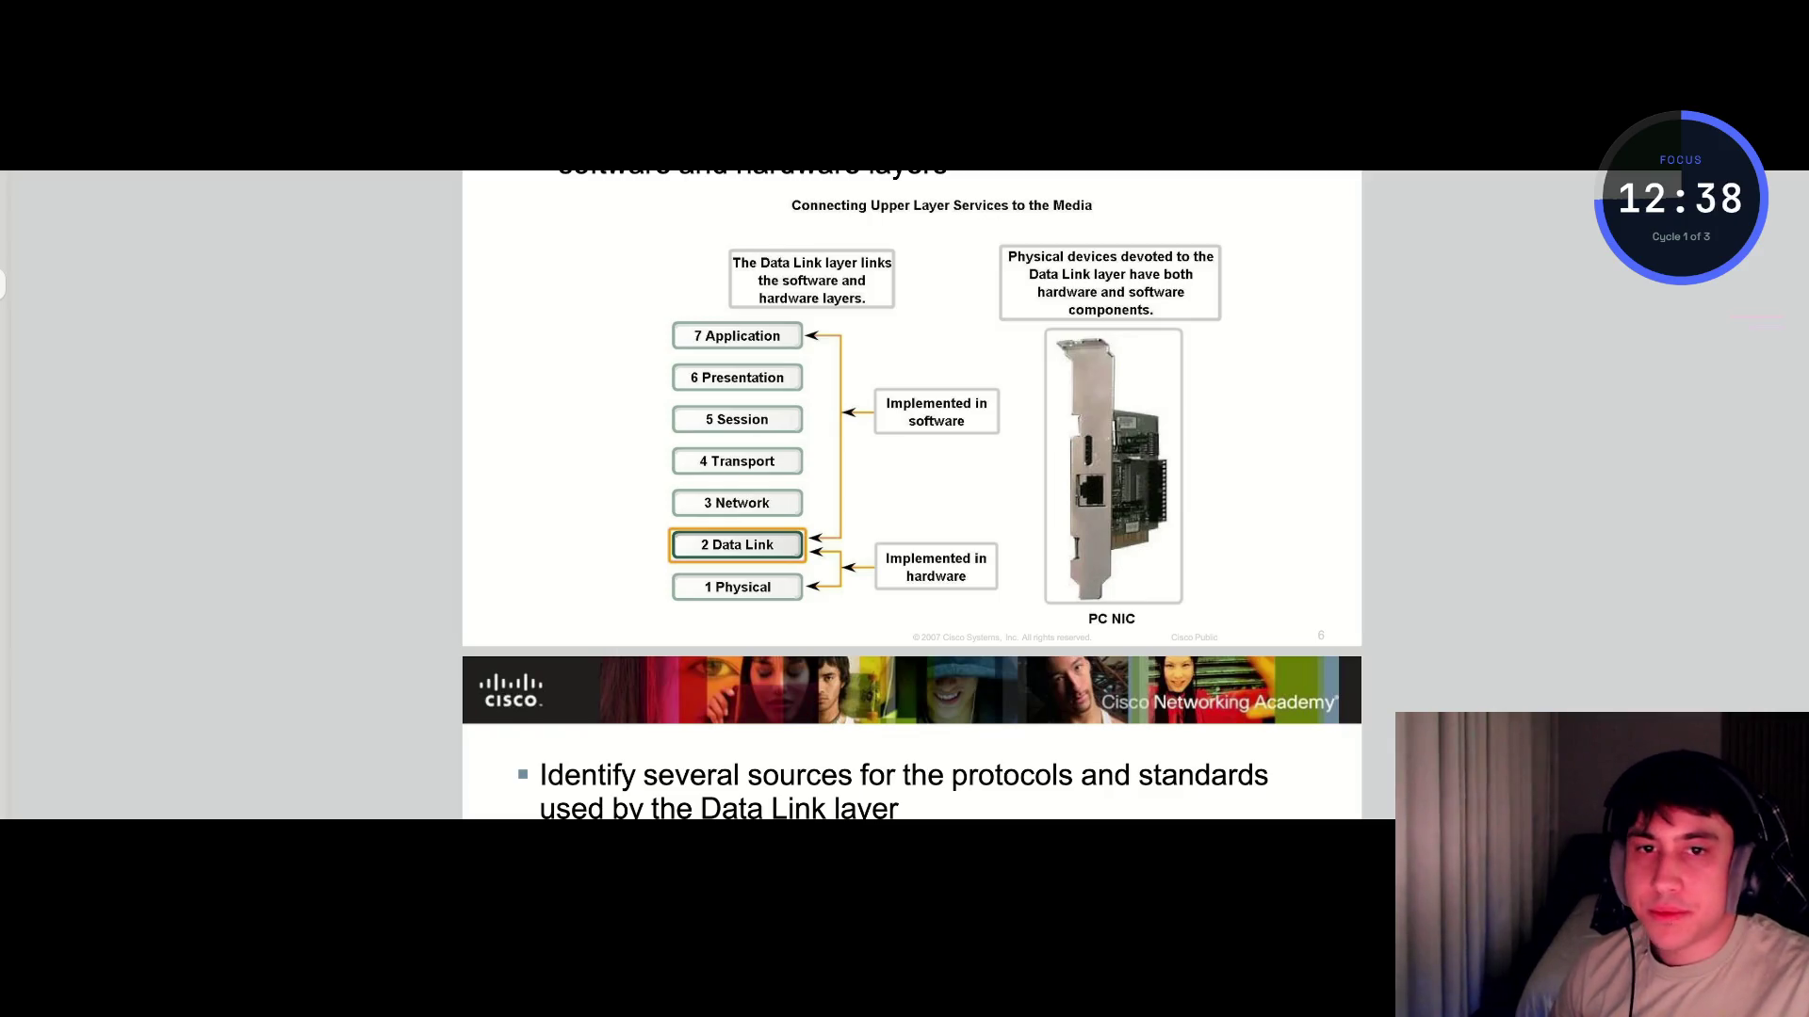
pyautogui.scroll(2, 912, 495)
pyautogui.scroll(1, 912, 494)
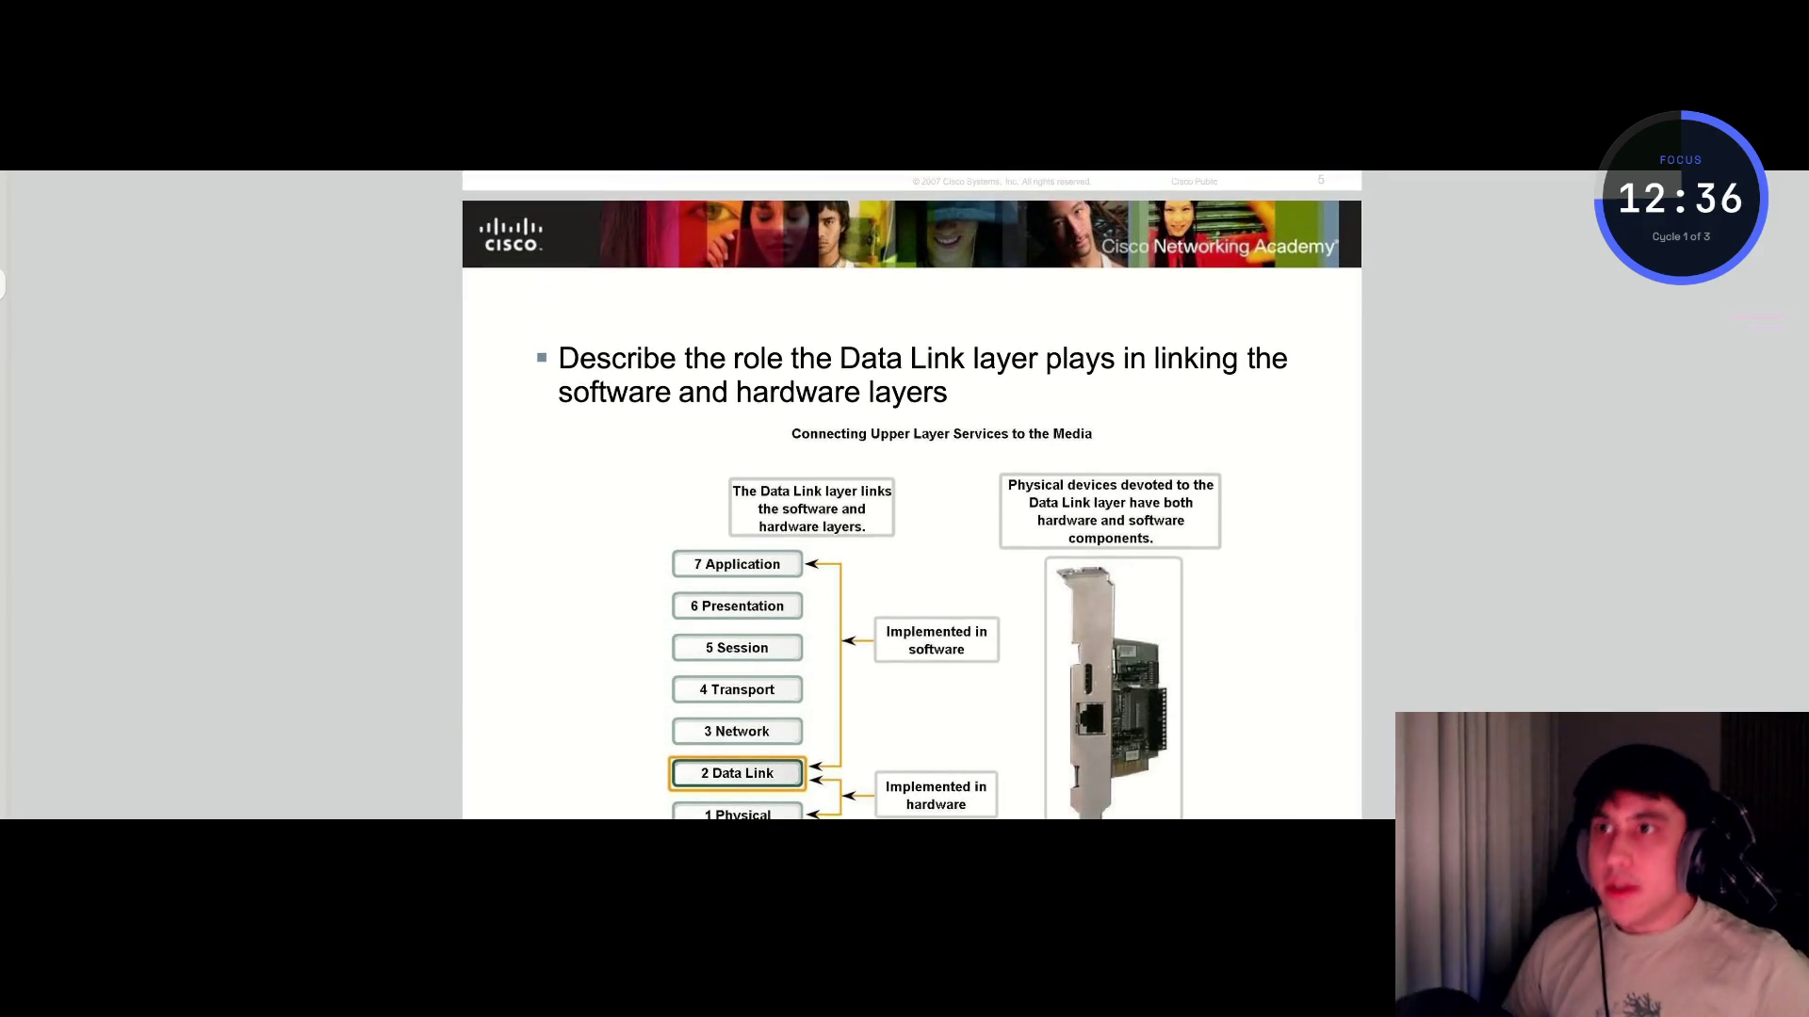
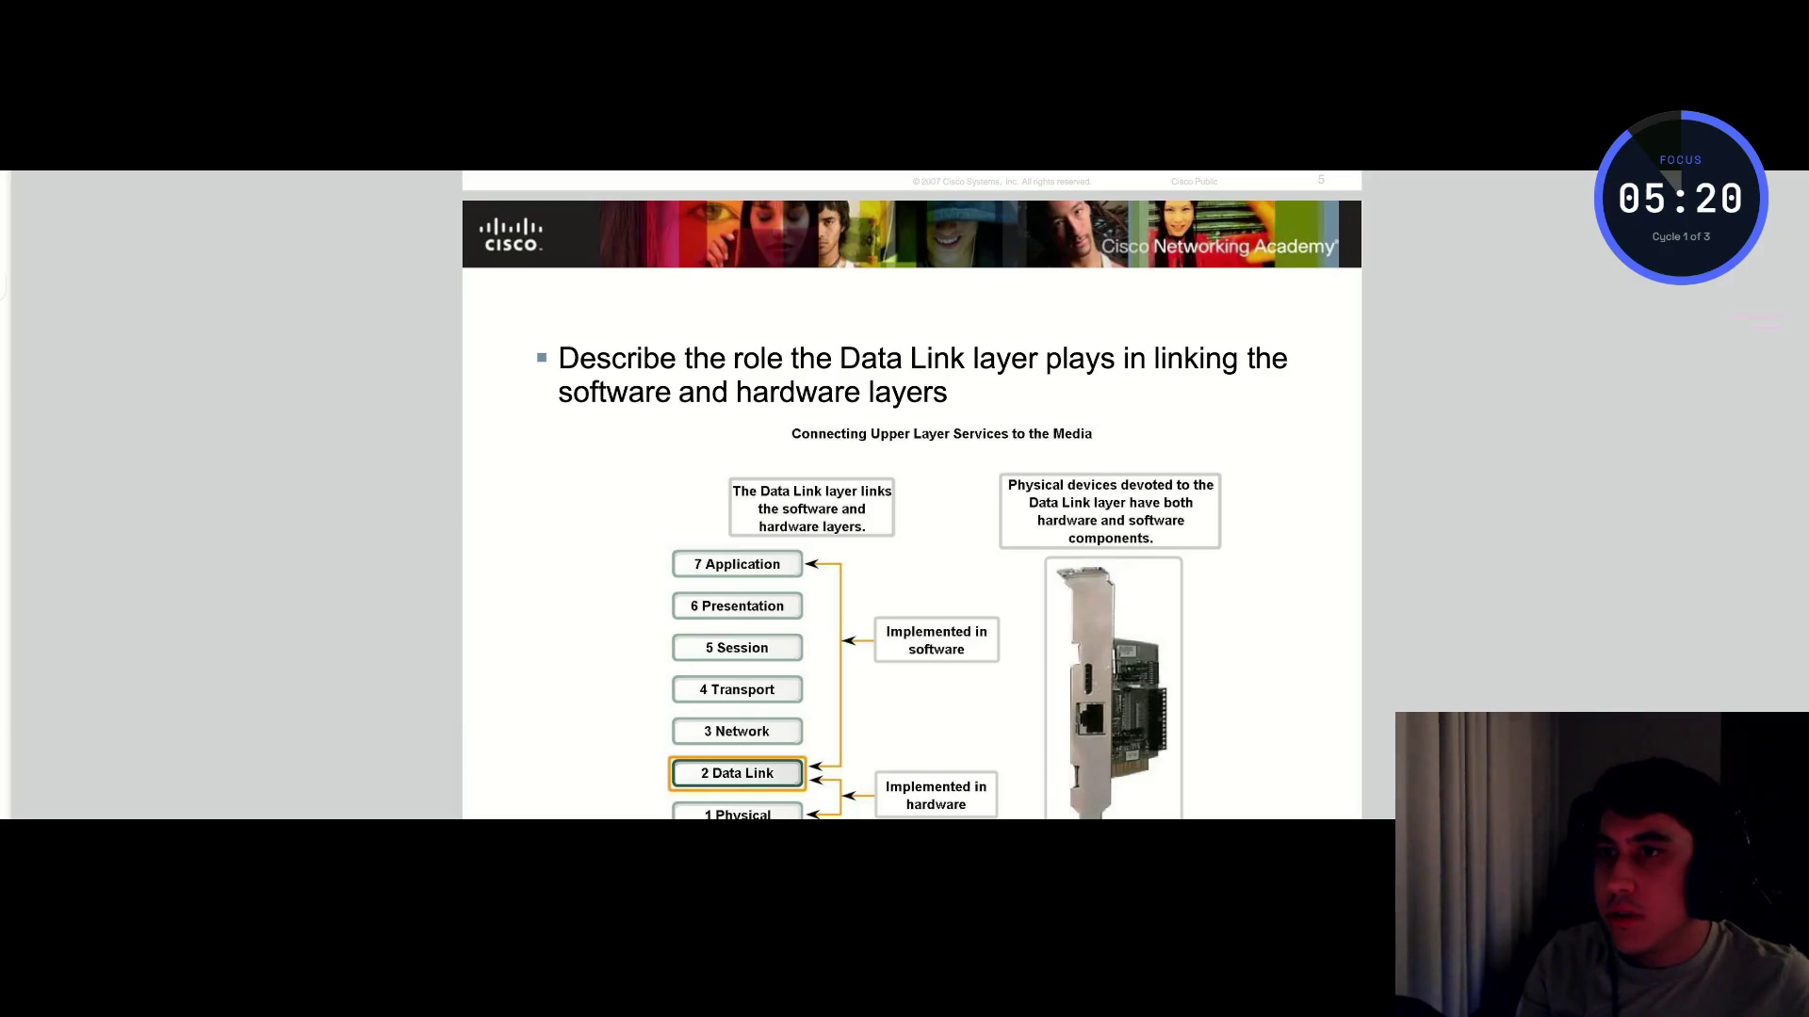
# Embed the CSIT127 Lecture 5 drawing above the PDF slides in the Lecture 5 note.
pyautogui.hotkey('alt', 'Tab')
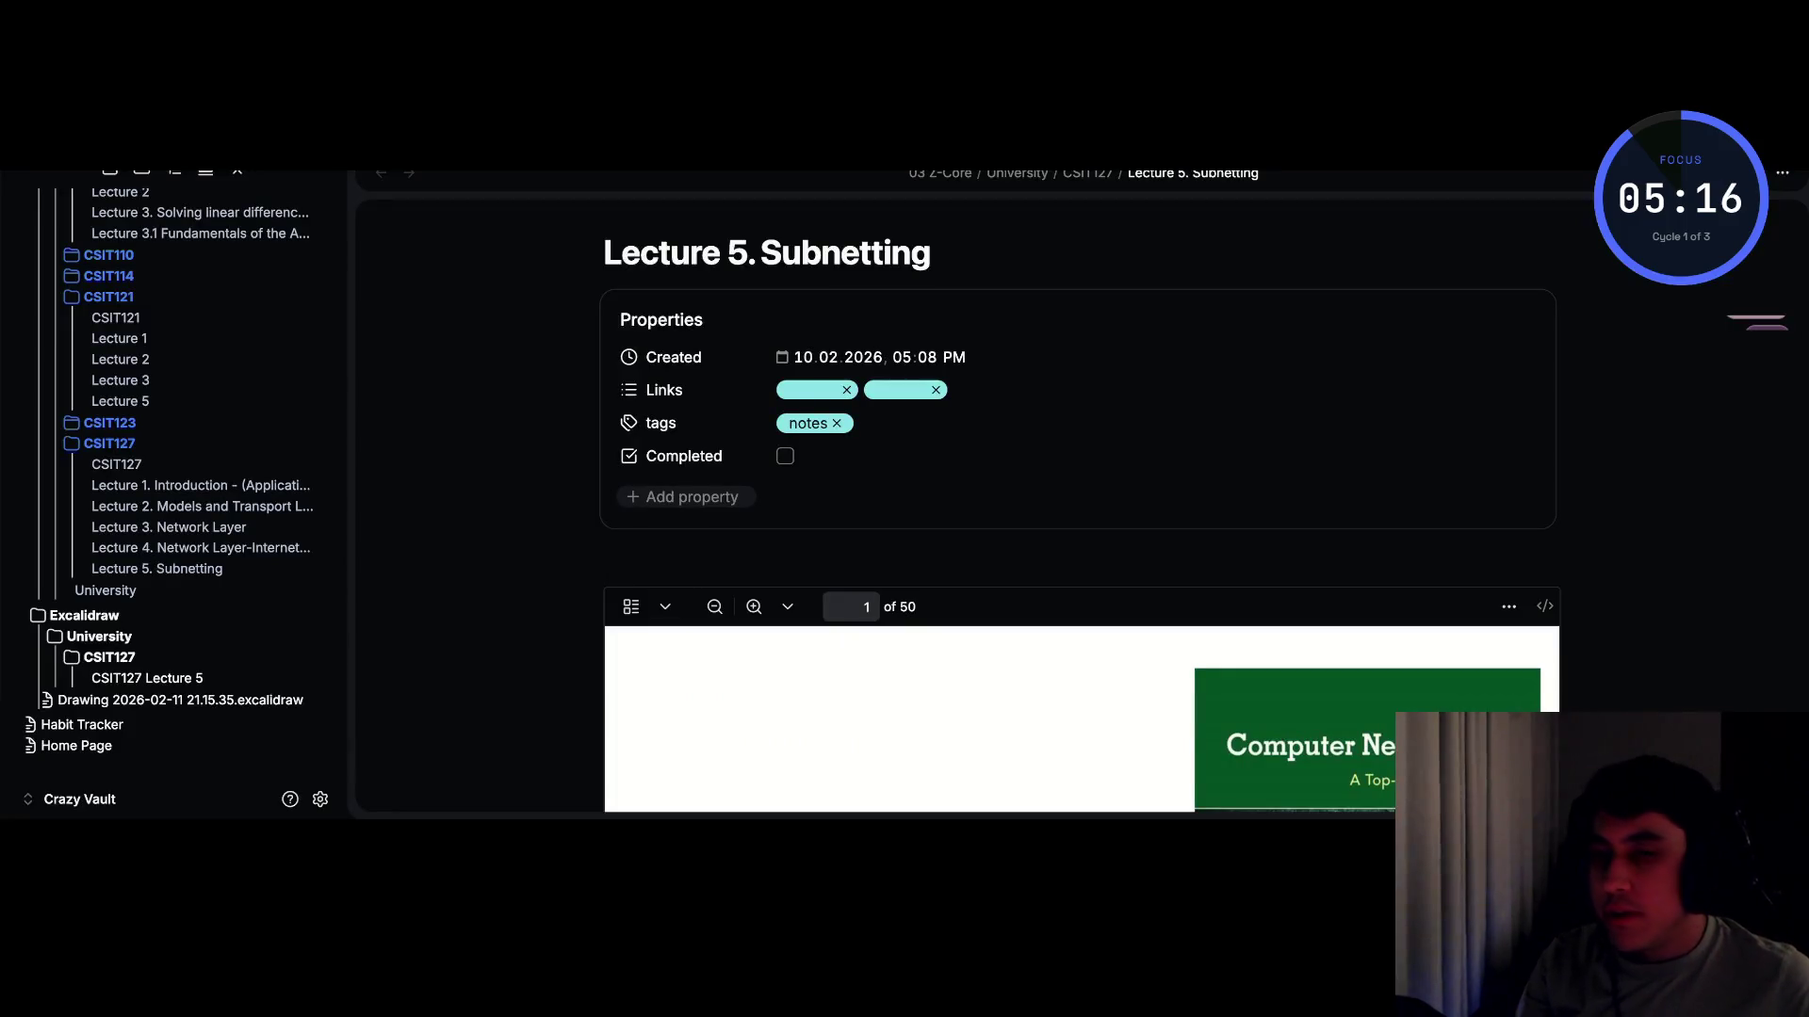
pyautogui.scroll(-2, 1081, 508)
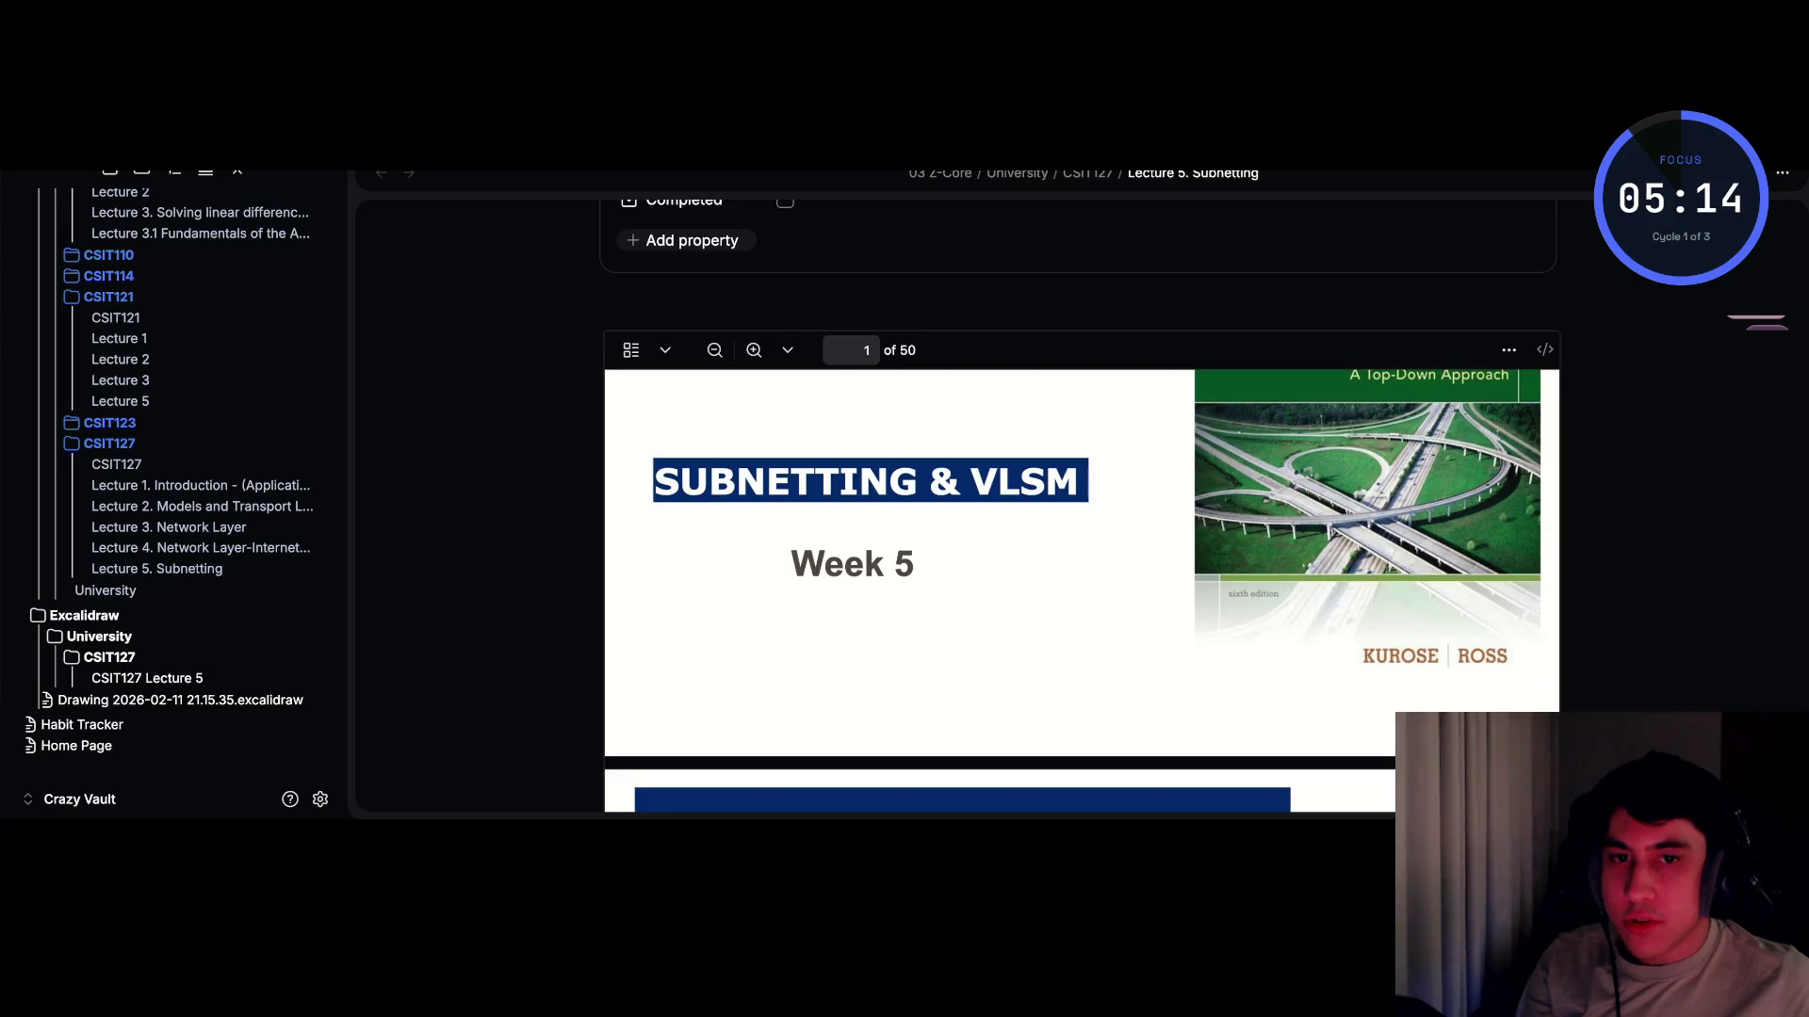
pyautogui.scroll(2, 1080, 565)
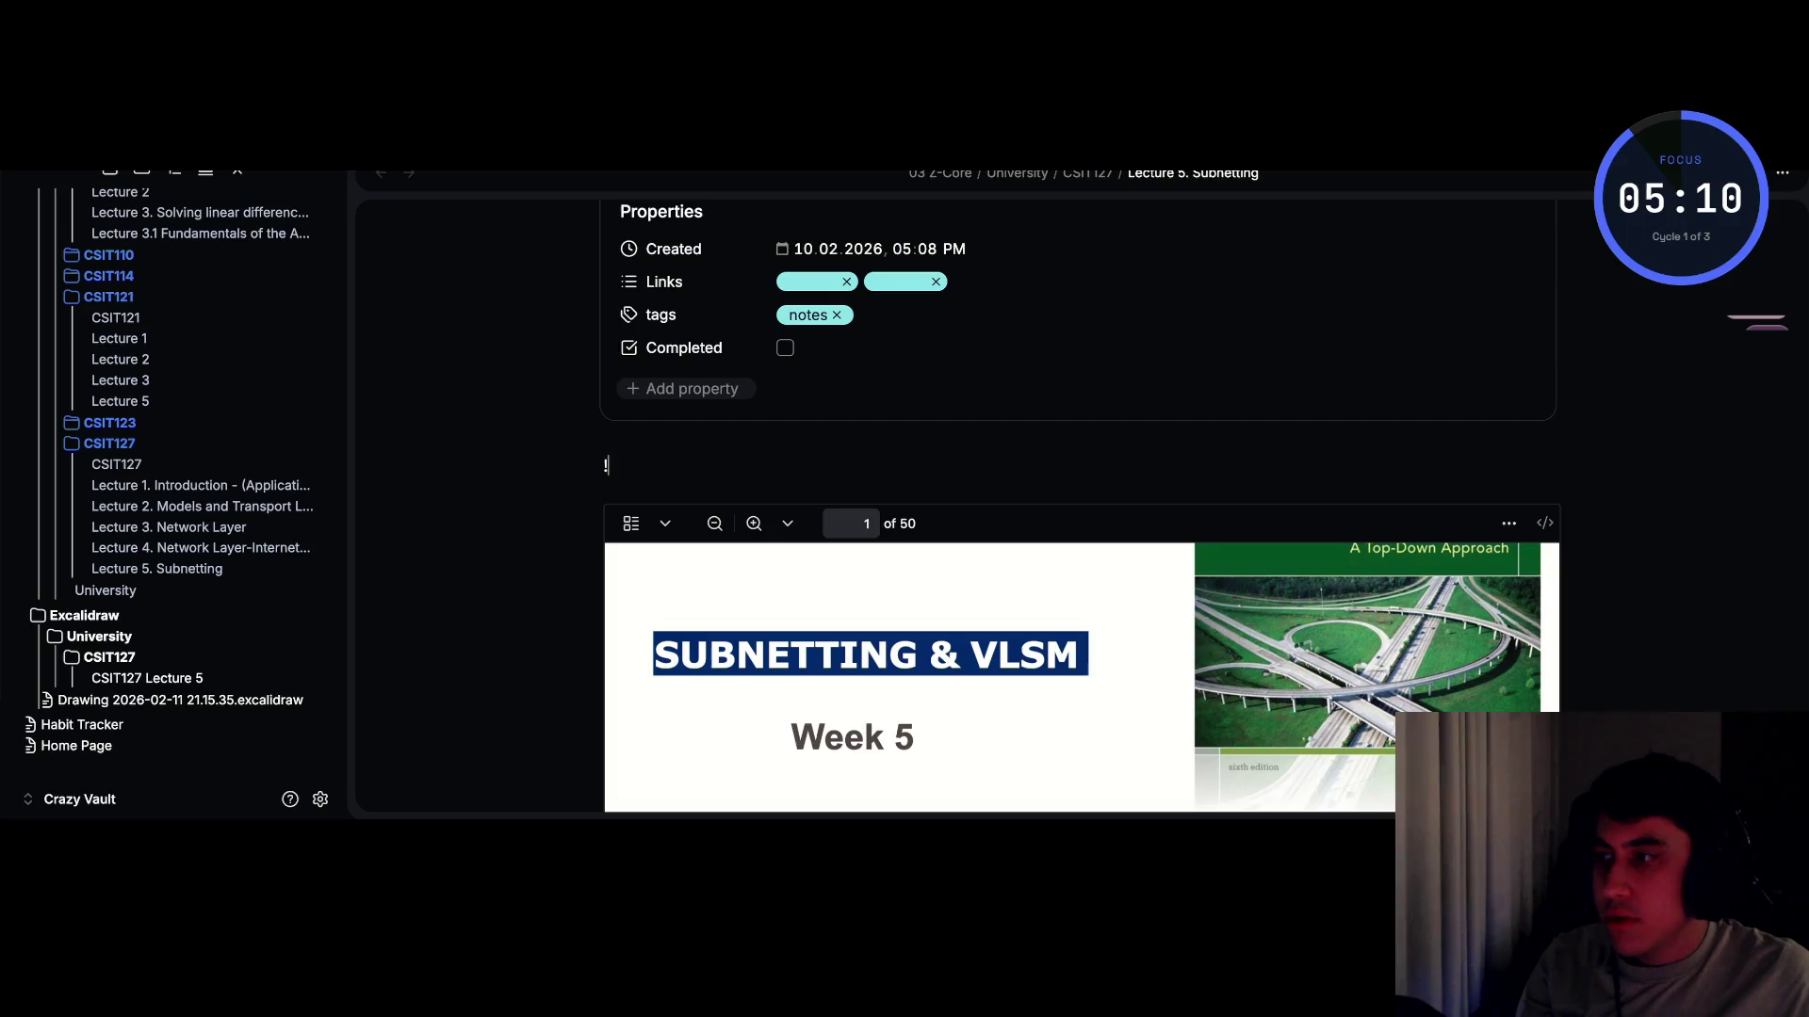
pyautogui.write('[[')
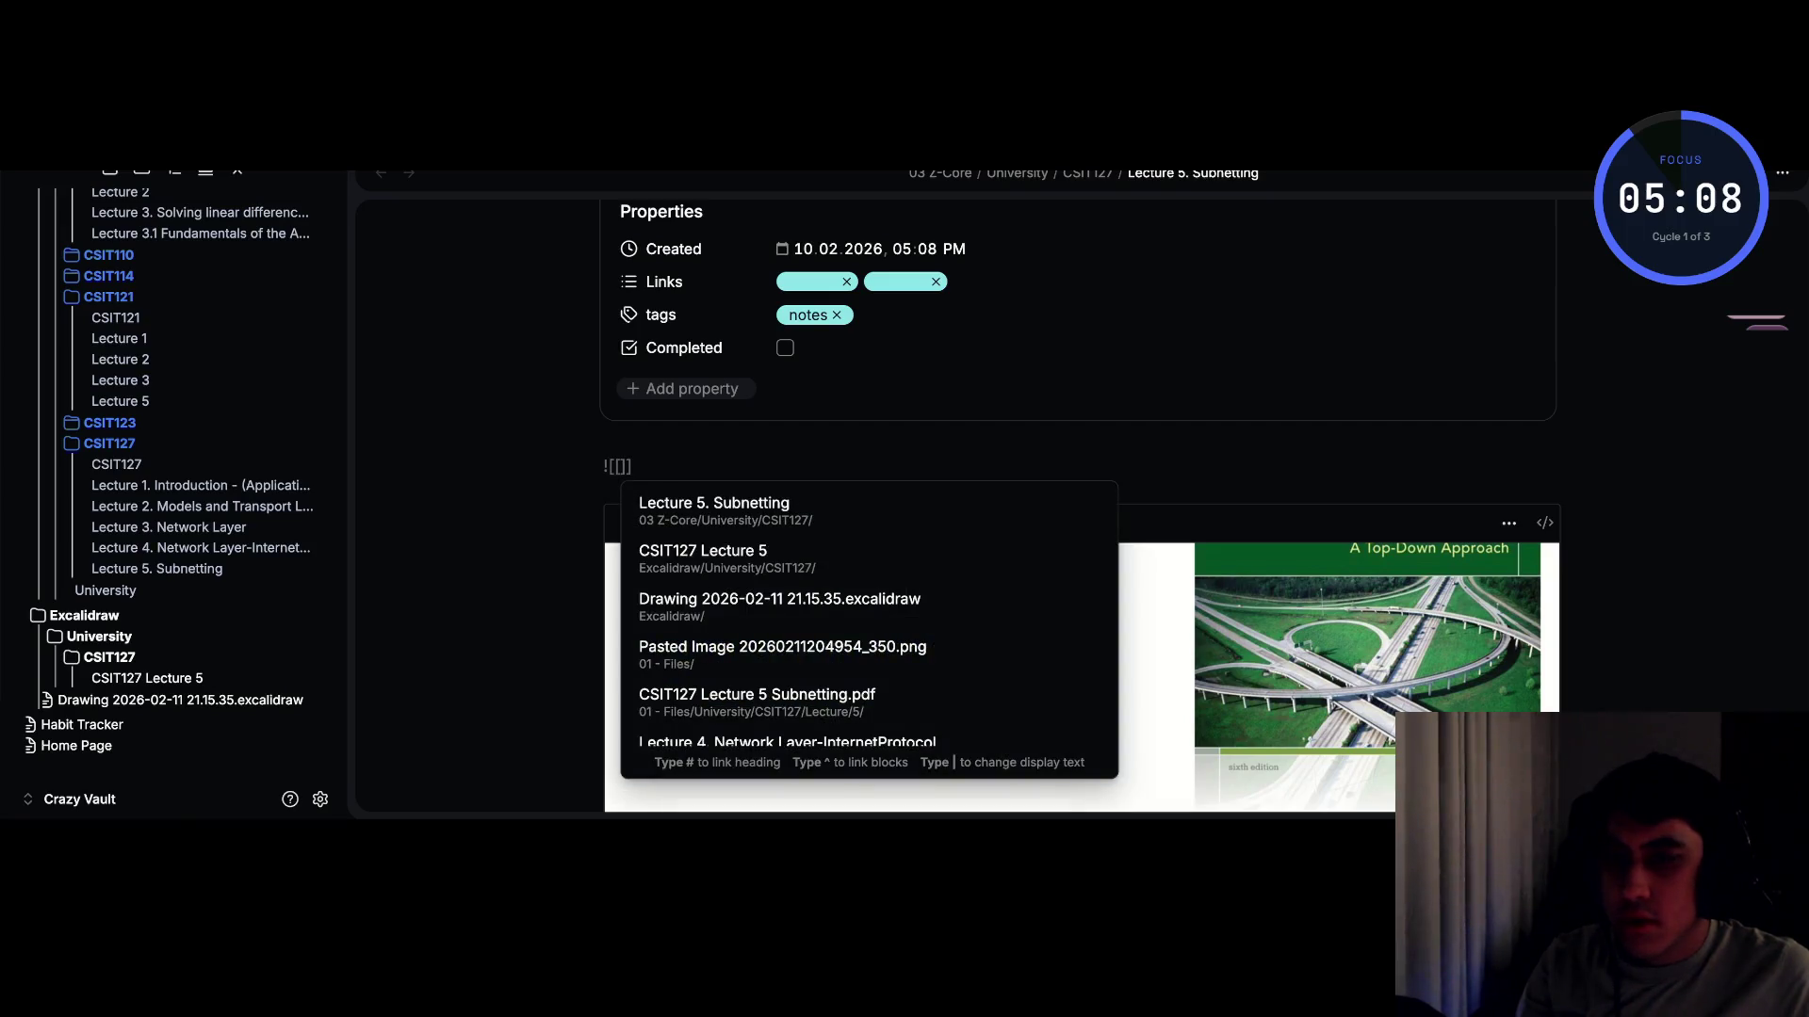
pyautogui.write('c')
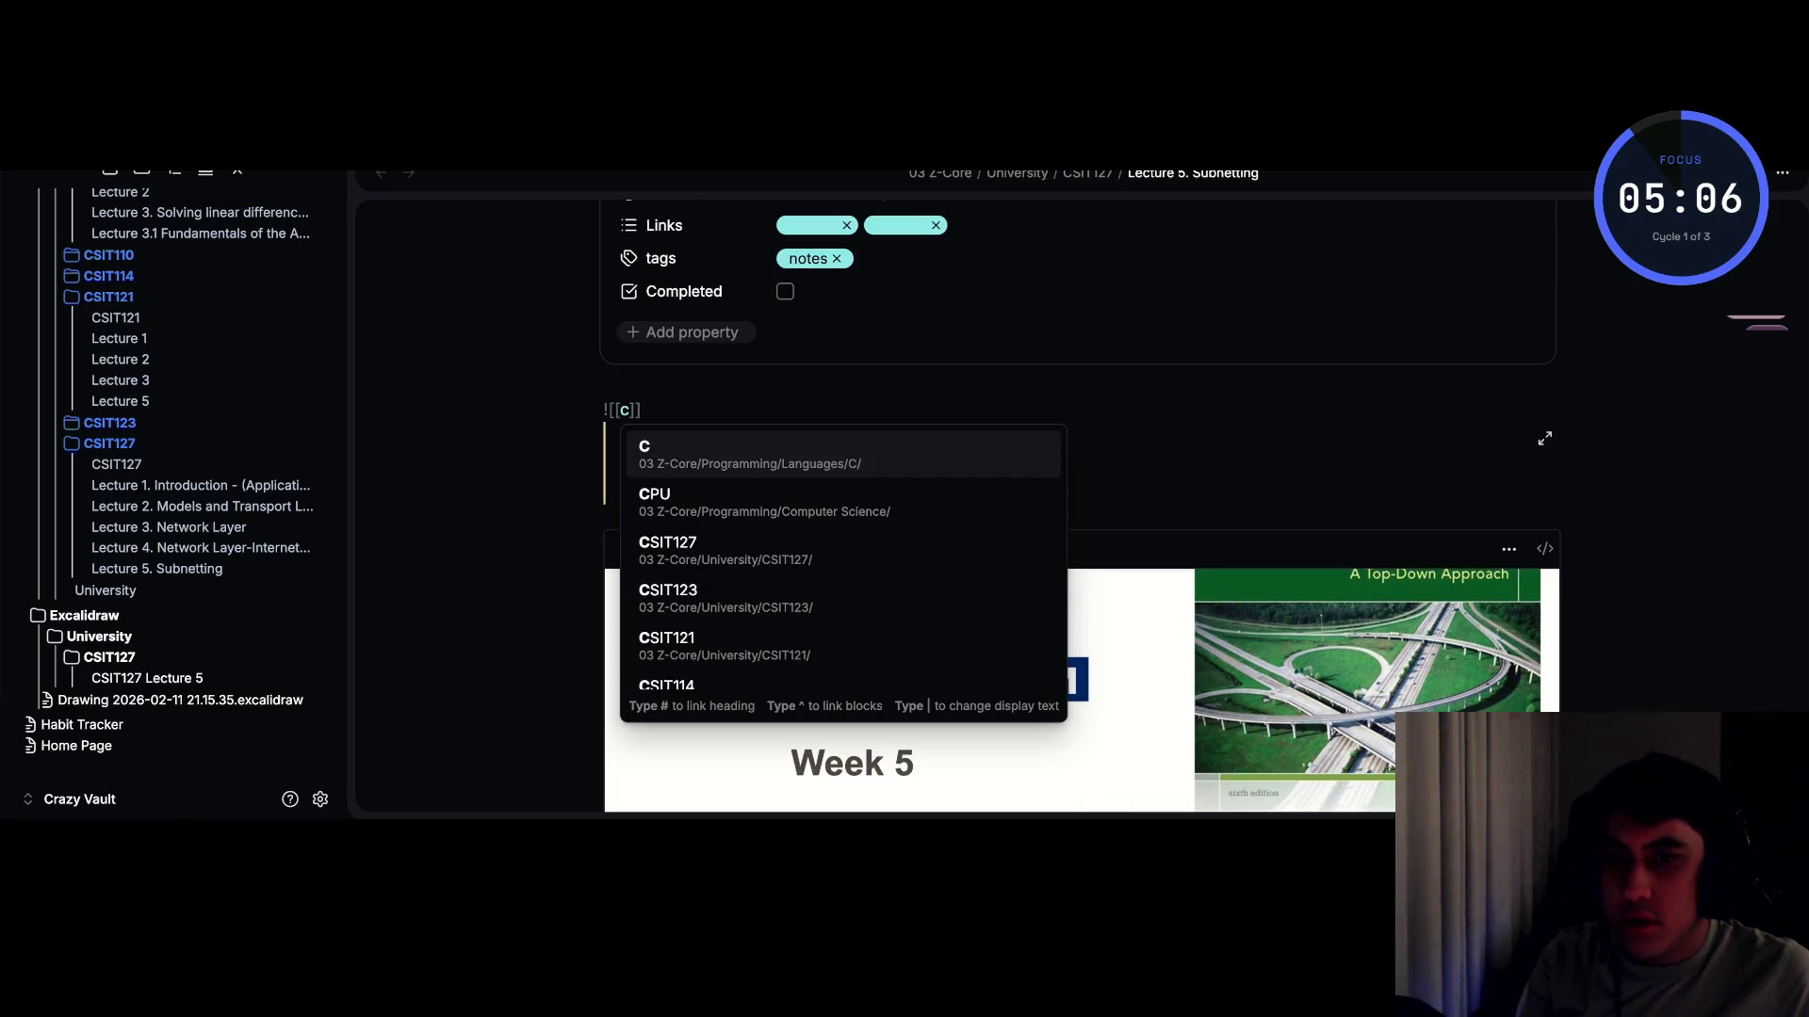
pyautogui.write('SIT')
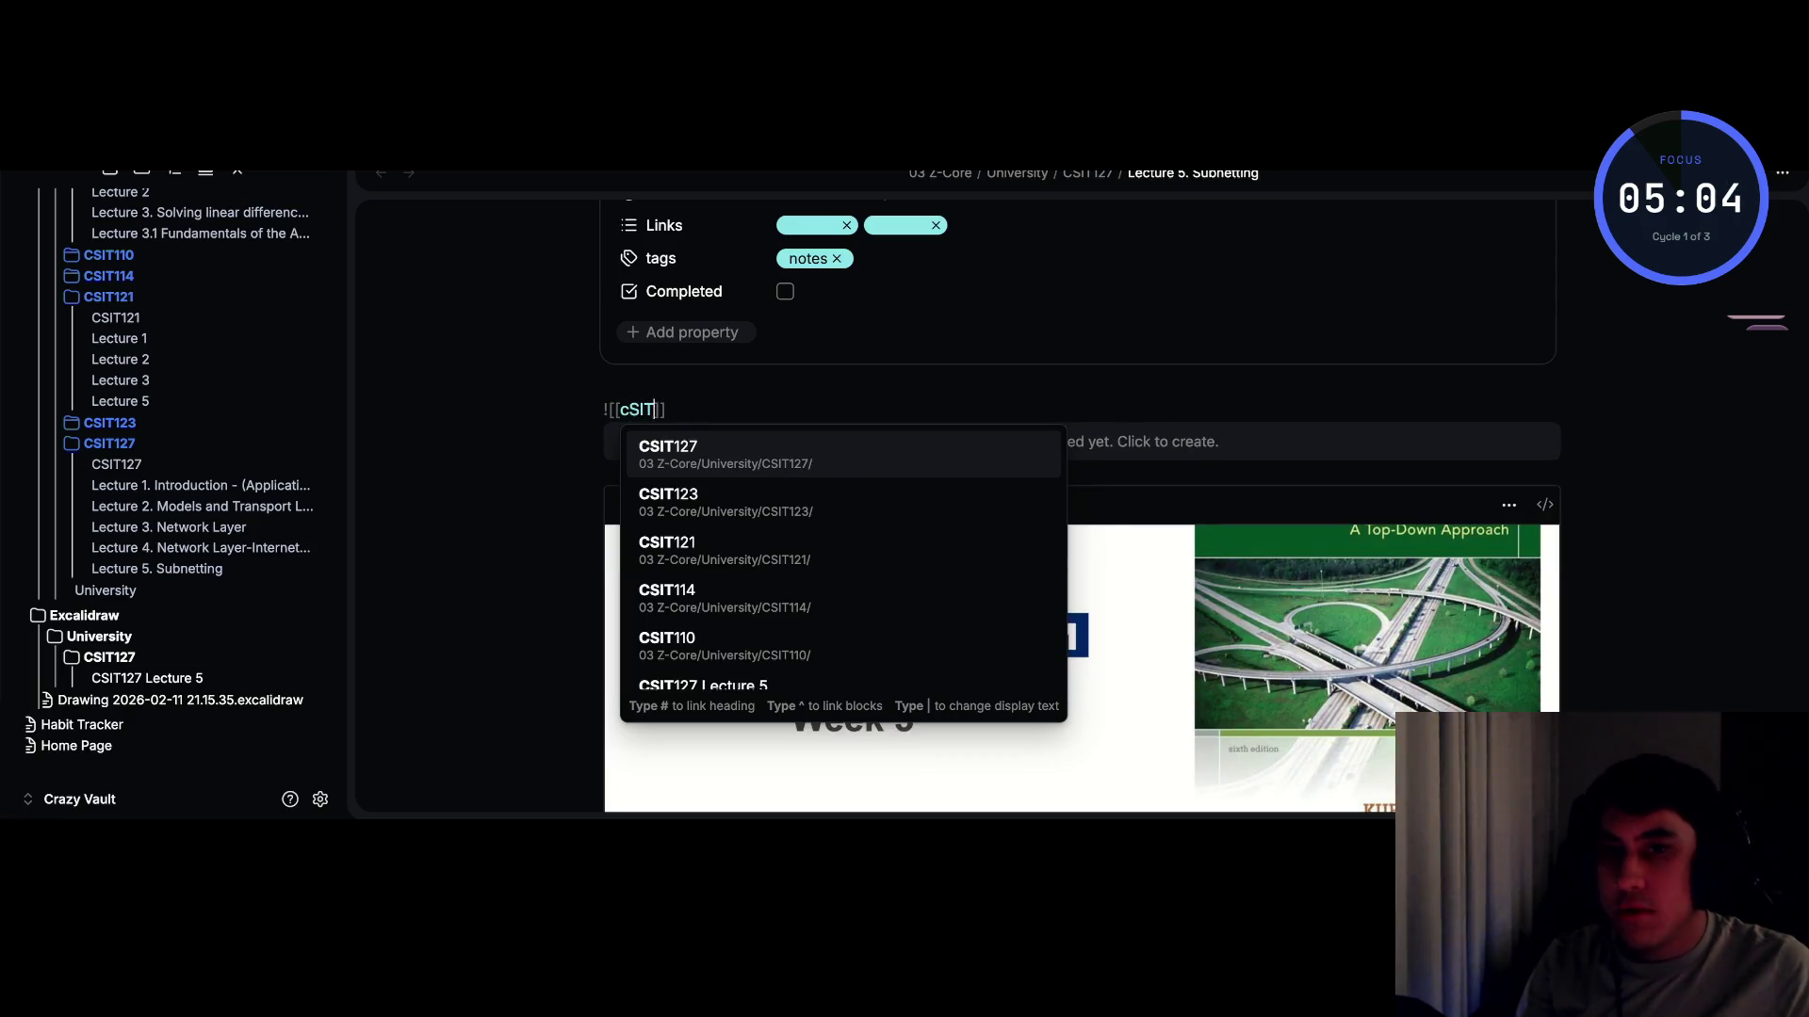
pyautogui.write('127 Lecu')
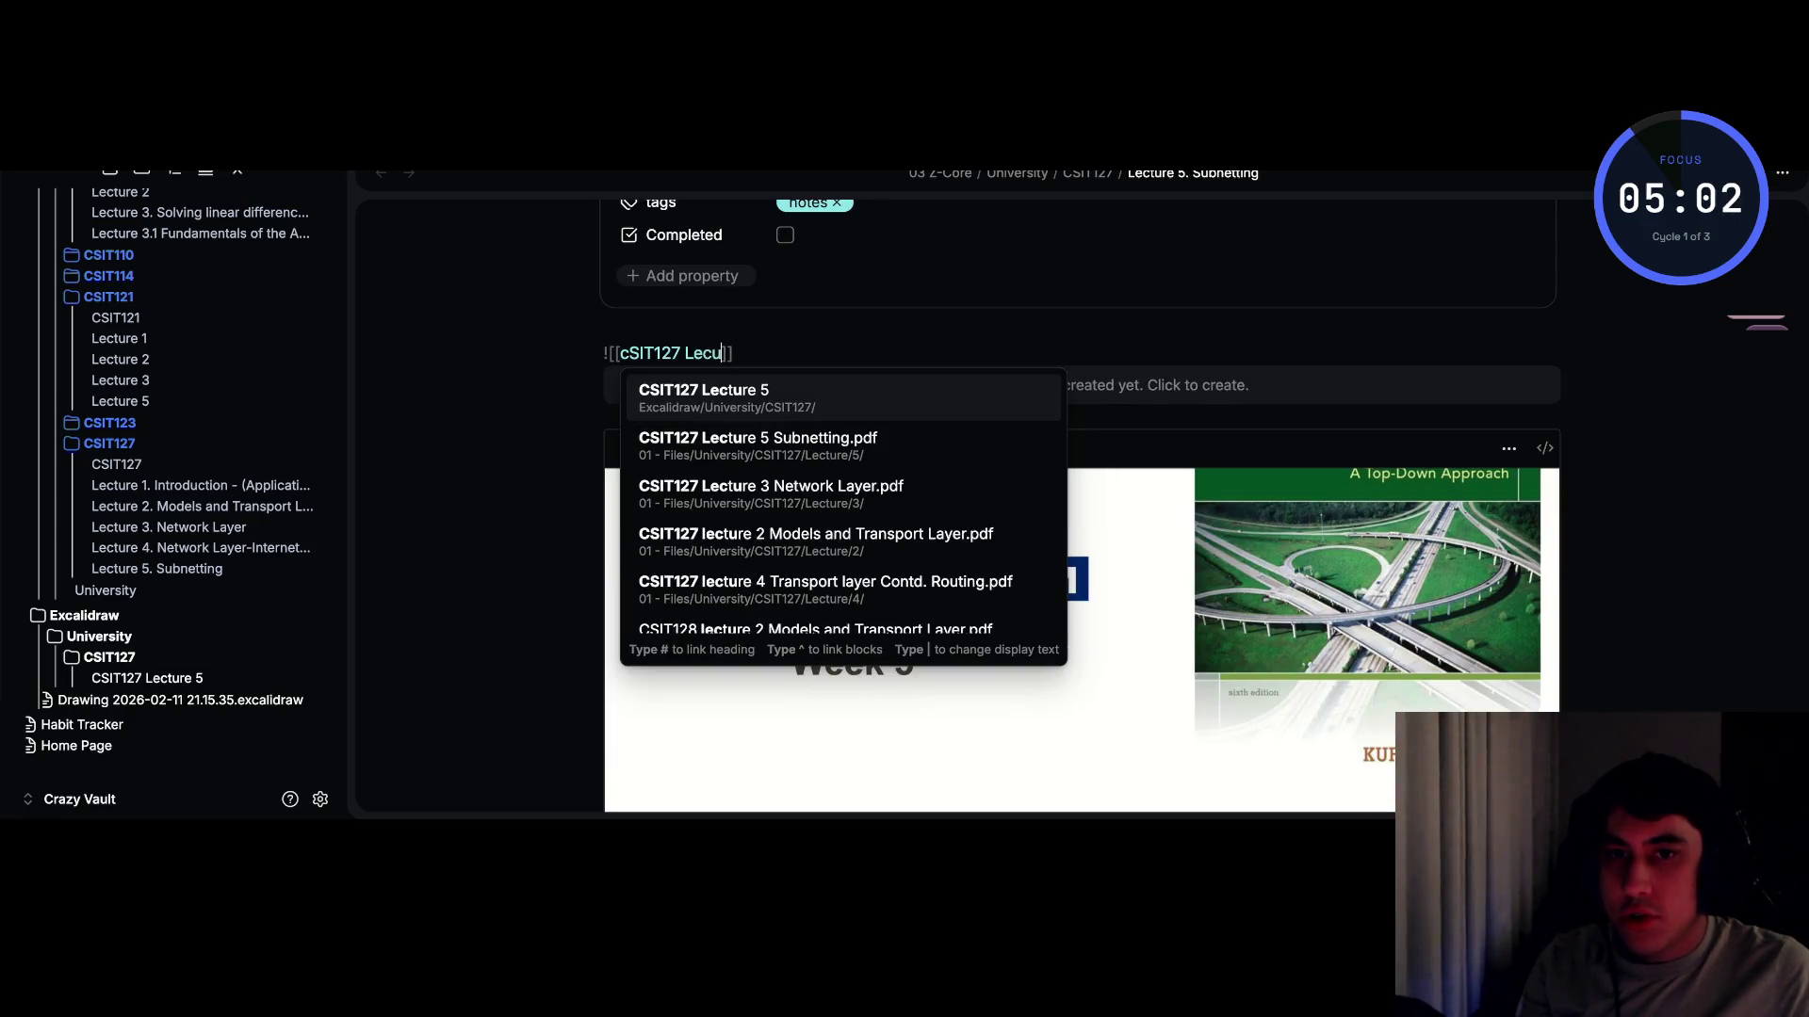
pyautogui.write('re 5')
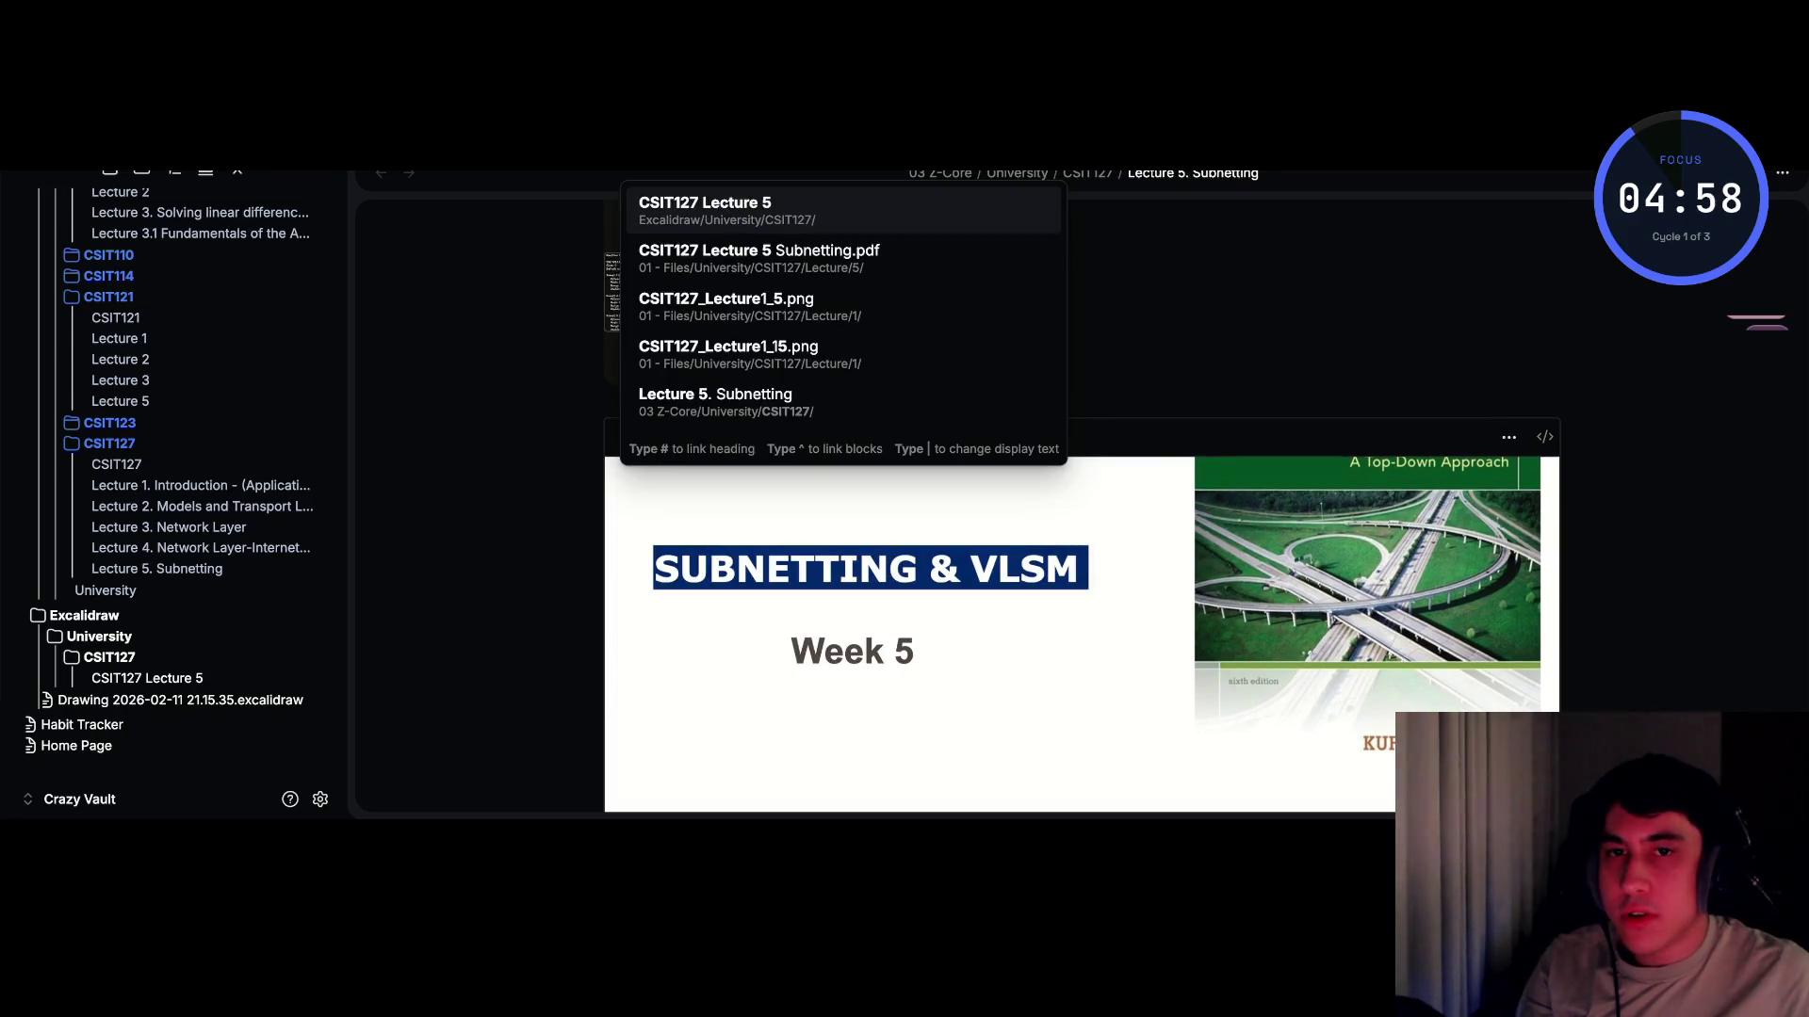
pyautogui.press('Return')
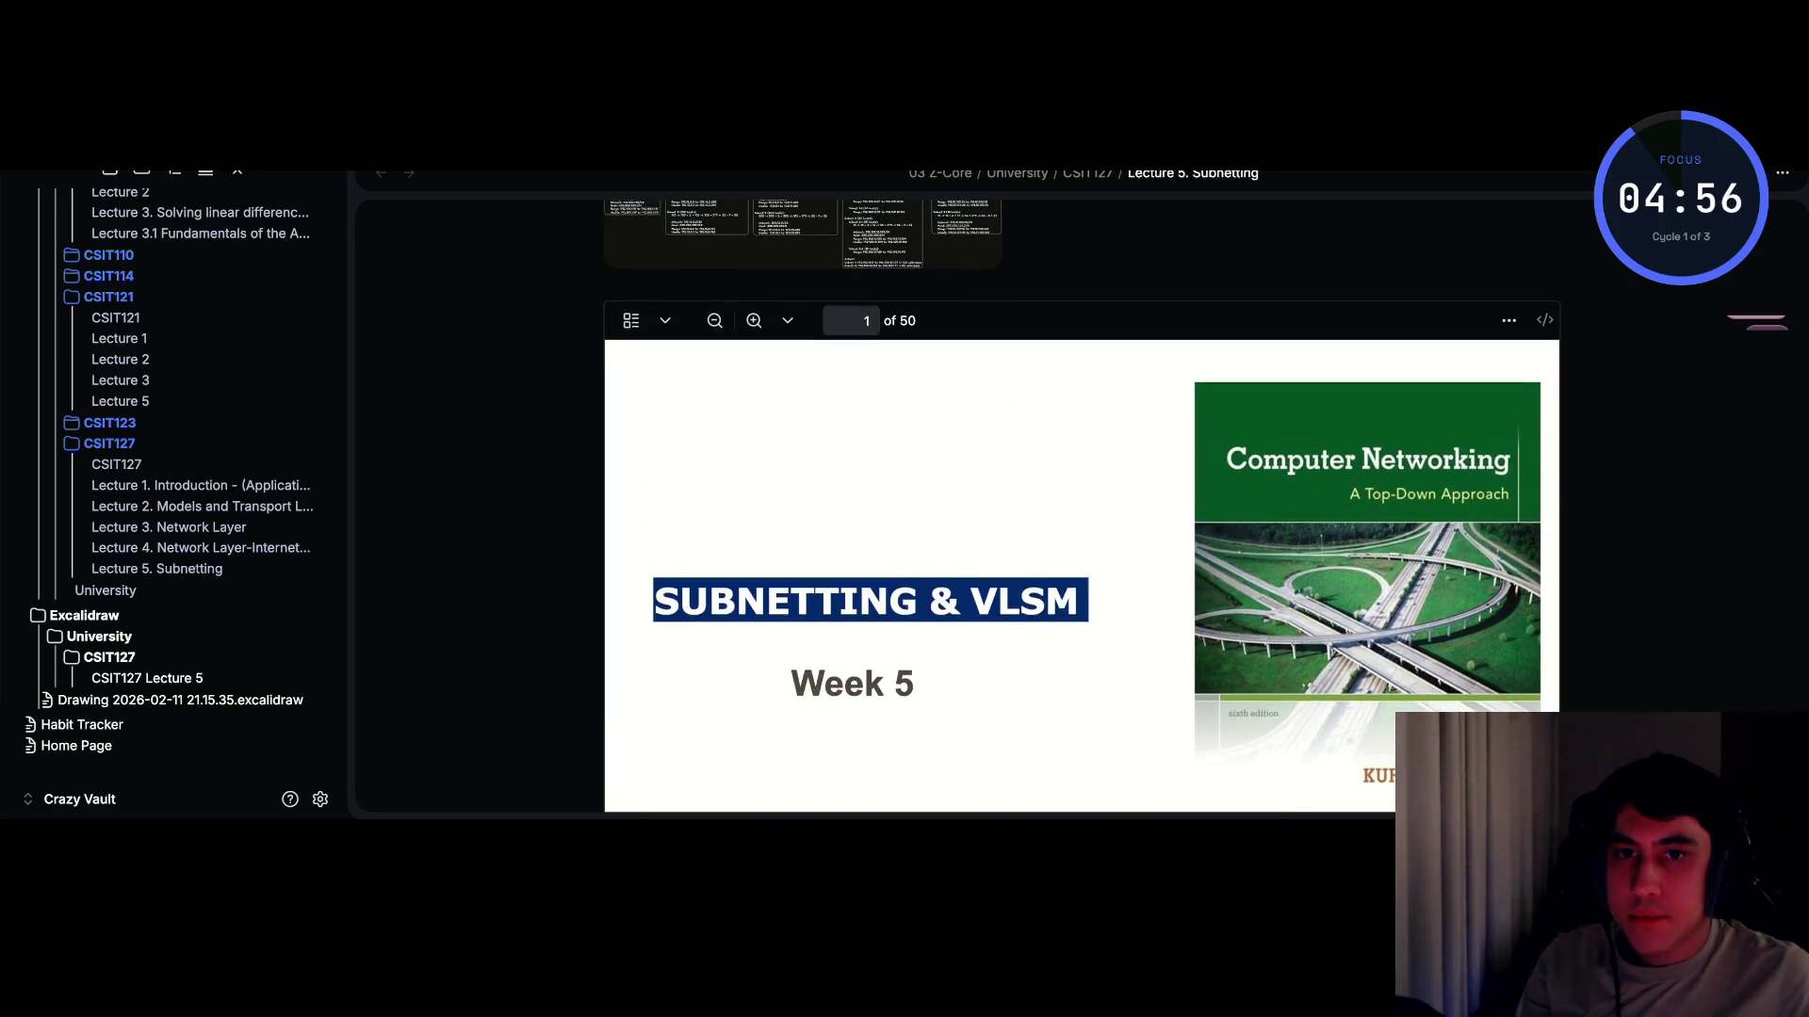
pyautogui.scroll(2, 1082, 509)
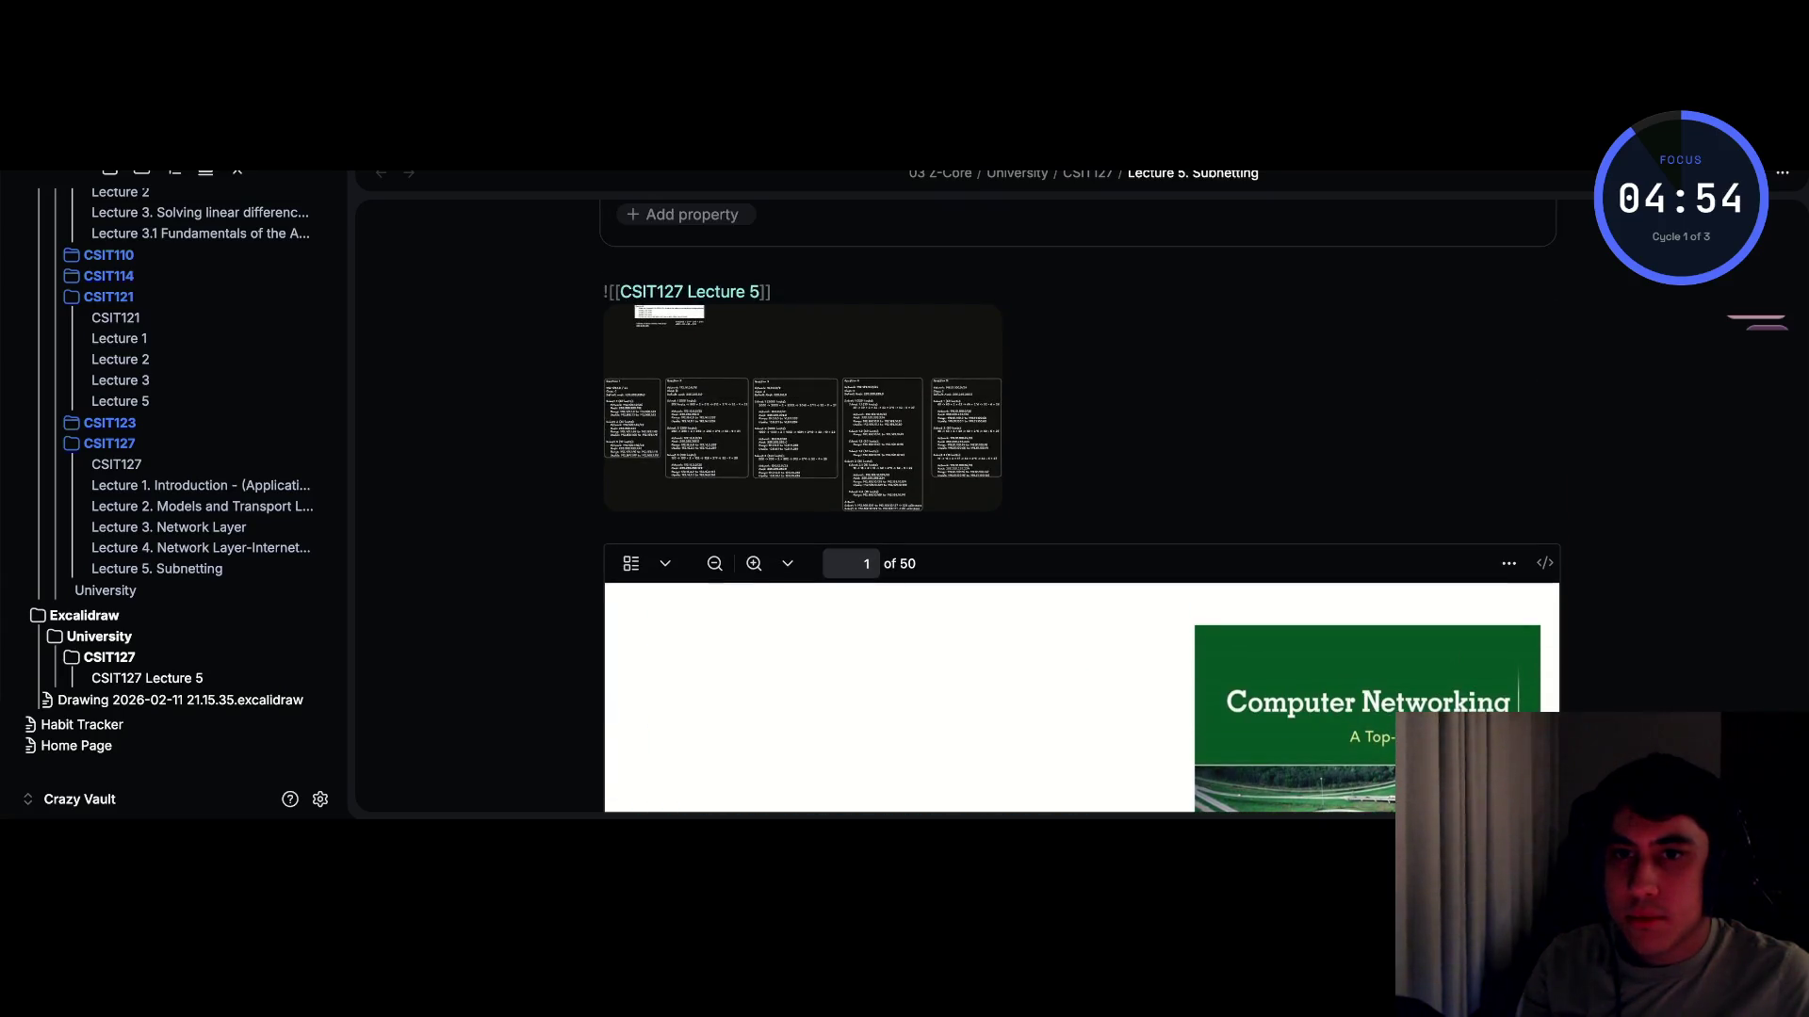
pyautogui.scroll(2, 1081, 510)
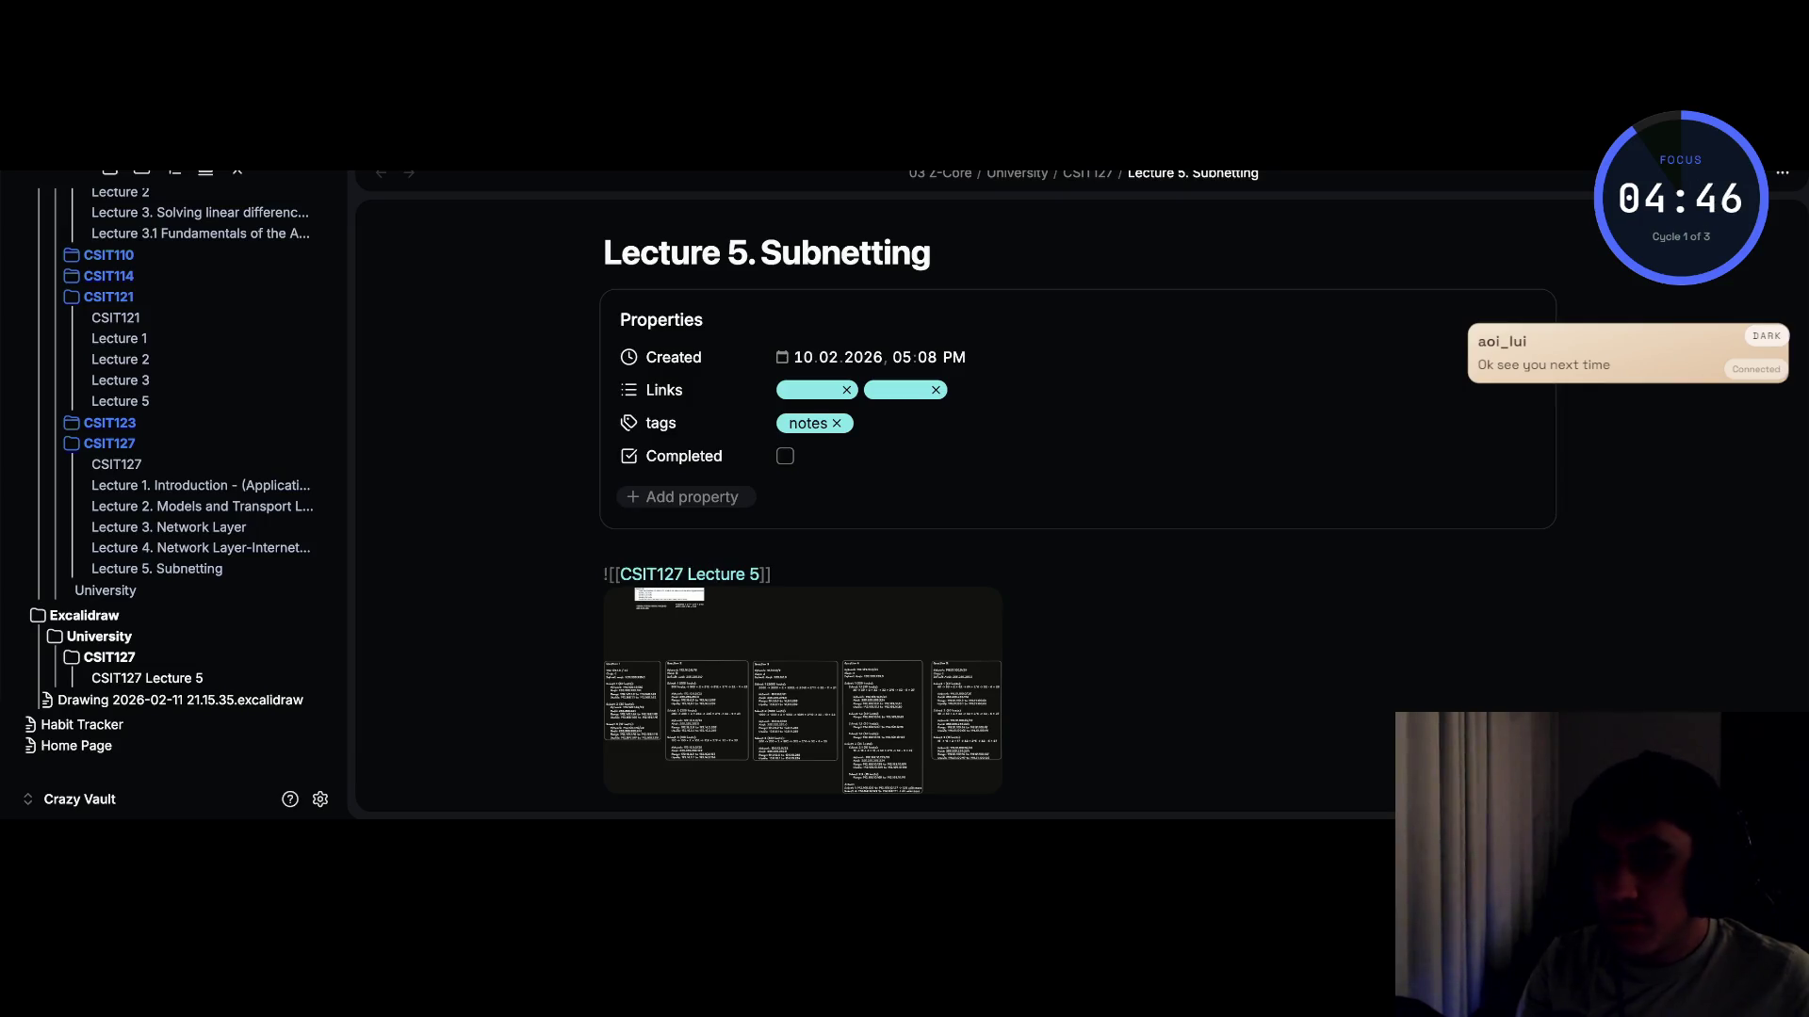
# Make the drawing embed a plain CSIT127 Lecture 5 link and begin a ## heading above it.
pyautogui.press('BackSpace')
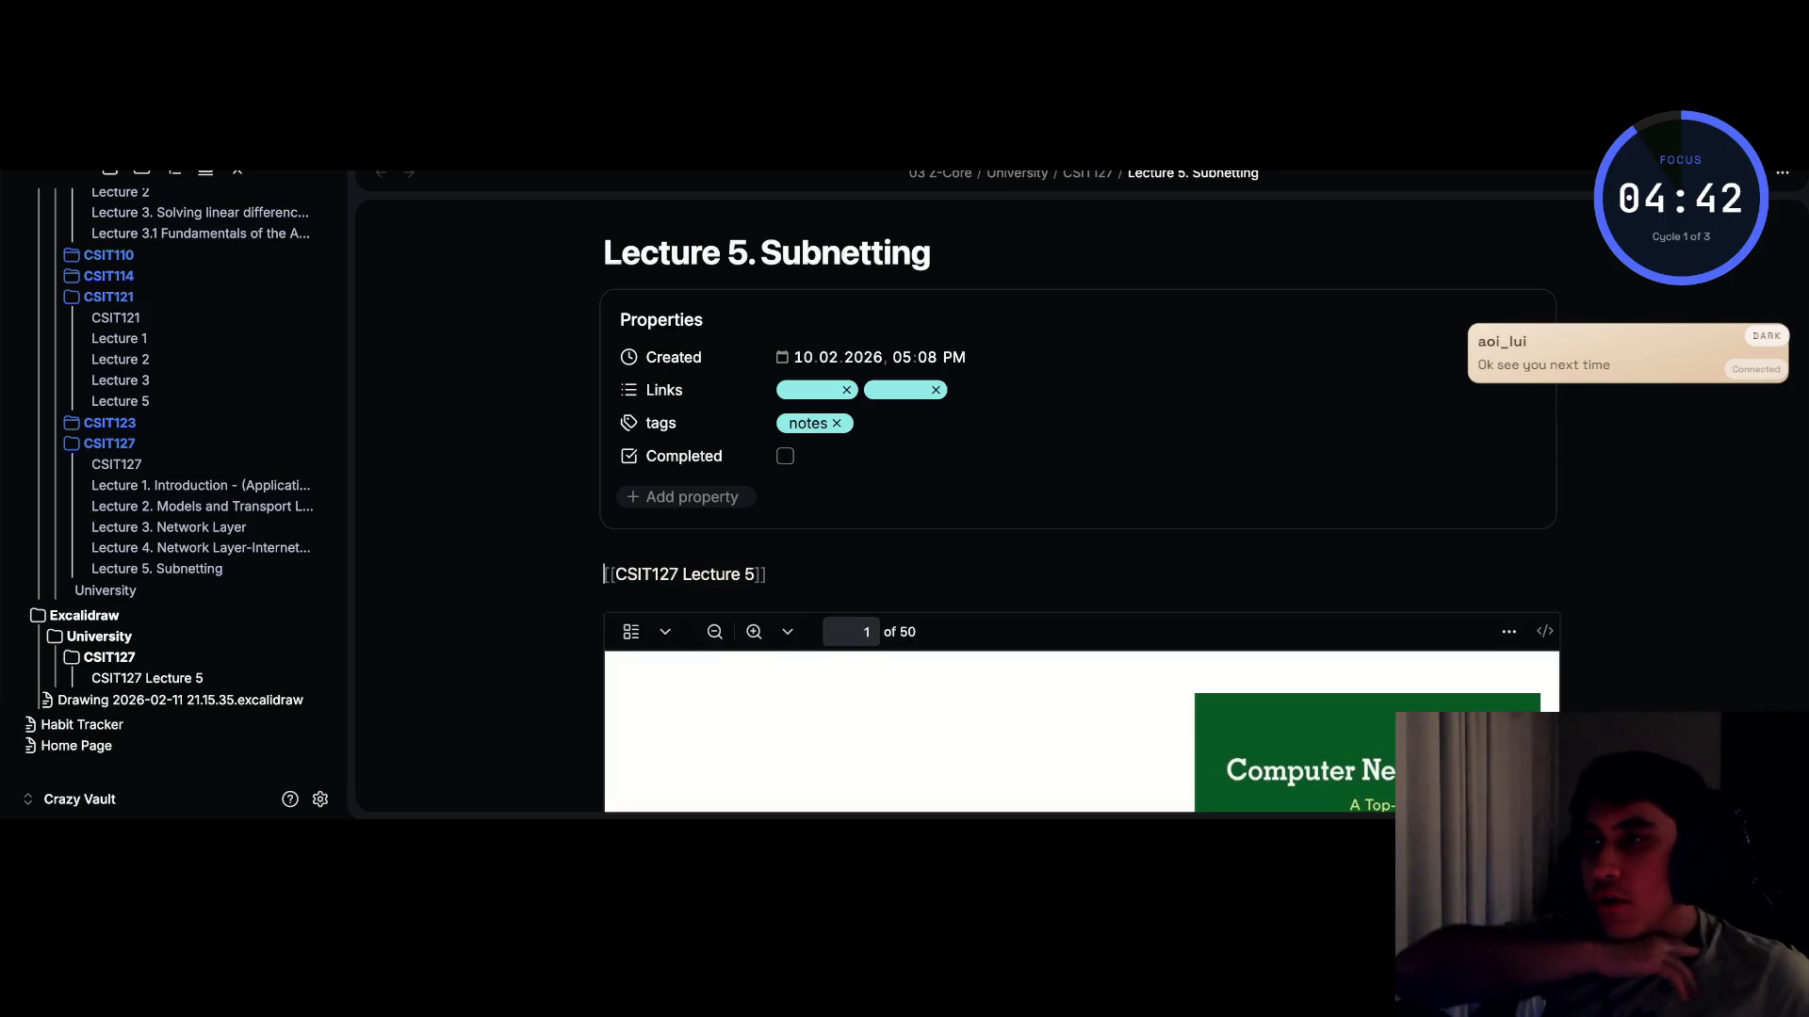
pyautogui.click(684, 574)
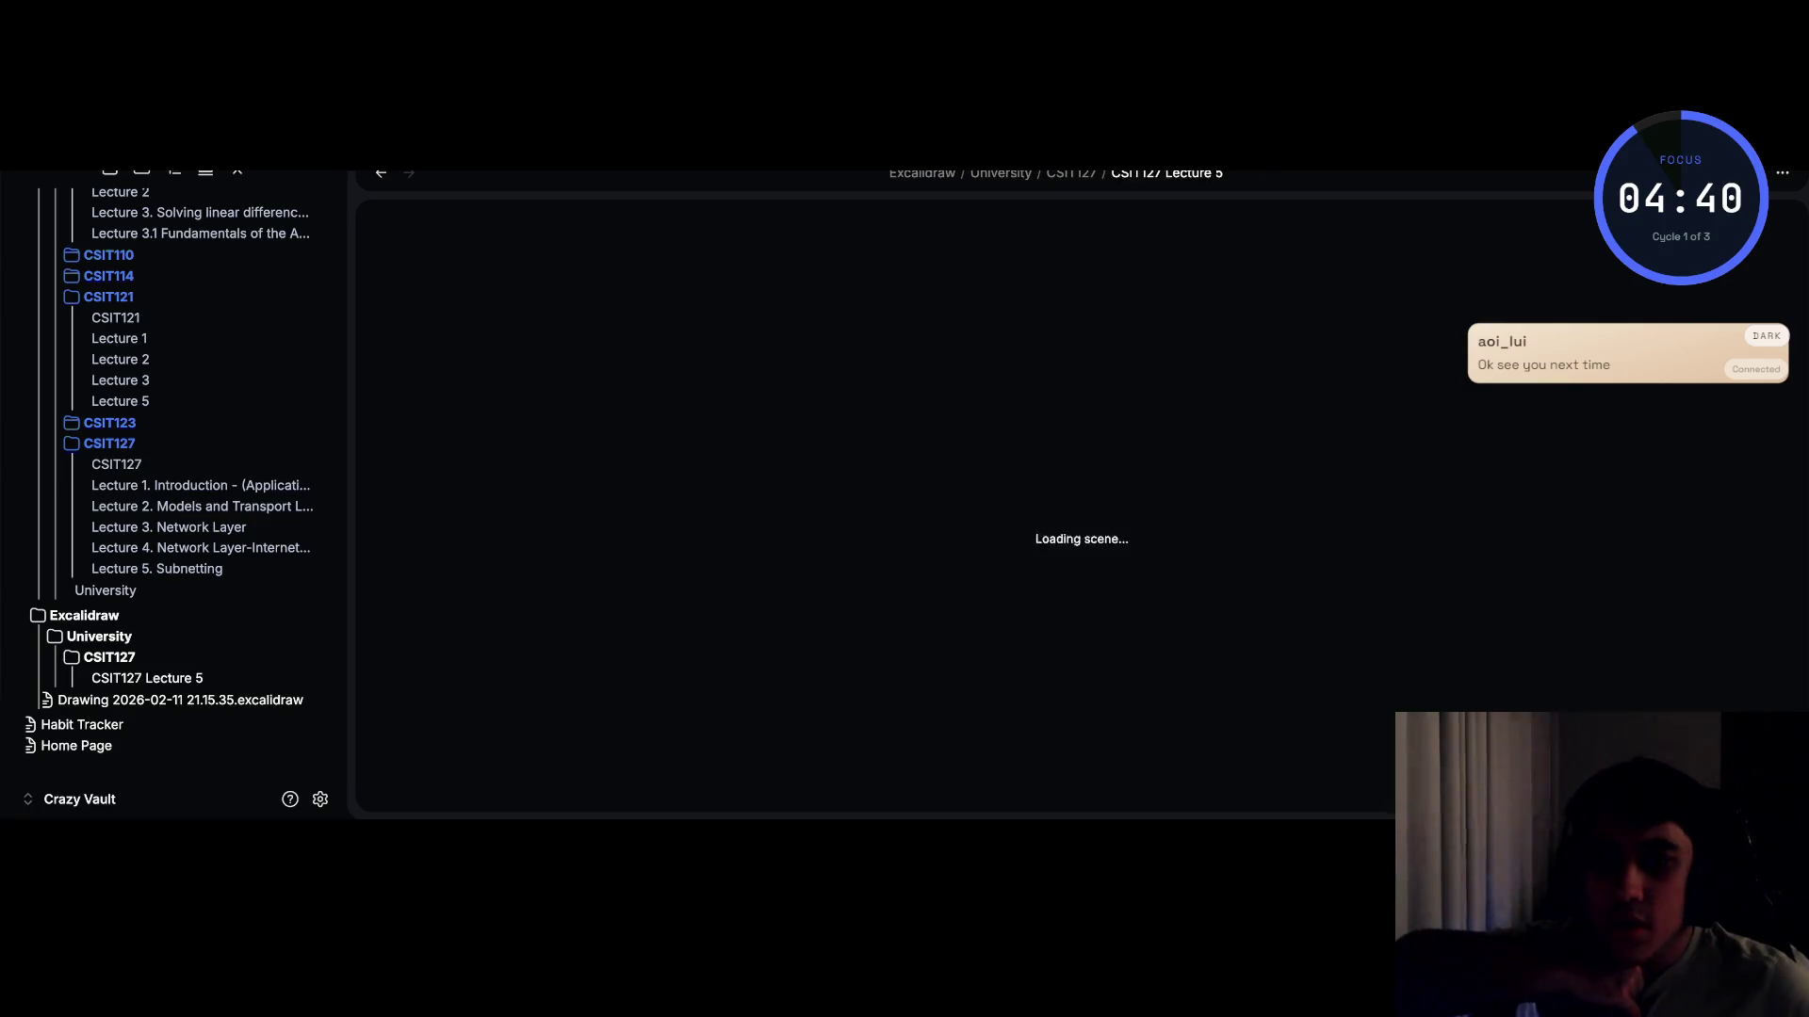
pyautogui.hotkey('ctrl', 'alt', 'Left')
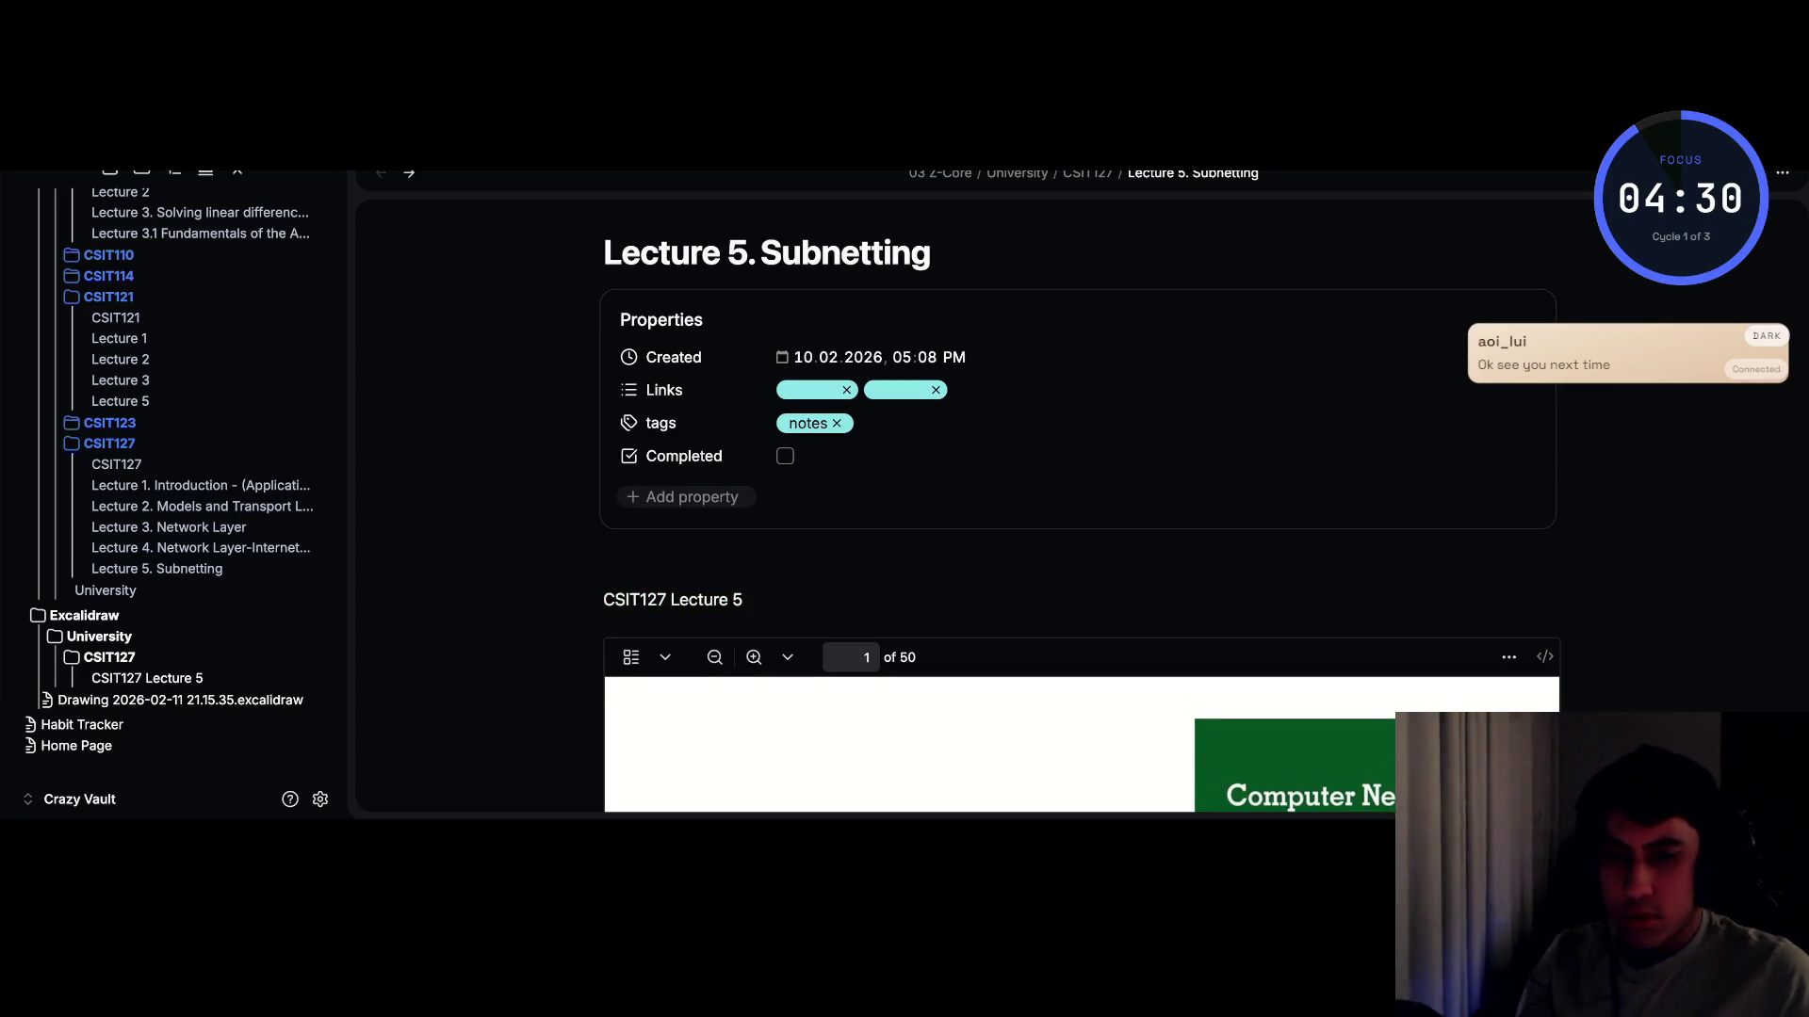
pyautogui.write('O')
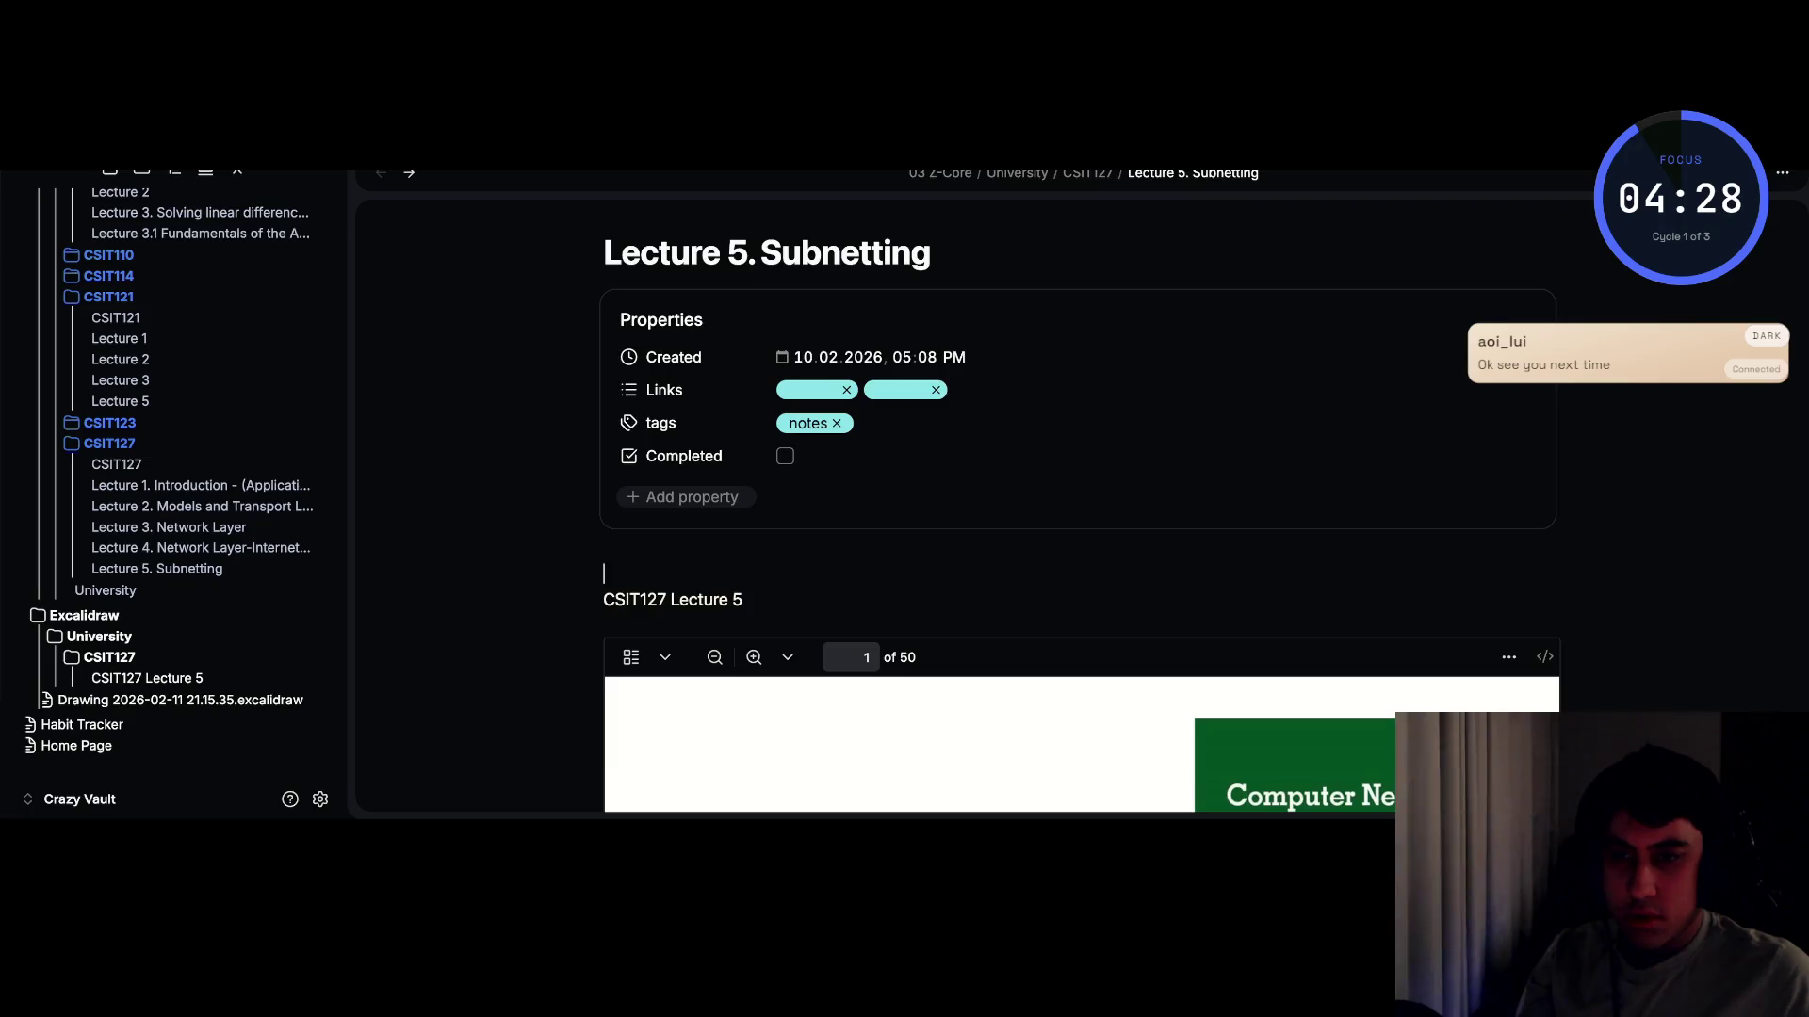
pyautogui.write('Ex')
pyautogui.write('##')
pyautogui.write(' Excalidar')
pyautogui.press('BackSpace')
pyautogui.press('BackSpace')
pyautogui.write('raw')
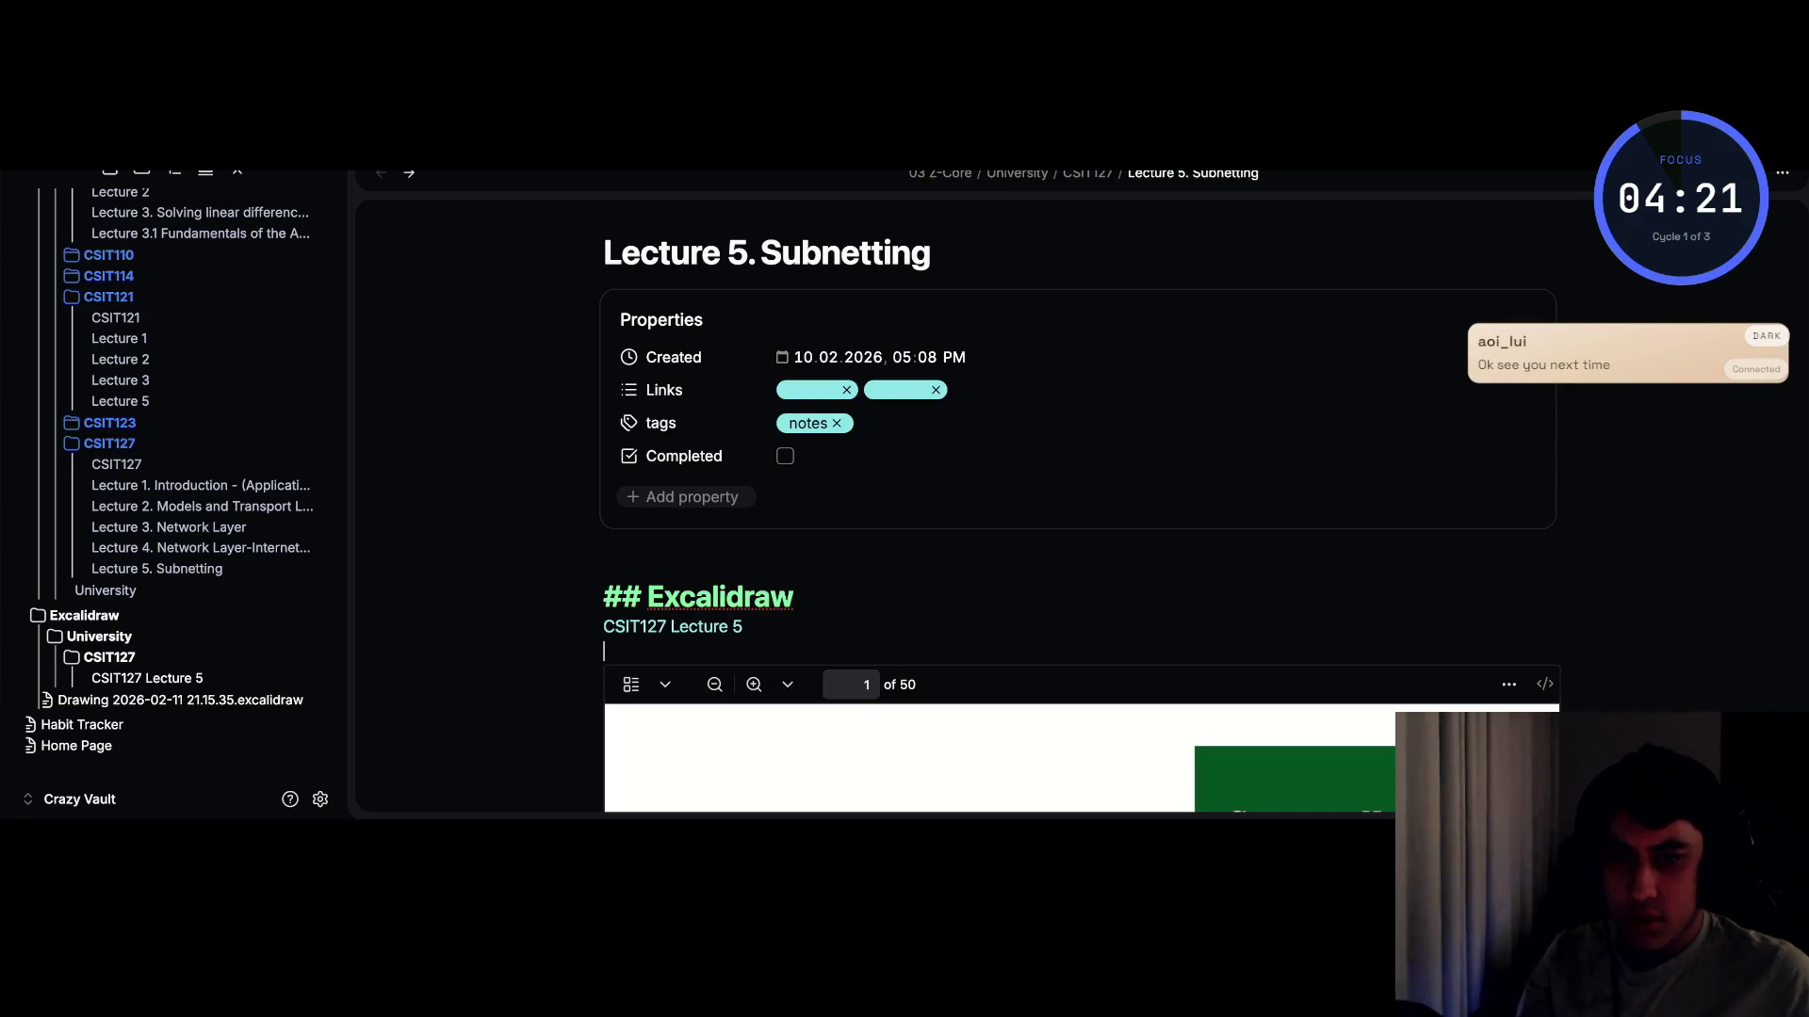
pyautogui.scroll(-1, 1081, 567)
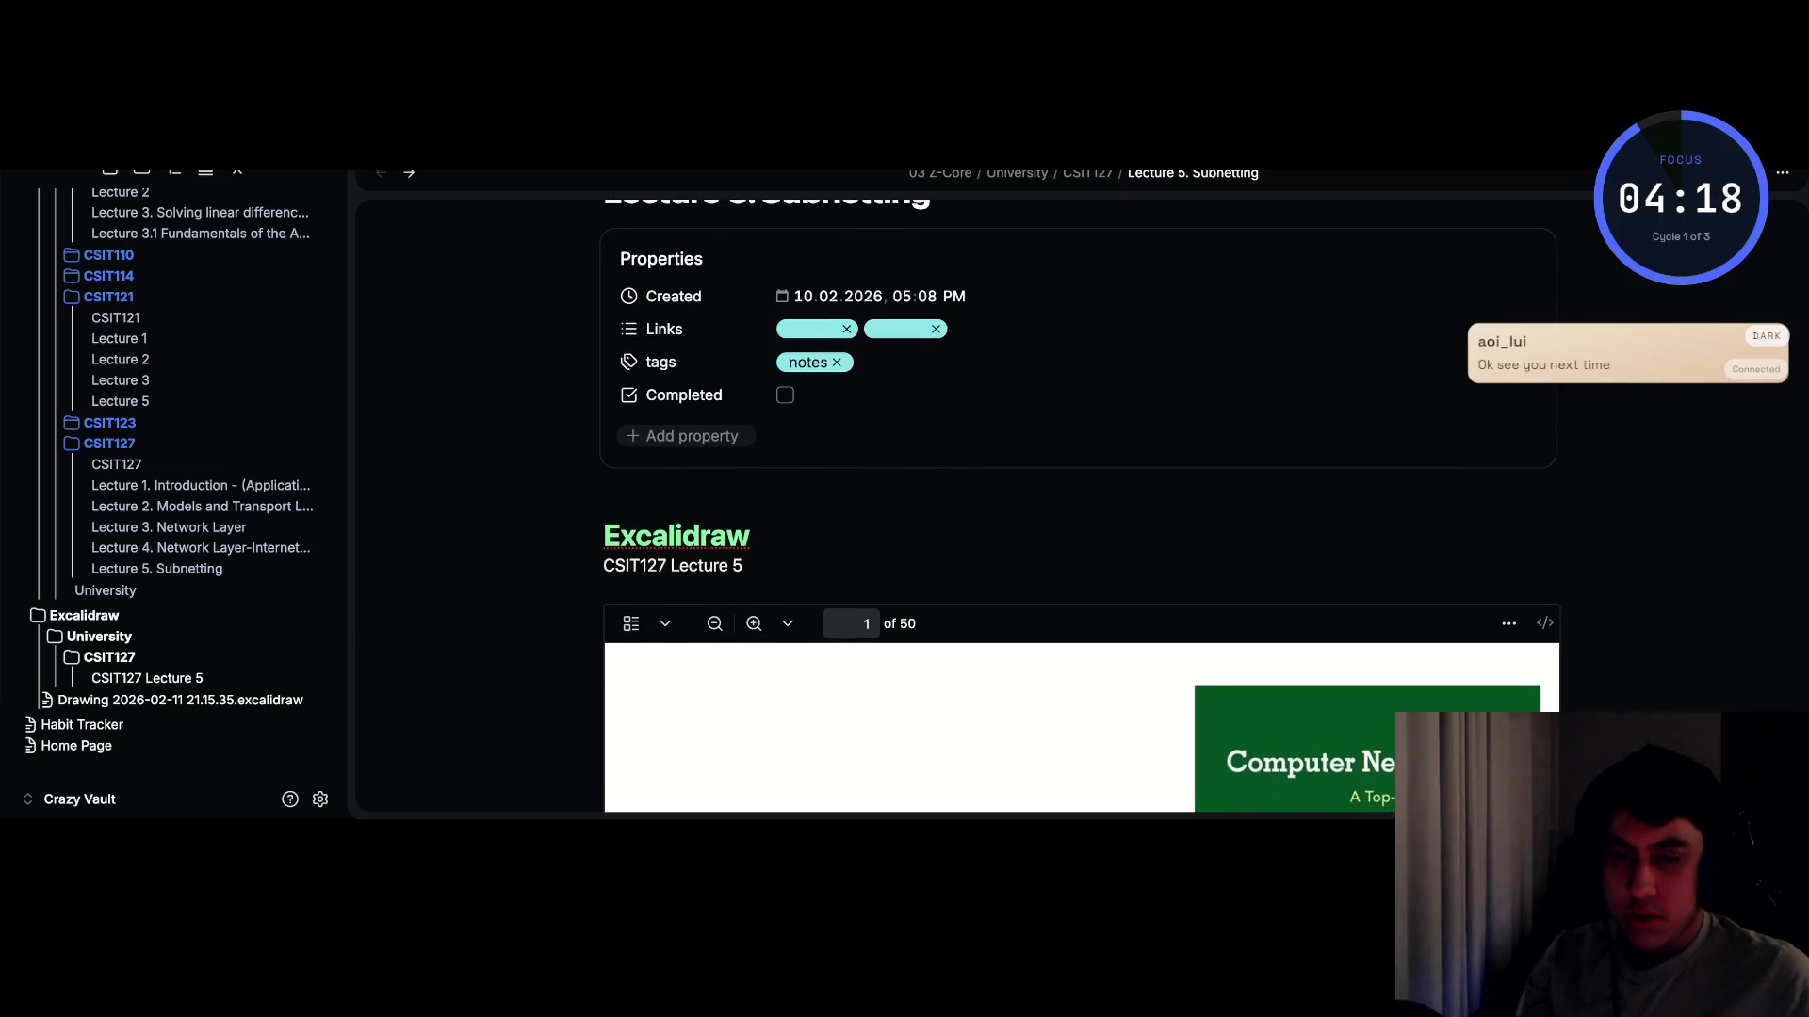
# Finish the ## Excalidraw heading above the CSIT127 Lecture 5 link, checking the linked drawing.
pyautogui.click(673, 566)
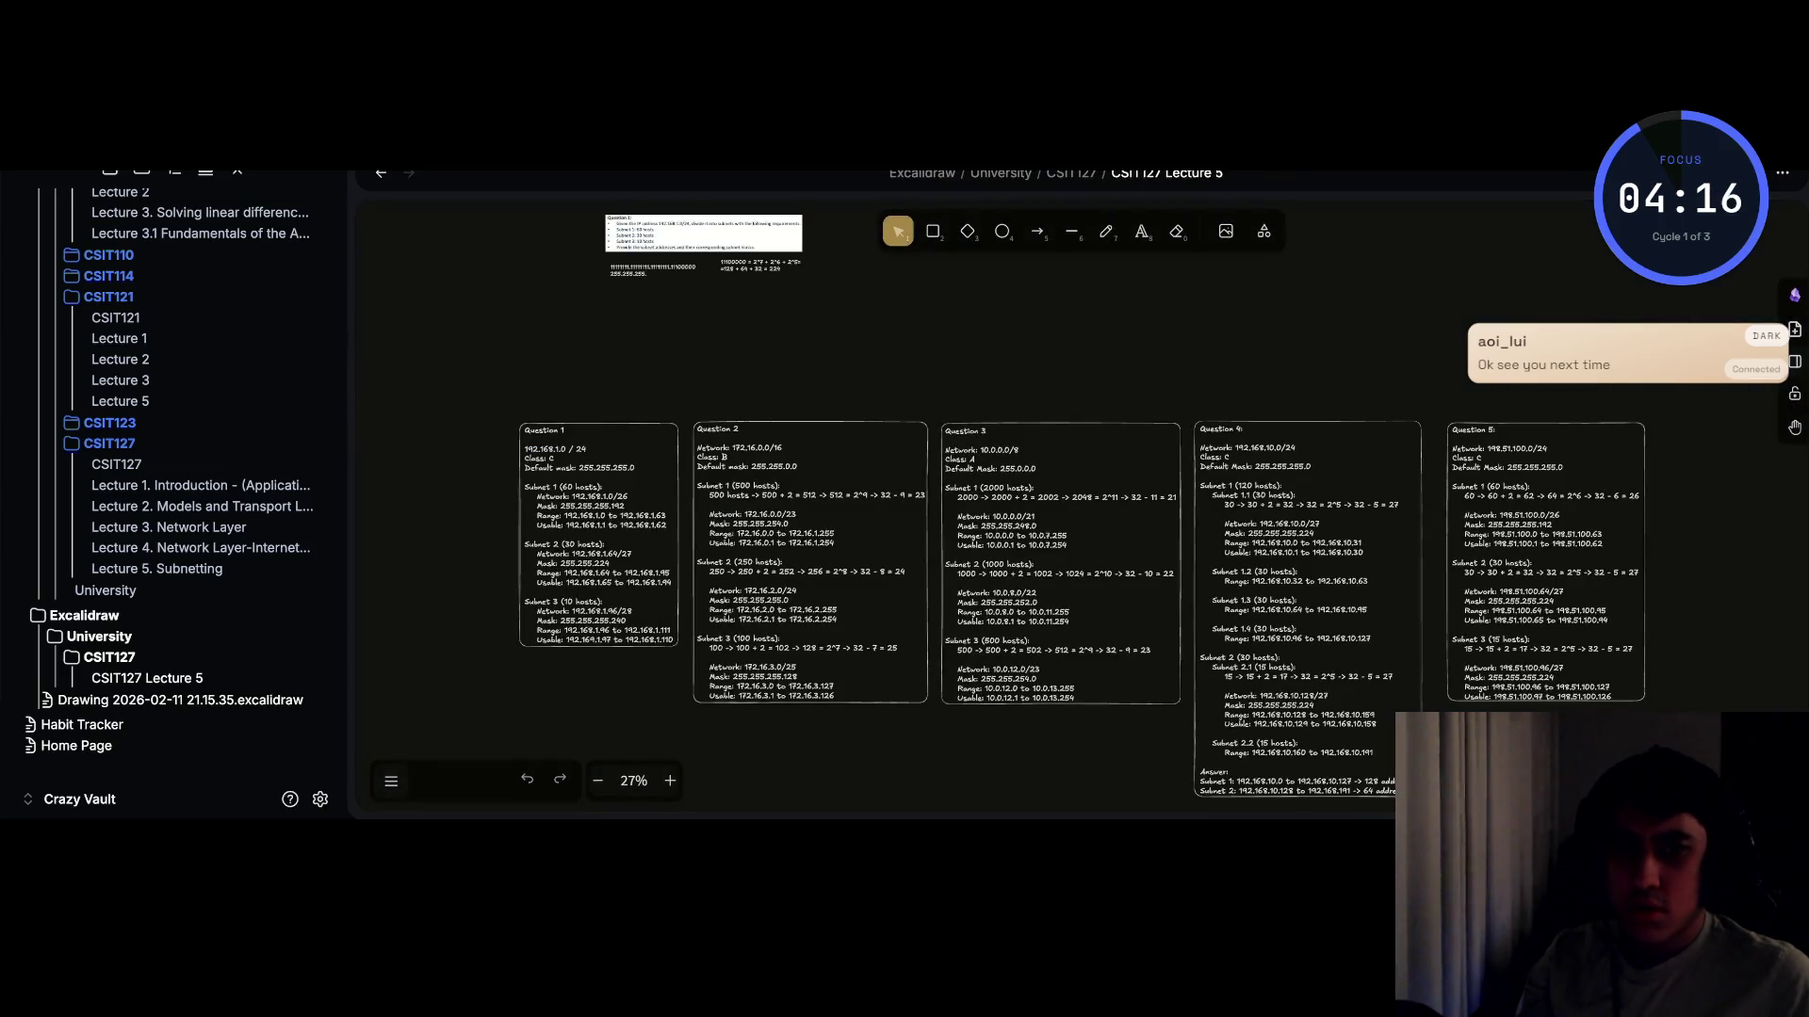
pyautogui.scroll(-1, 1071, 498)
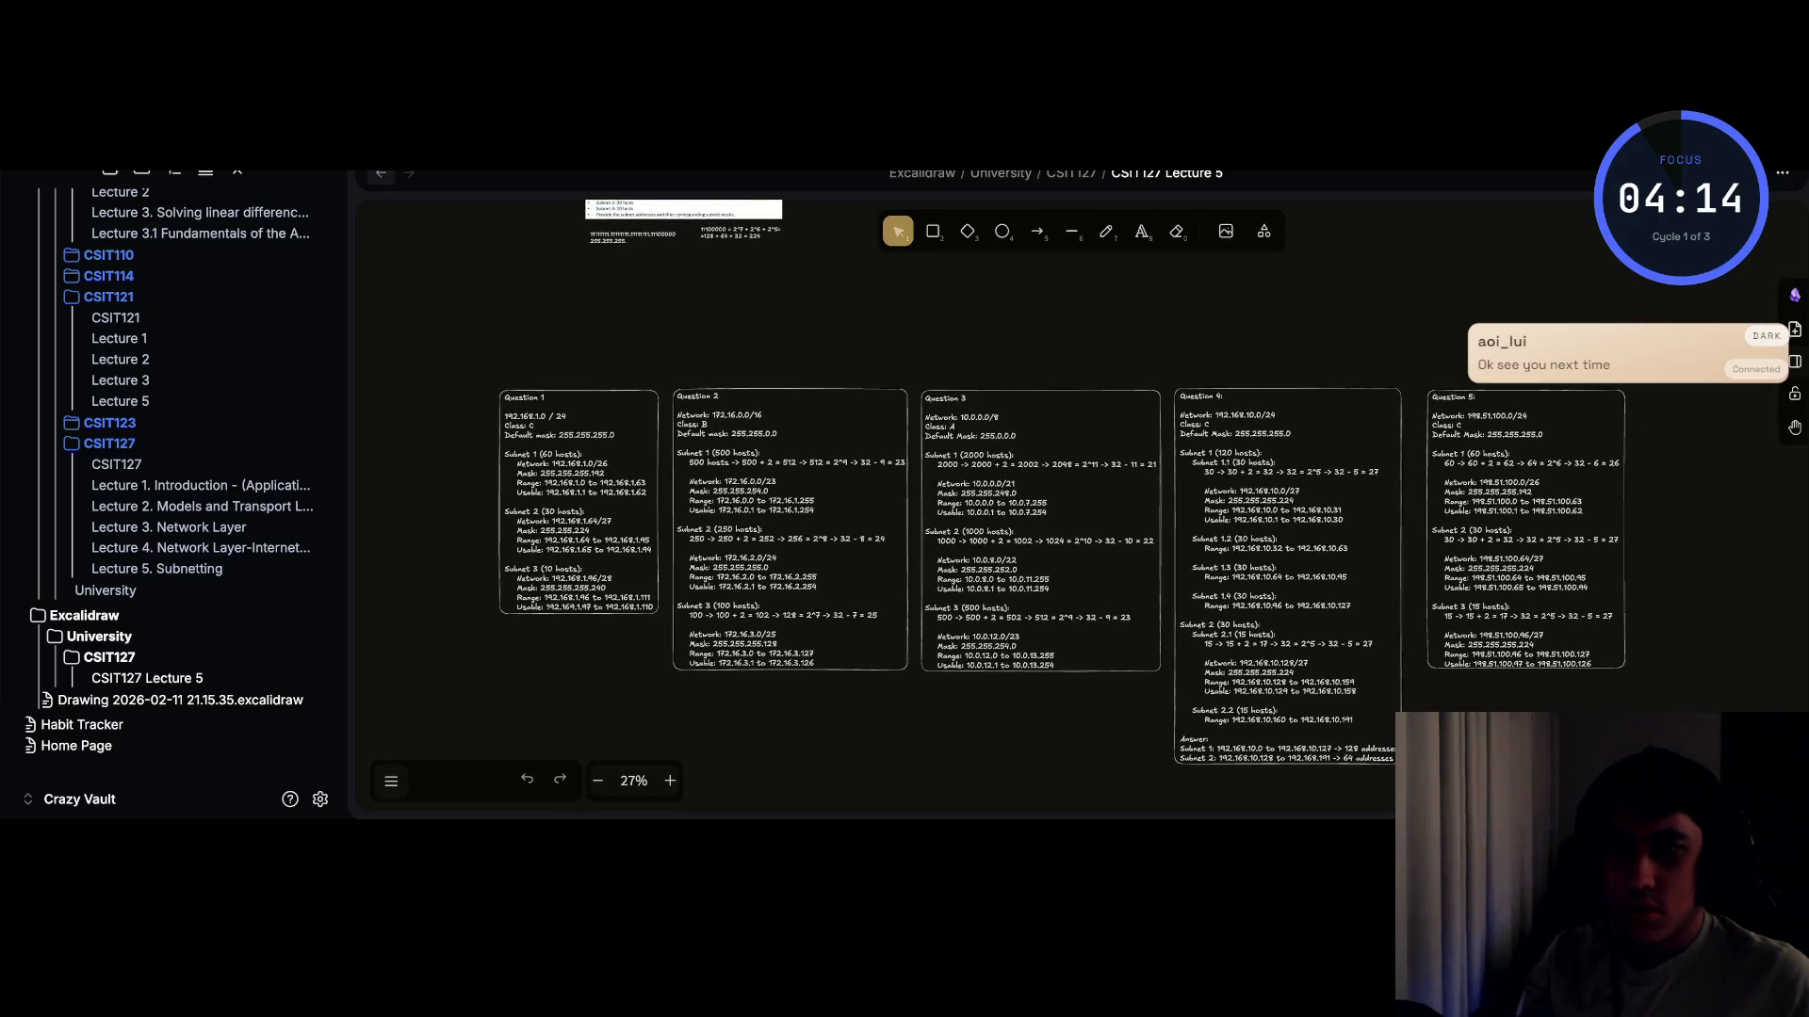
pyautogui.hotkey('ctrl', 'alt', 'Left')
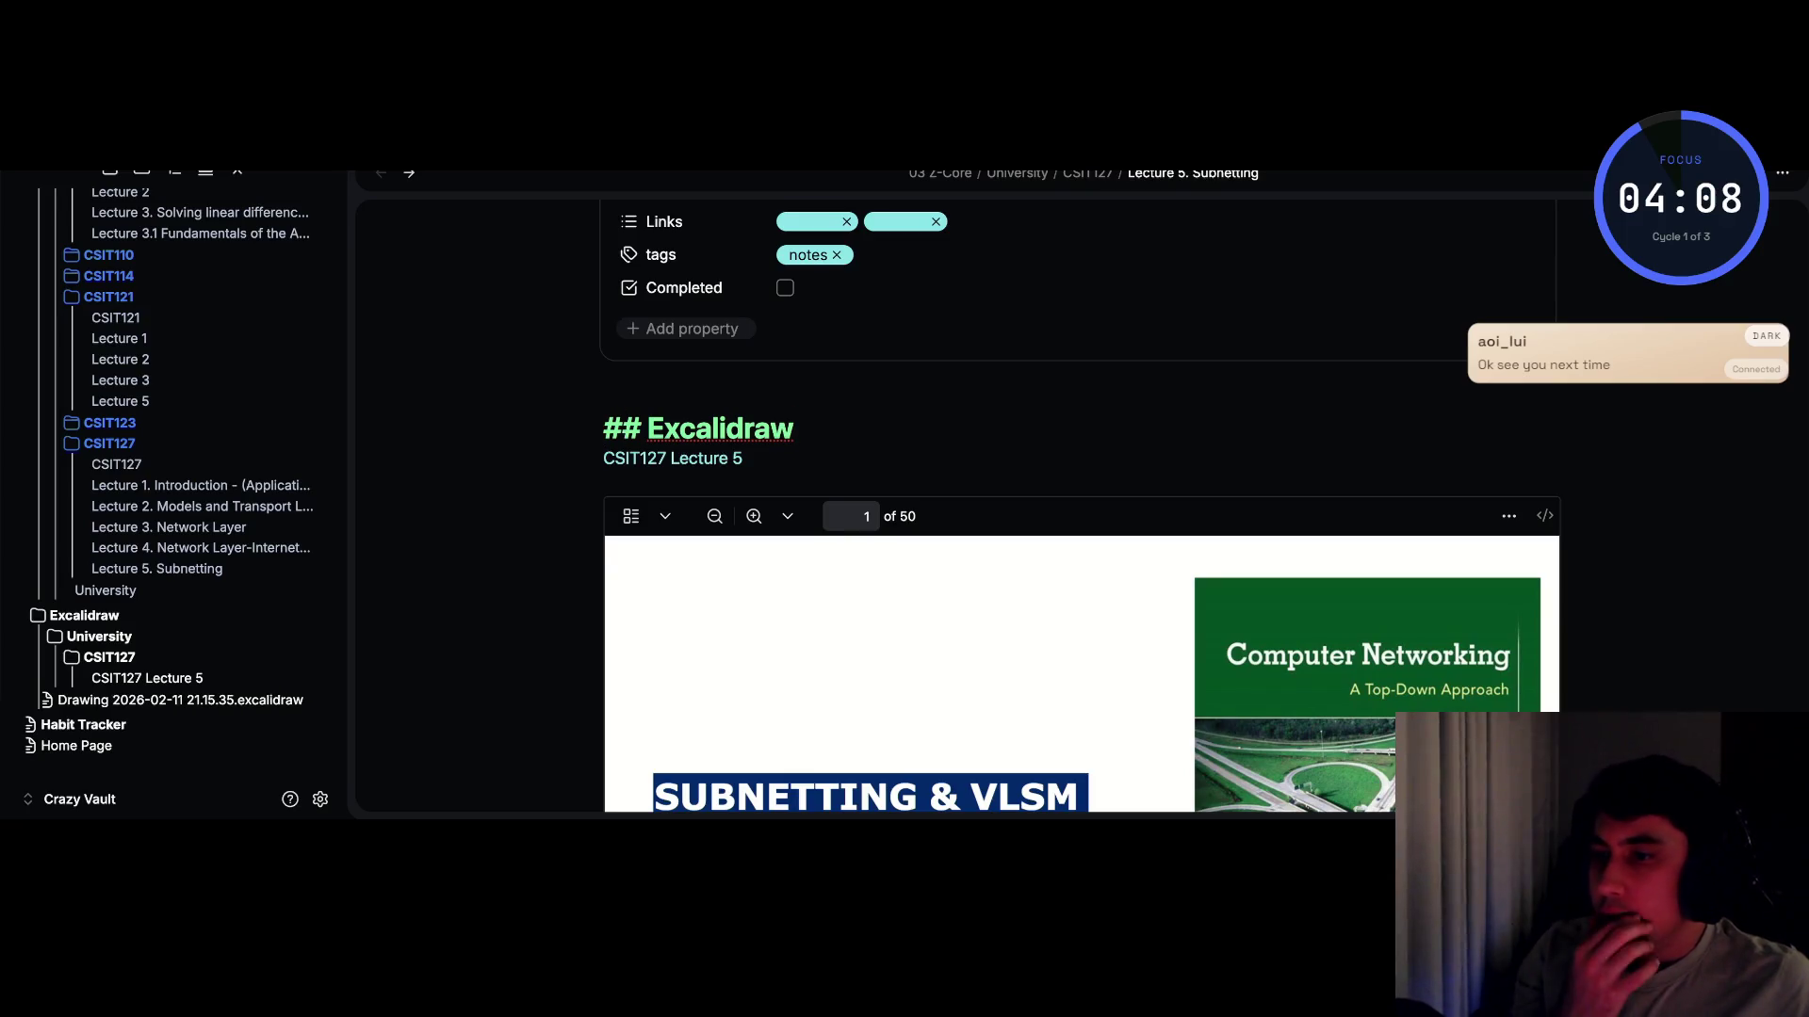
pyautogui.press('Up')
# Close the stray Drawing 2026-02-11 21.15.35 and return to the Lecture 5. Subnetting note.
pyautogui.click(179, 700)
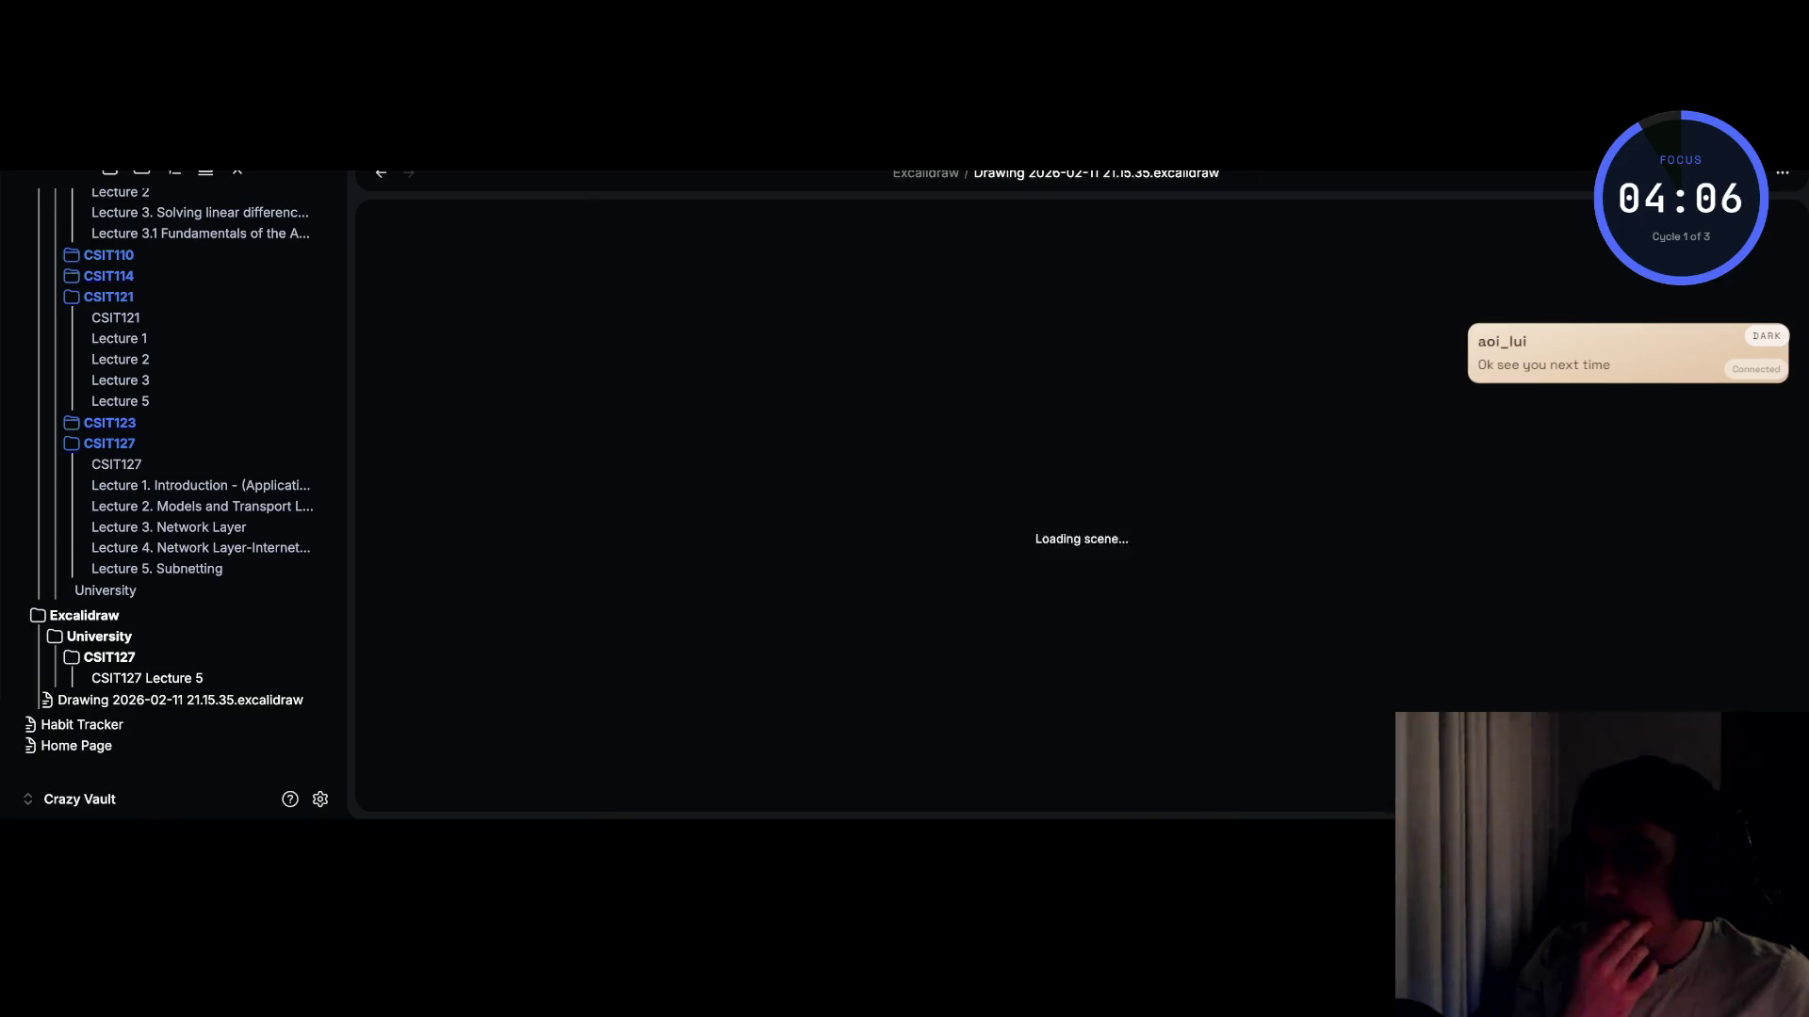
pyautogui.press('super+w')
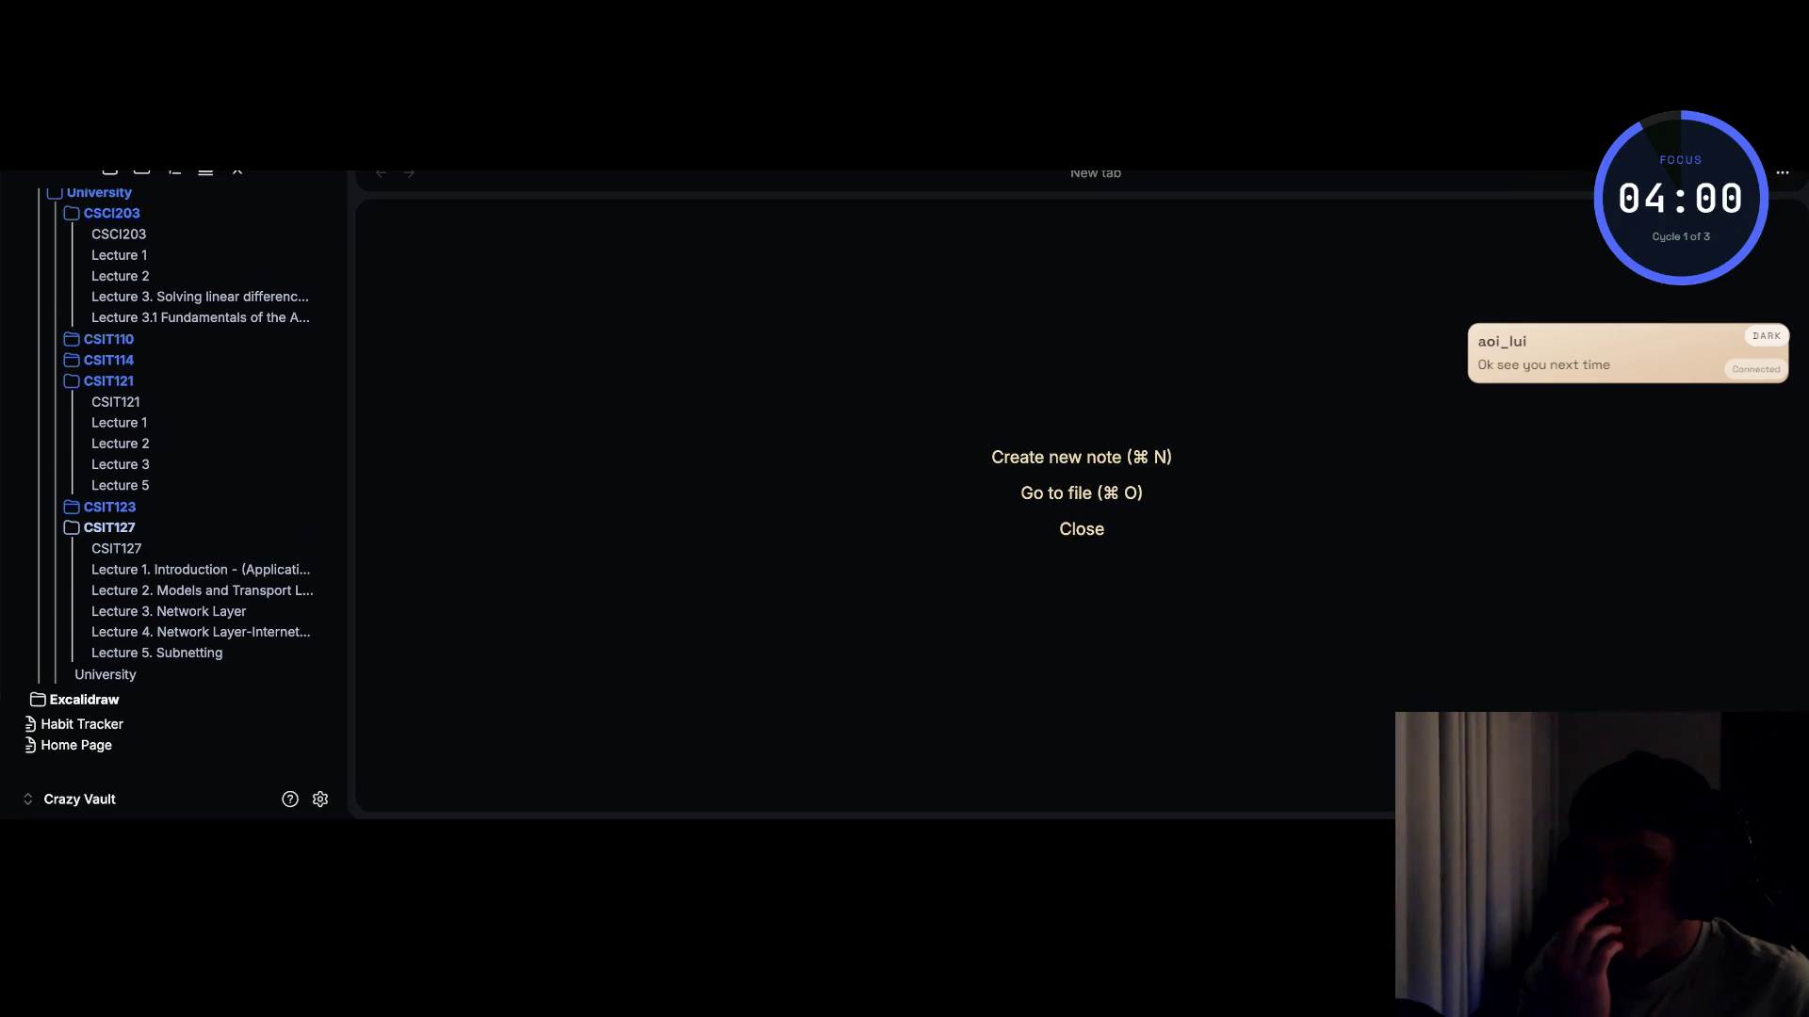
pyautogui.click(158, 654)
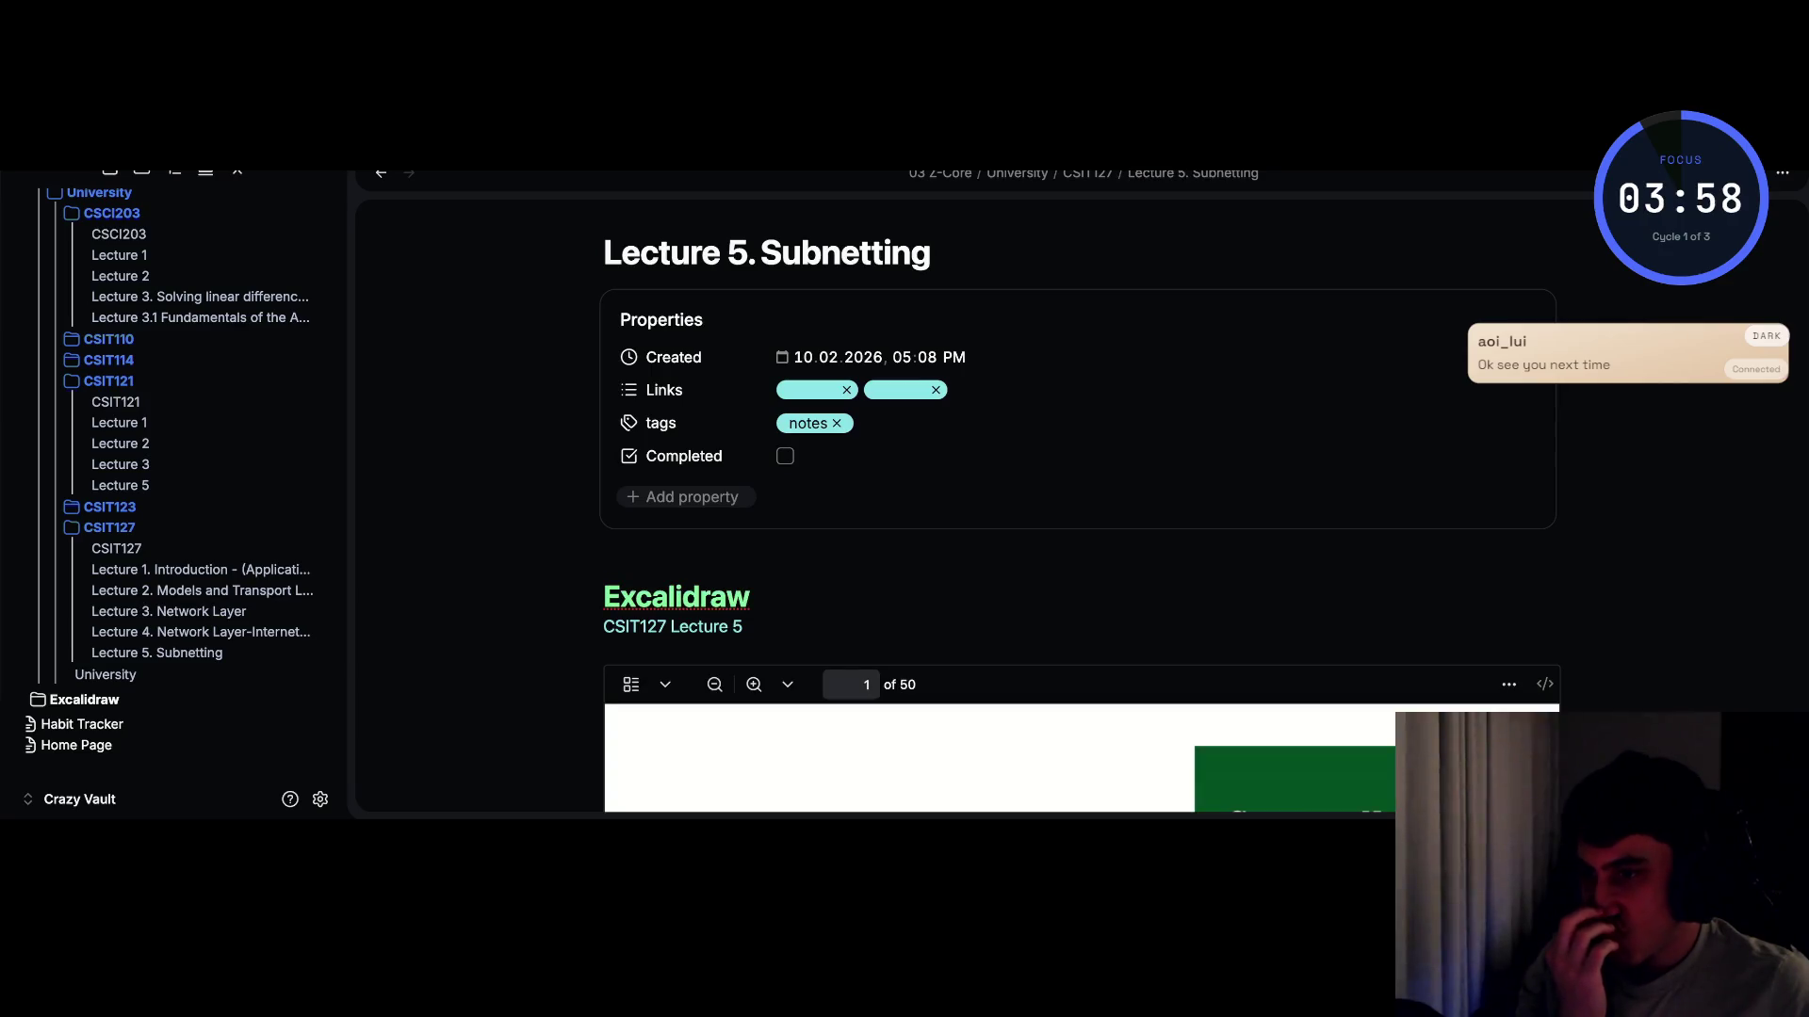
# Duplicate the Lecture 5 note and retitle the copy 'Lecture 6'.
pyautogui.press('super+shift+d')
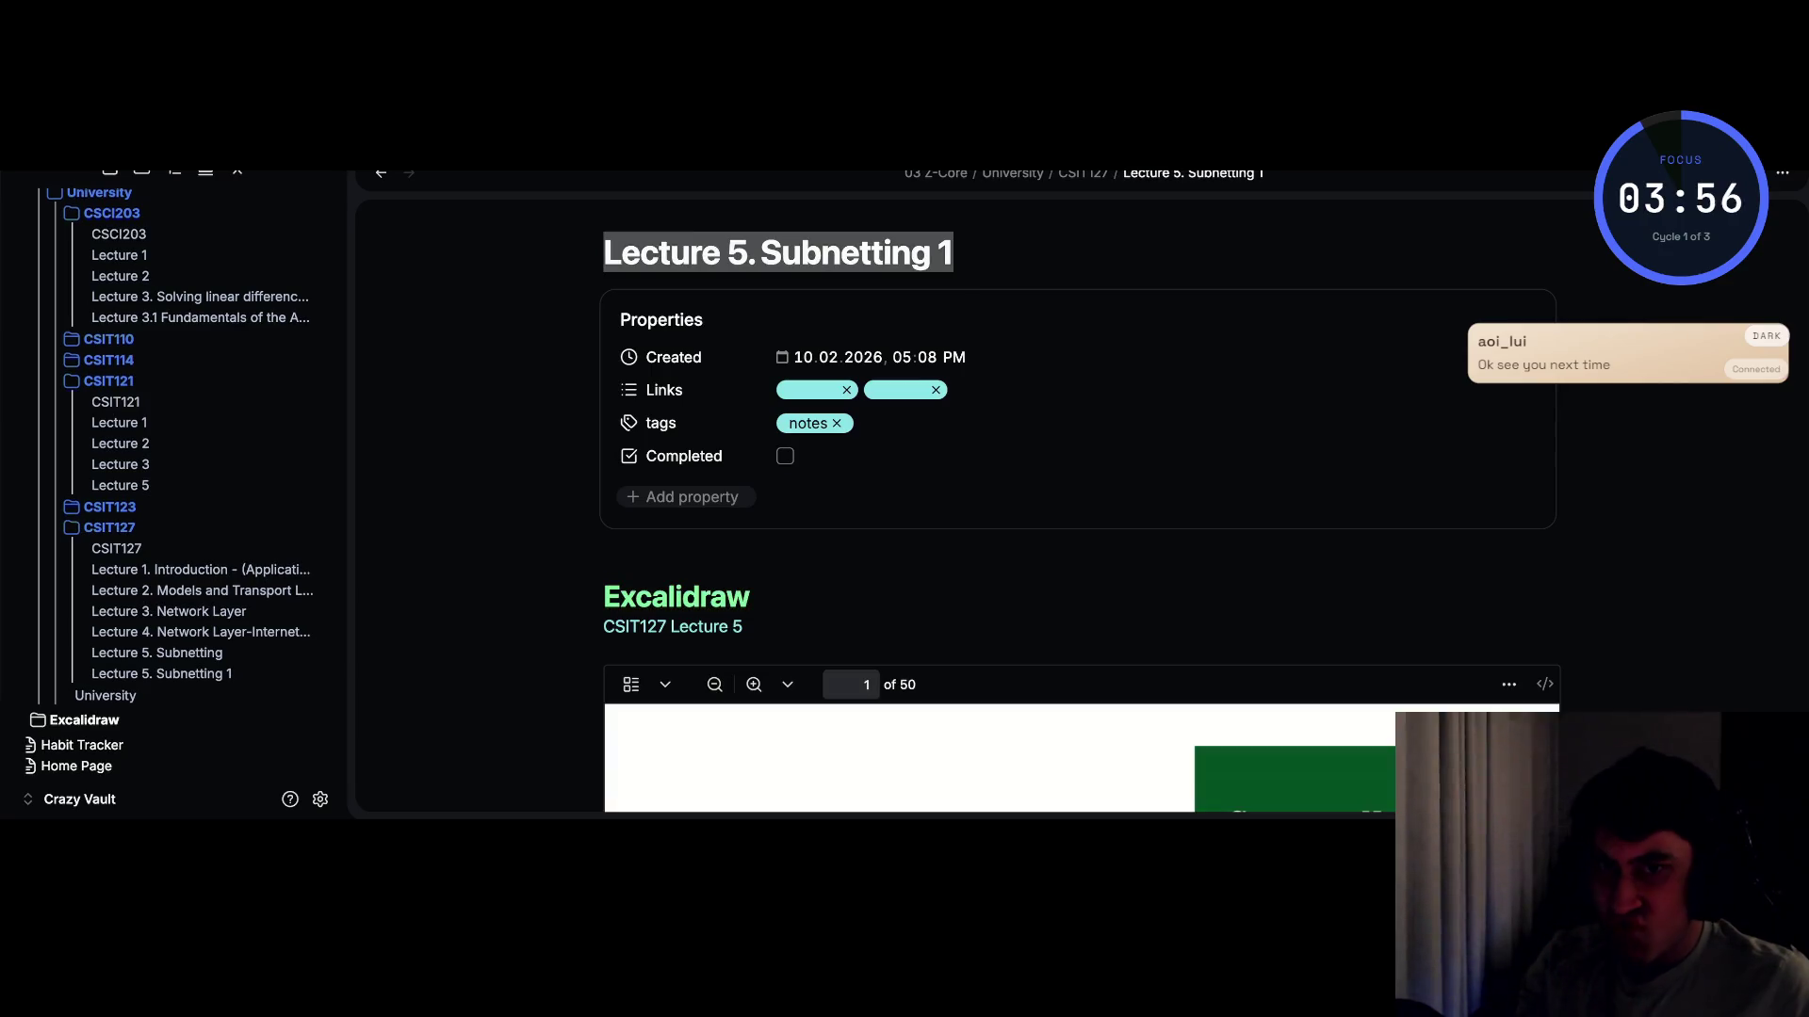
pyautogui.click(743, 251)
pyautogui.press('BackSpace')
pyautogui.write('y')
pyautogui.press('BackSpace')
pyautogui.write('6')
pyautogui.moveTo(955, 251); pyautogui.dragTo(749, 251)
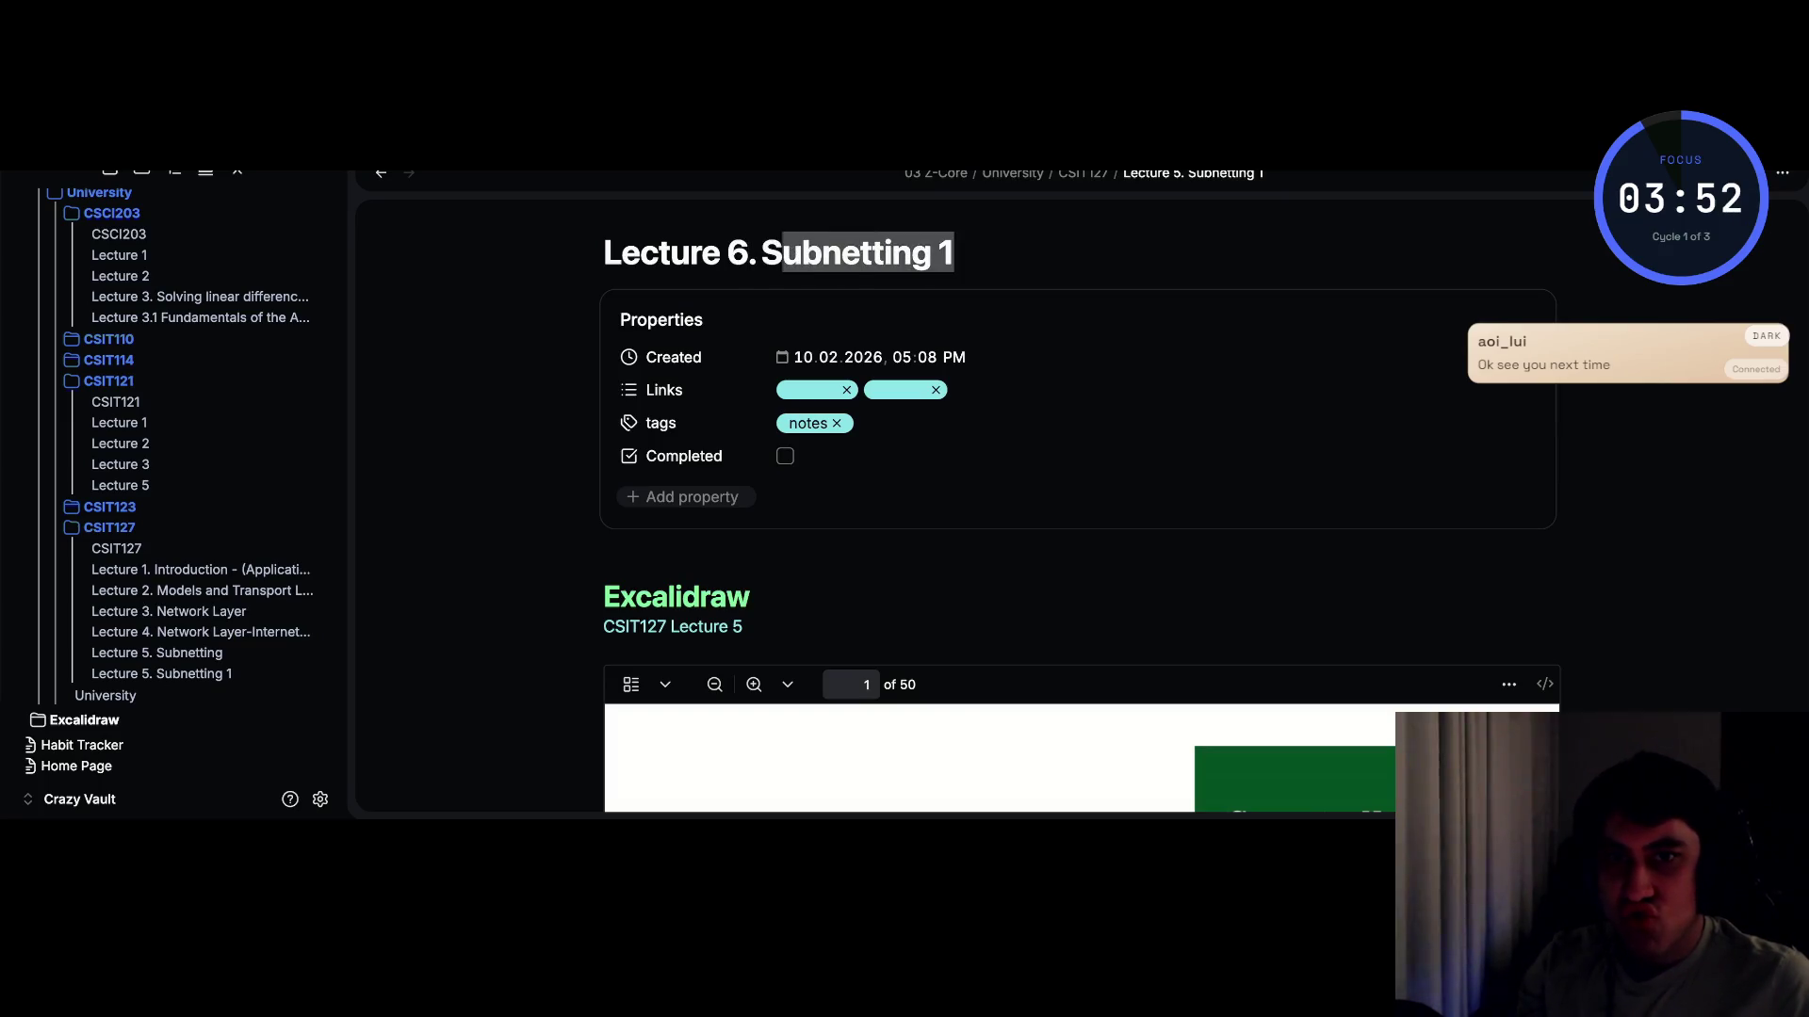
pyautogui.press('BackSpace')
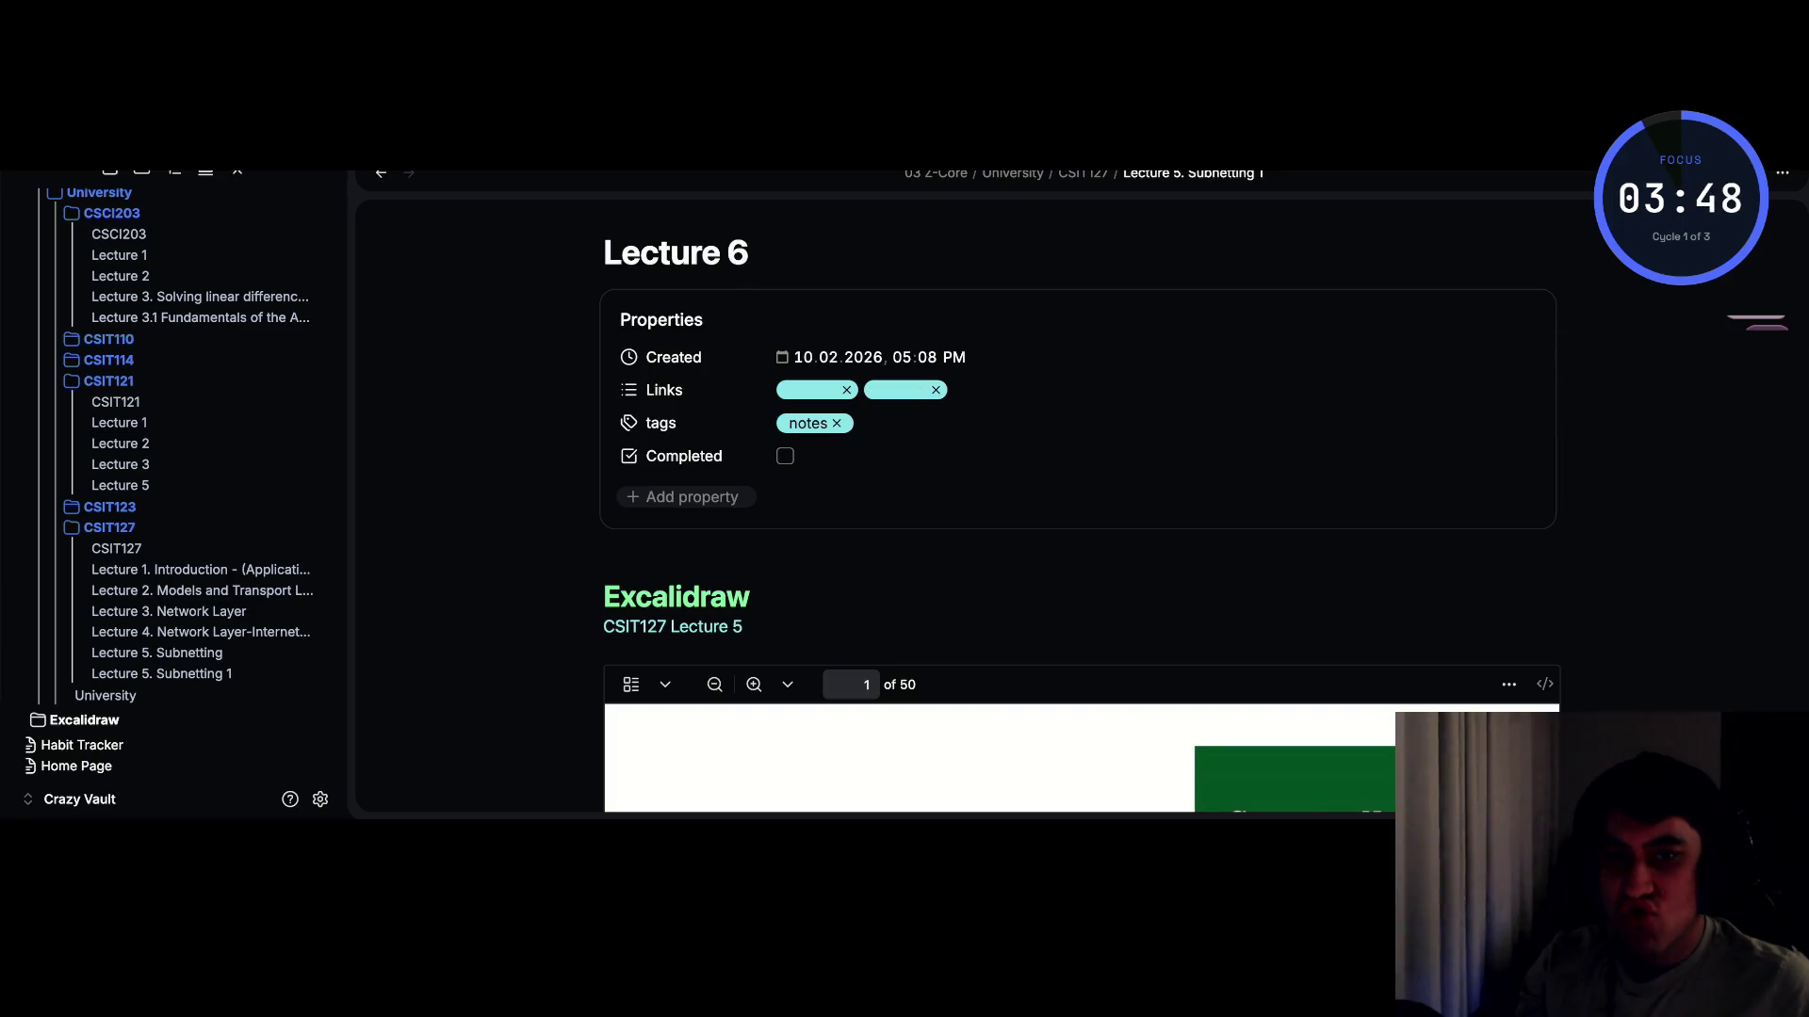
# Edit the Links property to remove the second link.
pyautogui.click(934, 391)
pyautogui.write('[[')
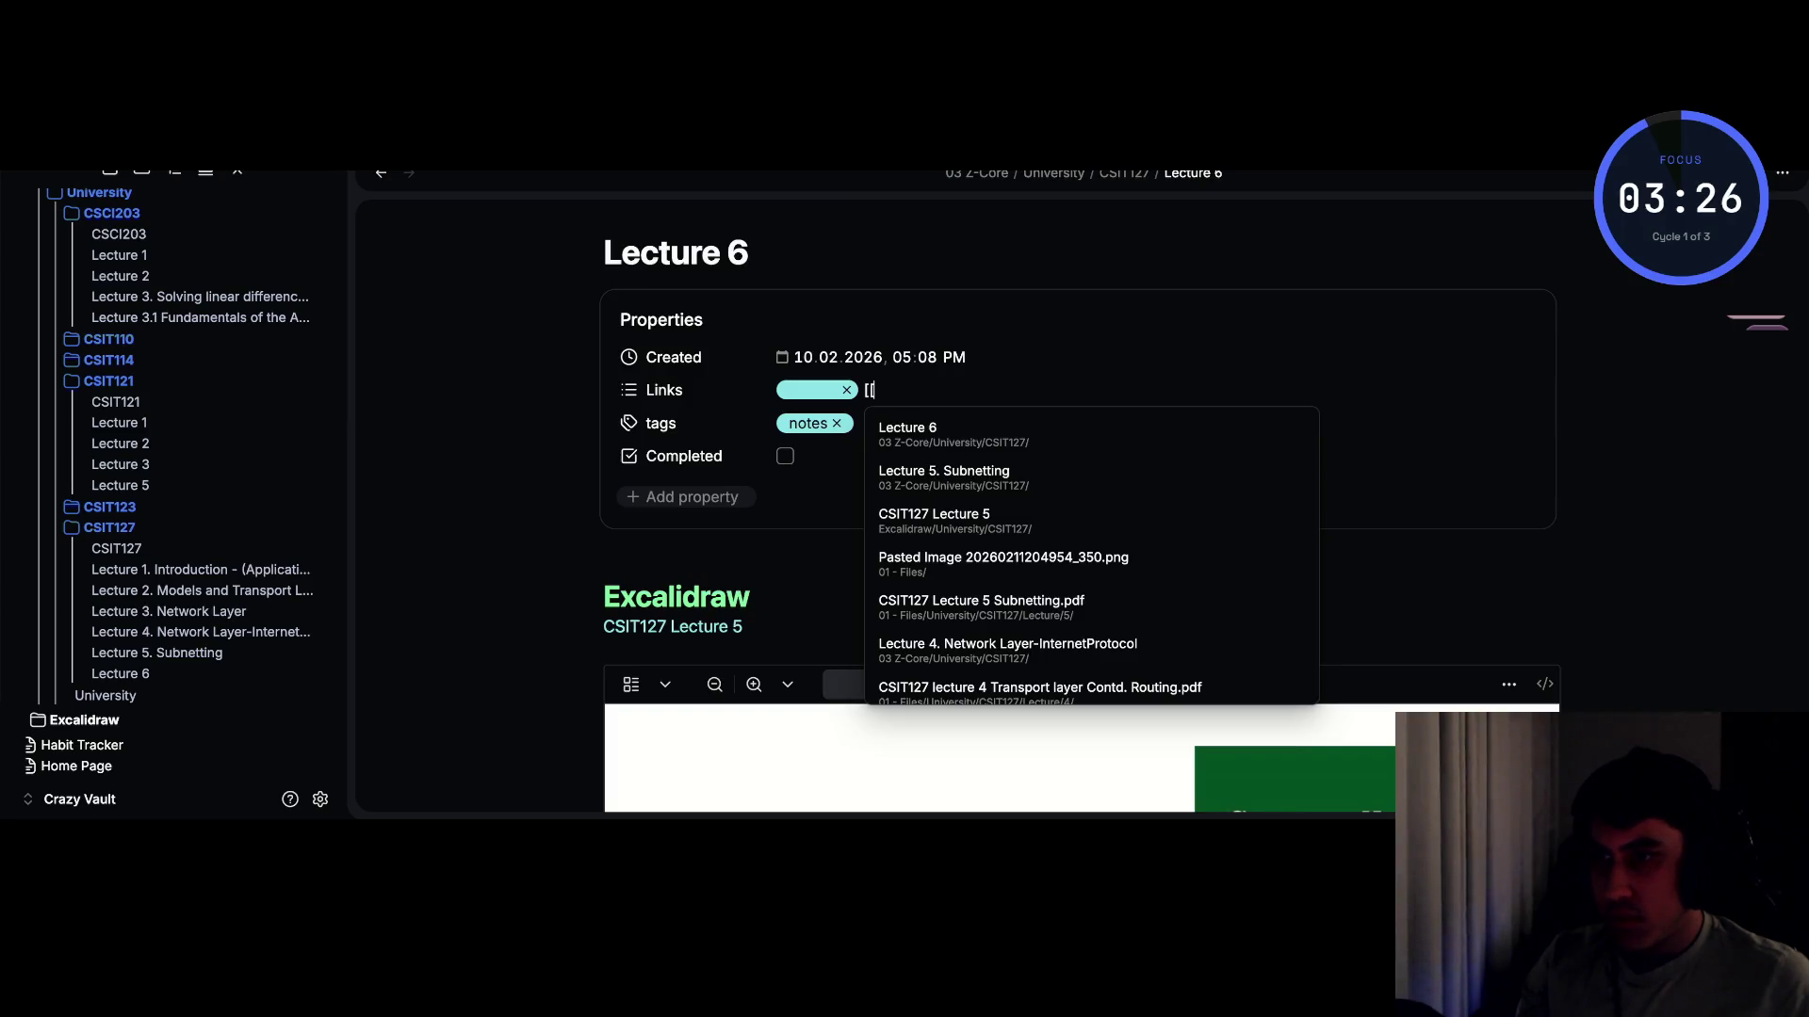
# Restore the note's second link in the Links property.
pyautogui.moveTo(818, 390); pyautogui.dragTo(198, 254)
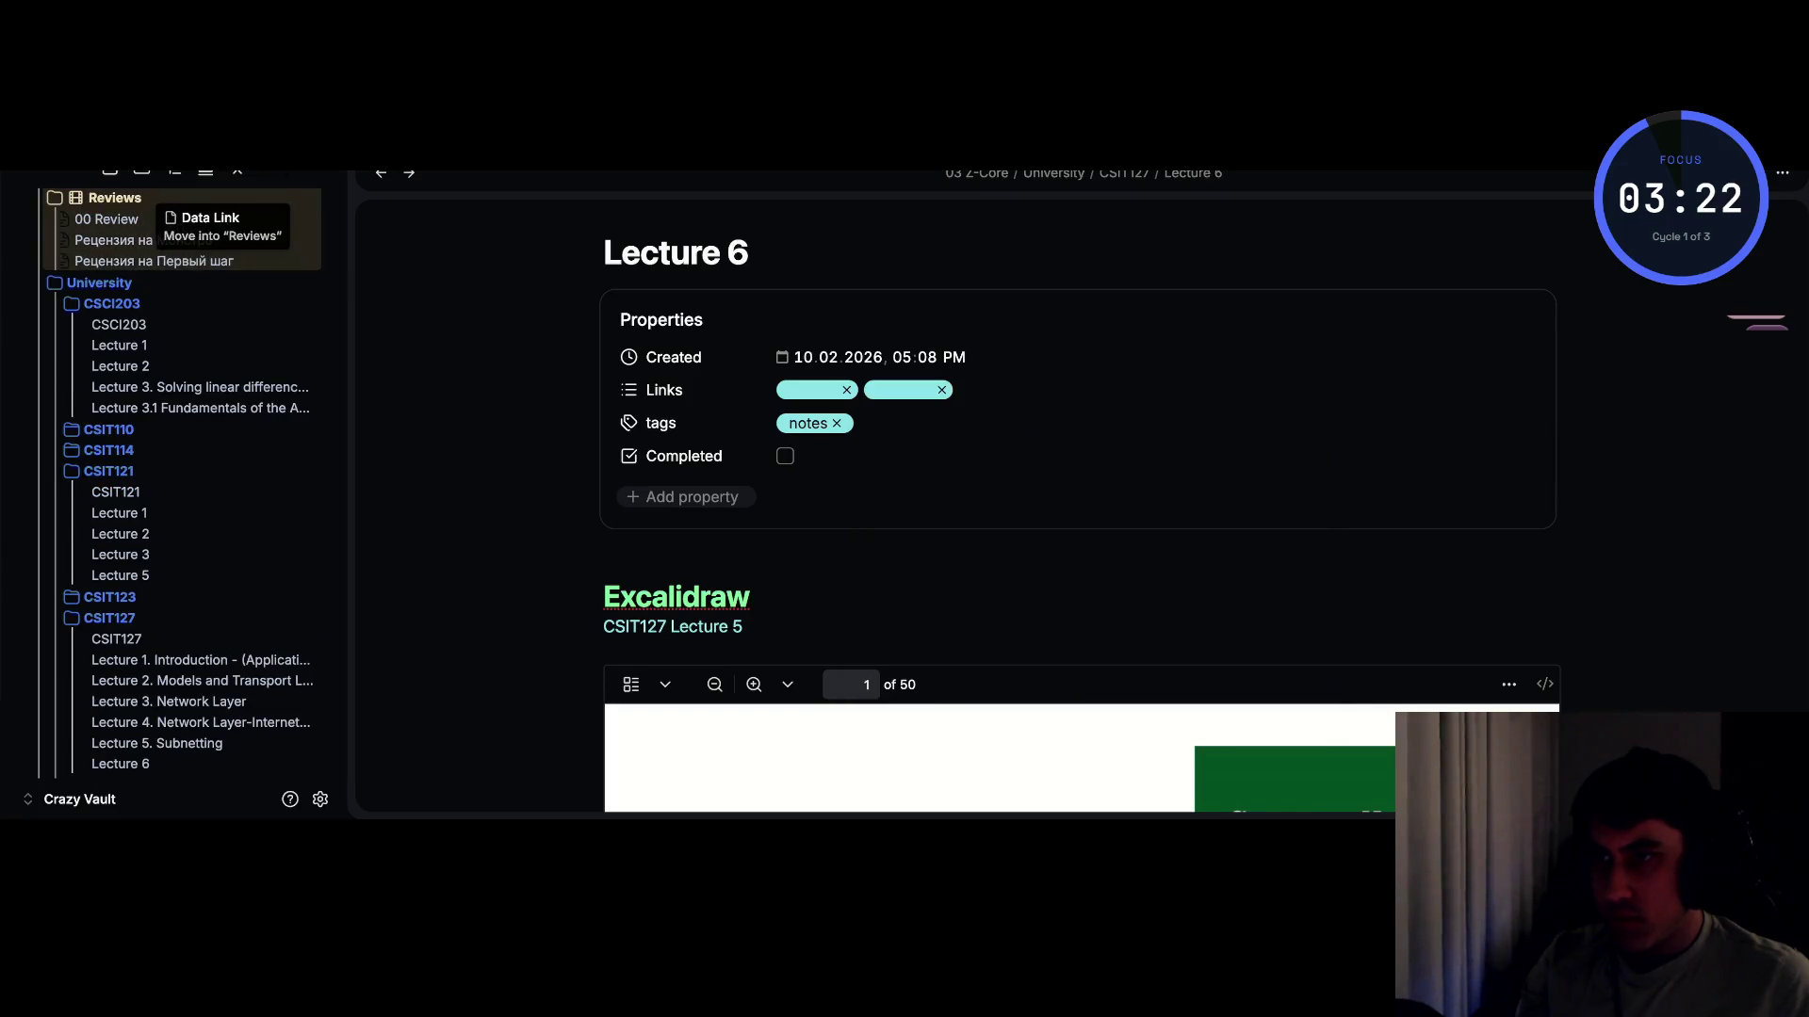
pyautogui.moveTo(198, 258)
pyautogui.mouseDown()
pyautogui.moveTo(153, 171)
pyautogui.moveTo(156, 205)
pyautogui.mouseUp()
pyautogui.scroll(3, 169, 495)
pyautogui.scroll(2, 170, 480)
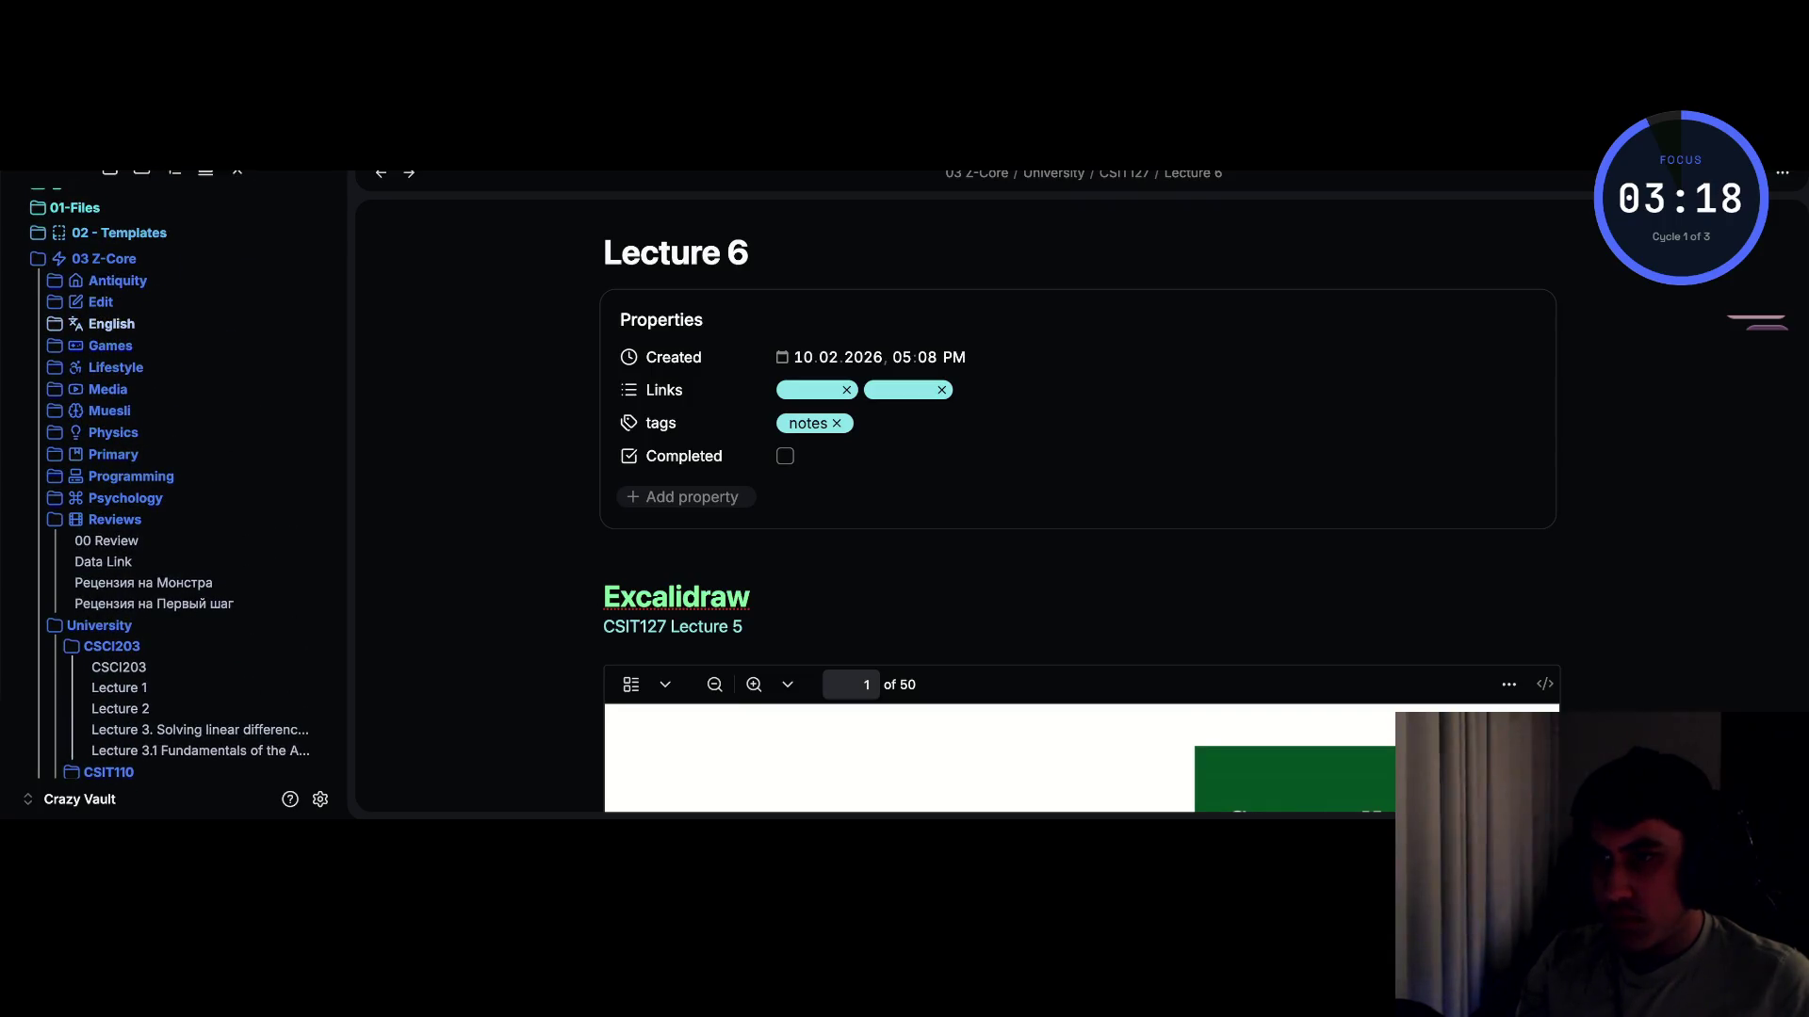
pyautogui.moveTo(104, 562)
pyautogui.mouseDown()
pyautogui.moveTo(142, 513)
pyautogui.moveTo(128, 487)
pyautogui.mouseUp()
pyautogui.scroll(-2, 170, 481)
pyautogui.scroll(-4, 170, 480)
pyautogui.scroll(-1, 170, 481)
pyautogui.scroll(2, 169, 480)
pyautogui.scroll(2, 170, 480)
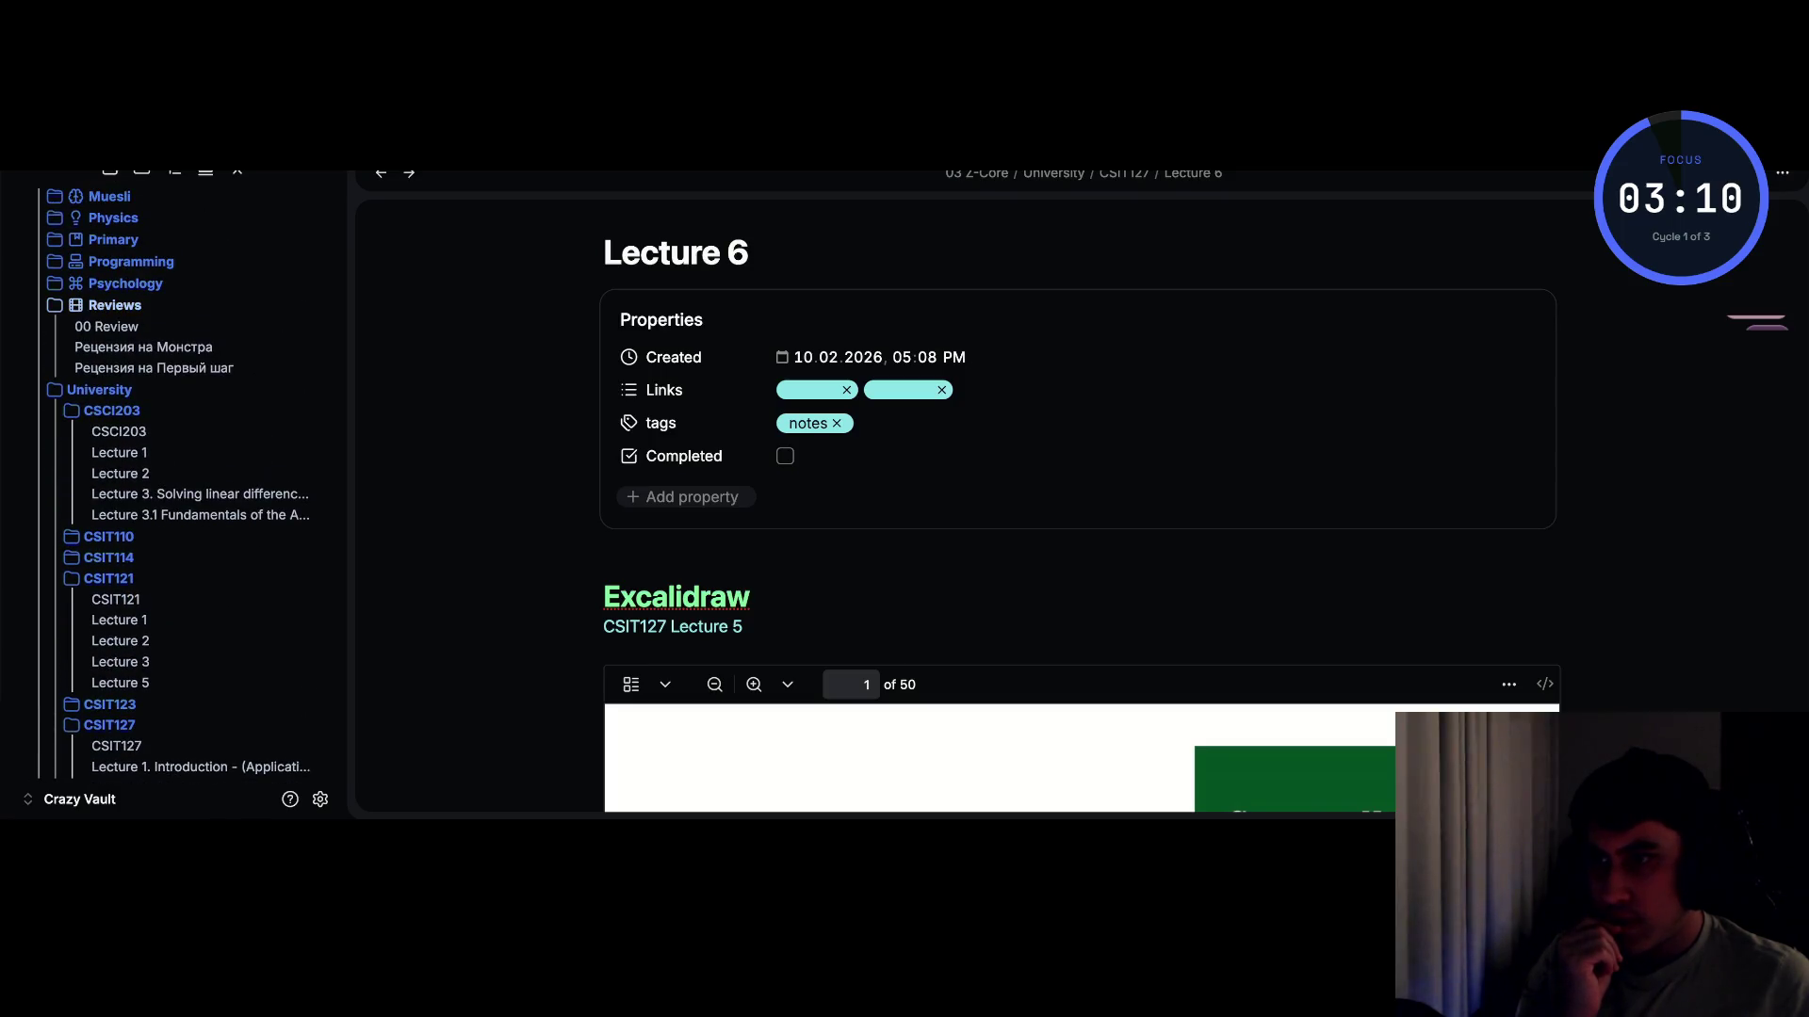
# Collapse the Reviews, CSCI203 and CSIT121 folders and retitle the note 'Lecture 6. Data Link Layer'.
pyautogui.click(115, 306)
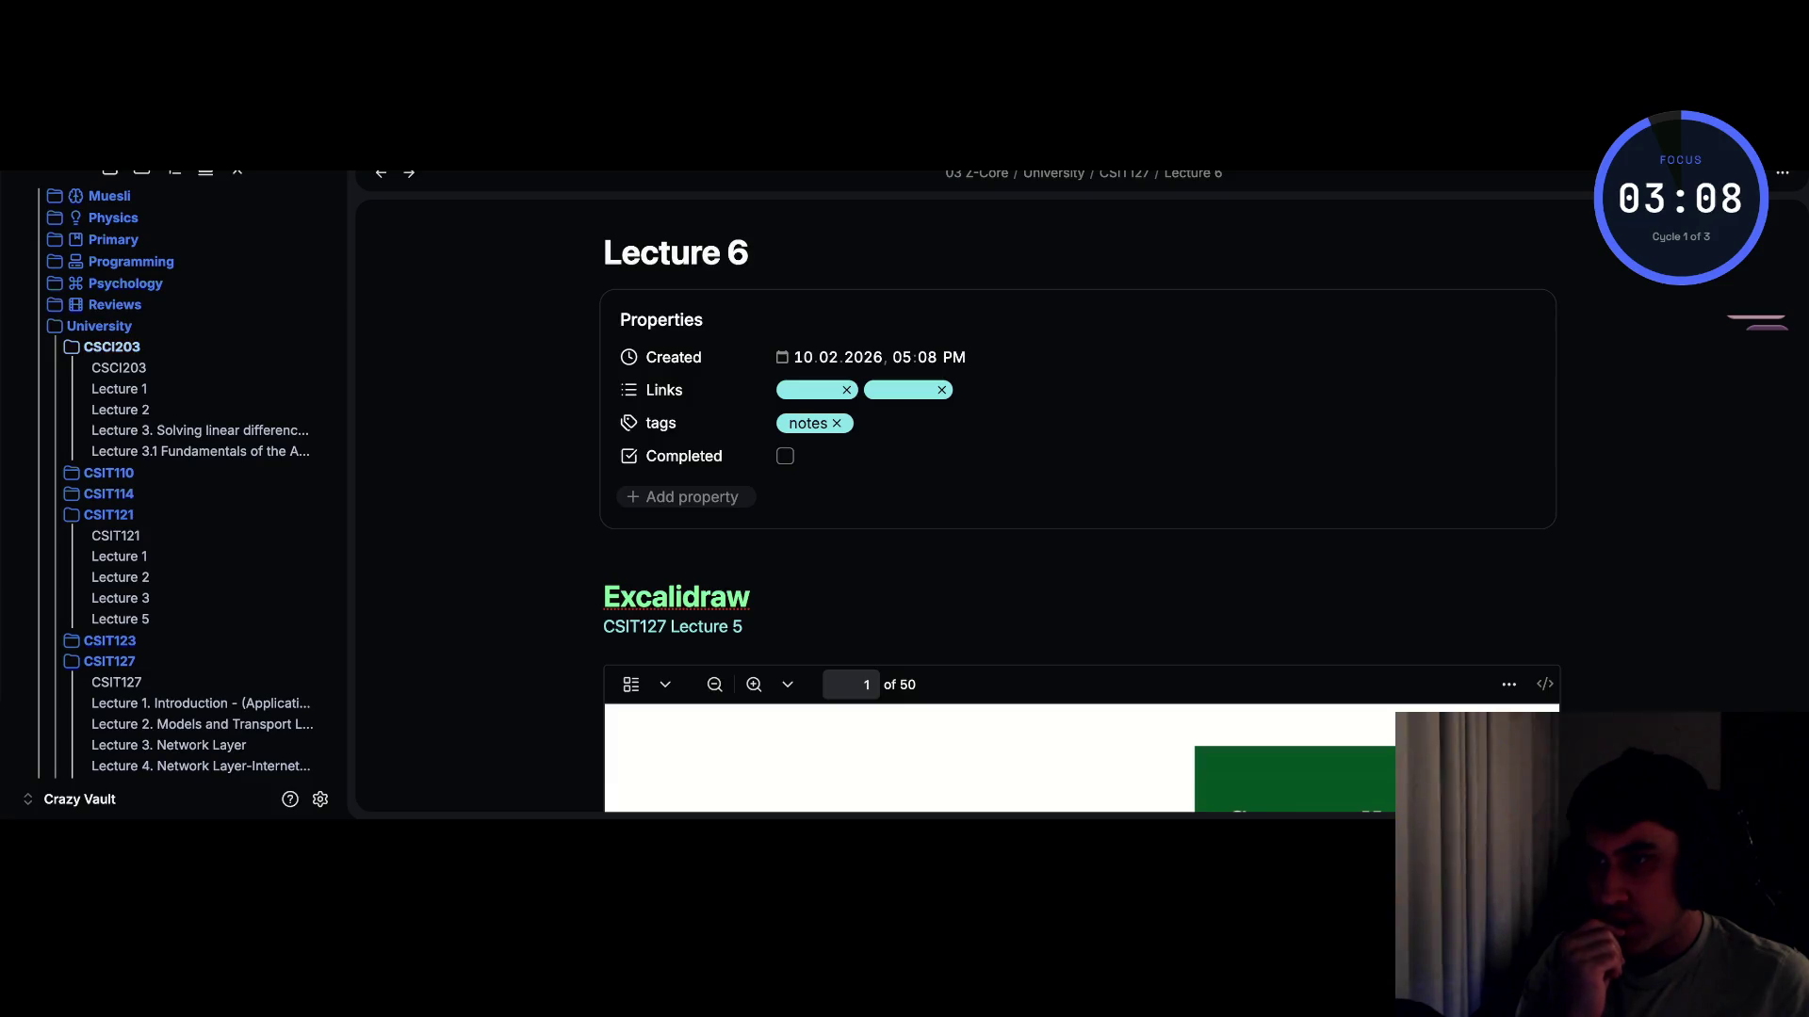
pyautogui.click(113, 346)
pyautogui.click(109, 408)
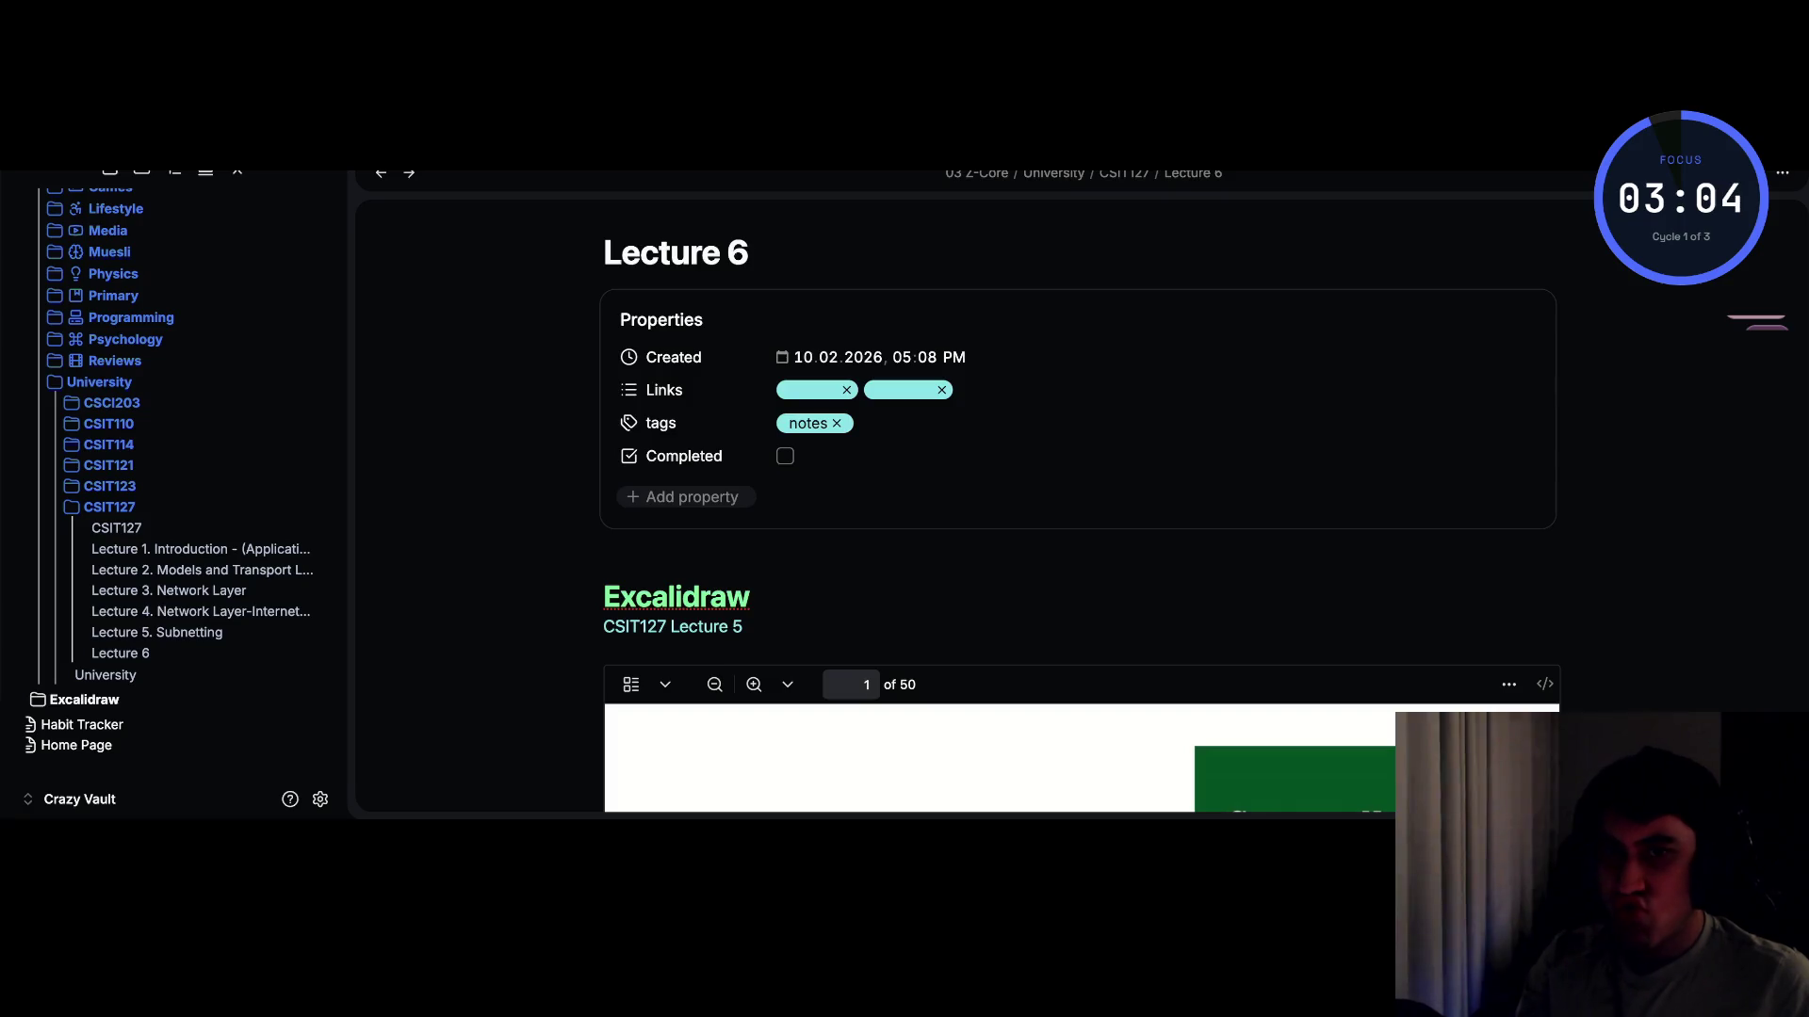
pyautogui.write('. Data Link Layer')
pyautogui.hotkey('ctrl', 'alt', 'Left')
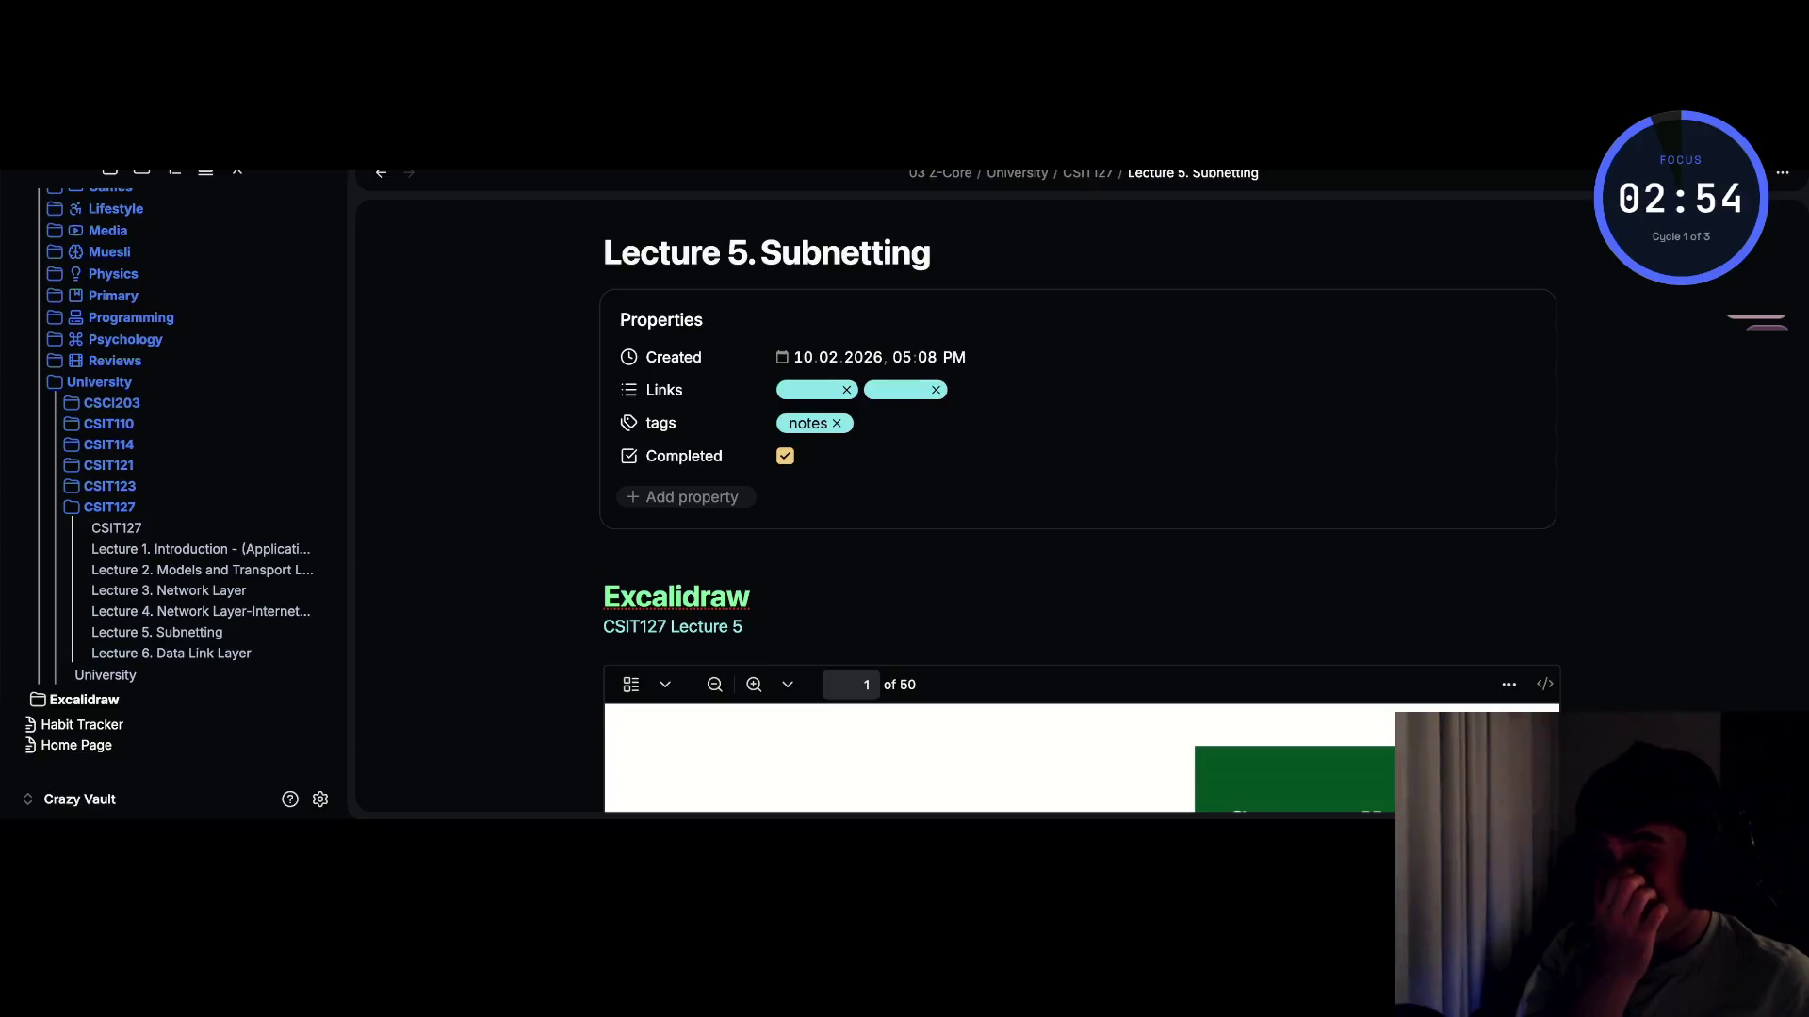
# Delete the old CSIT127 Lecture 5 link and Excalidraw heading, then open the pasted subnetting image.
pyautogui.hotkey('ctrl', 'alt', 'Right')
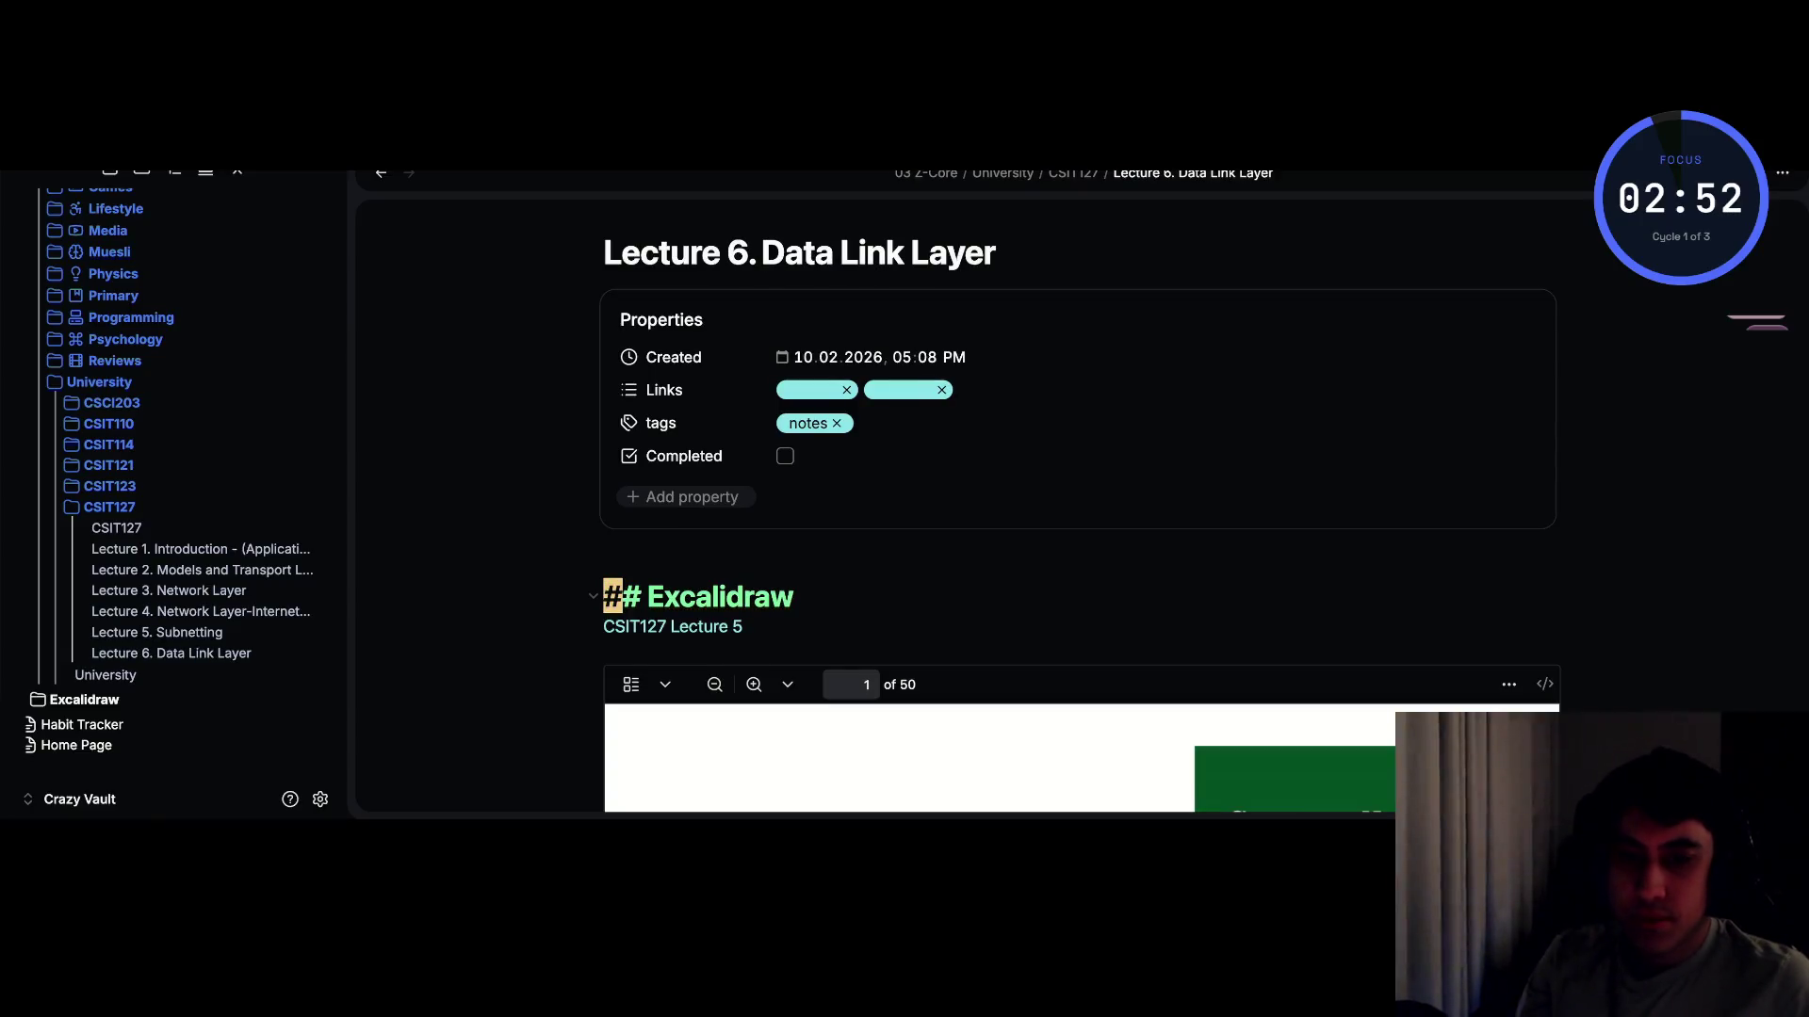
pyautogui.press('Down')
pyautogui.hotkey('shift', 'Home')
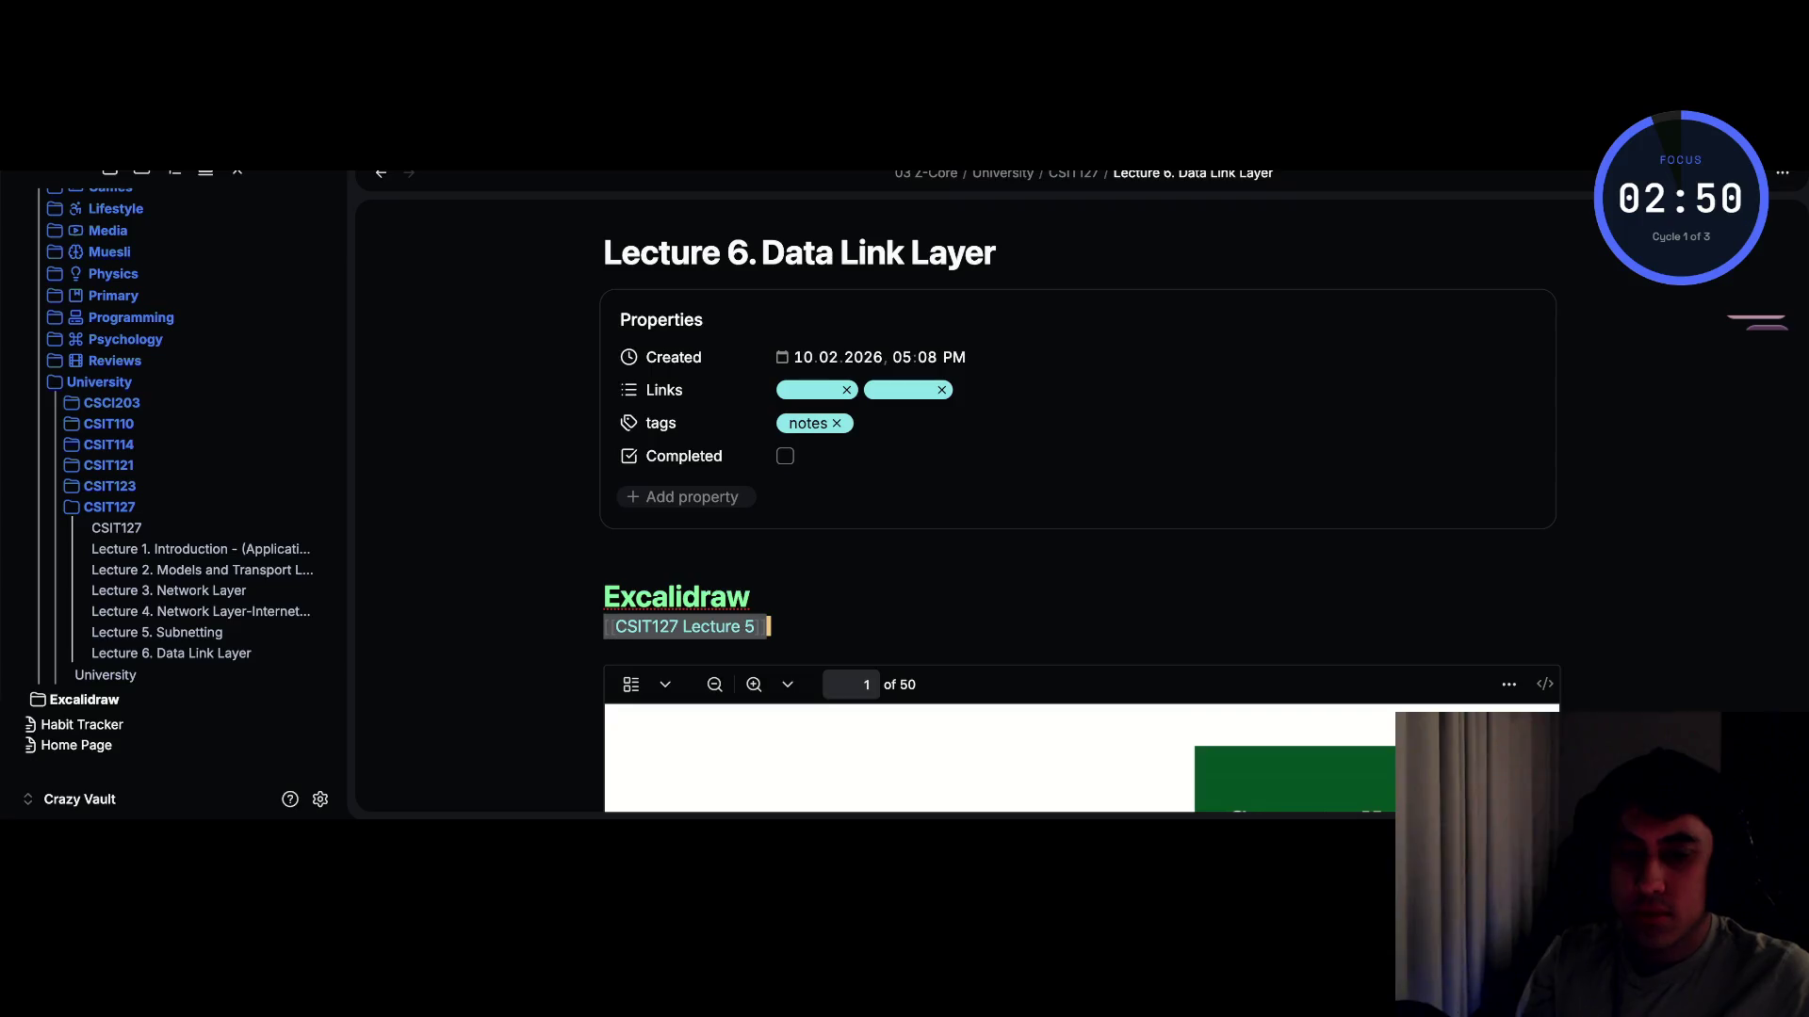
pyautogui.press('BackSpace')
pyautogui.press('BackSpace')
pyautogui.hotkey('shift', 'Home')
pyautogui.press('BackSpace')
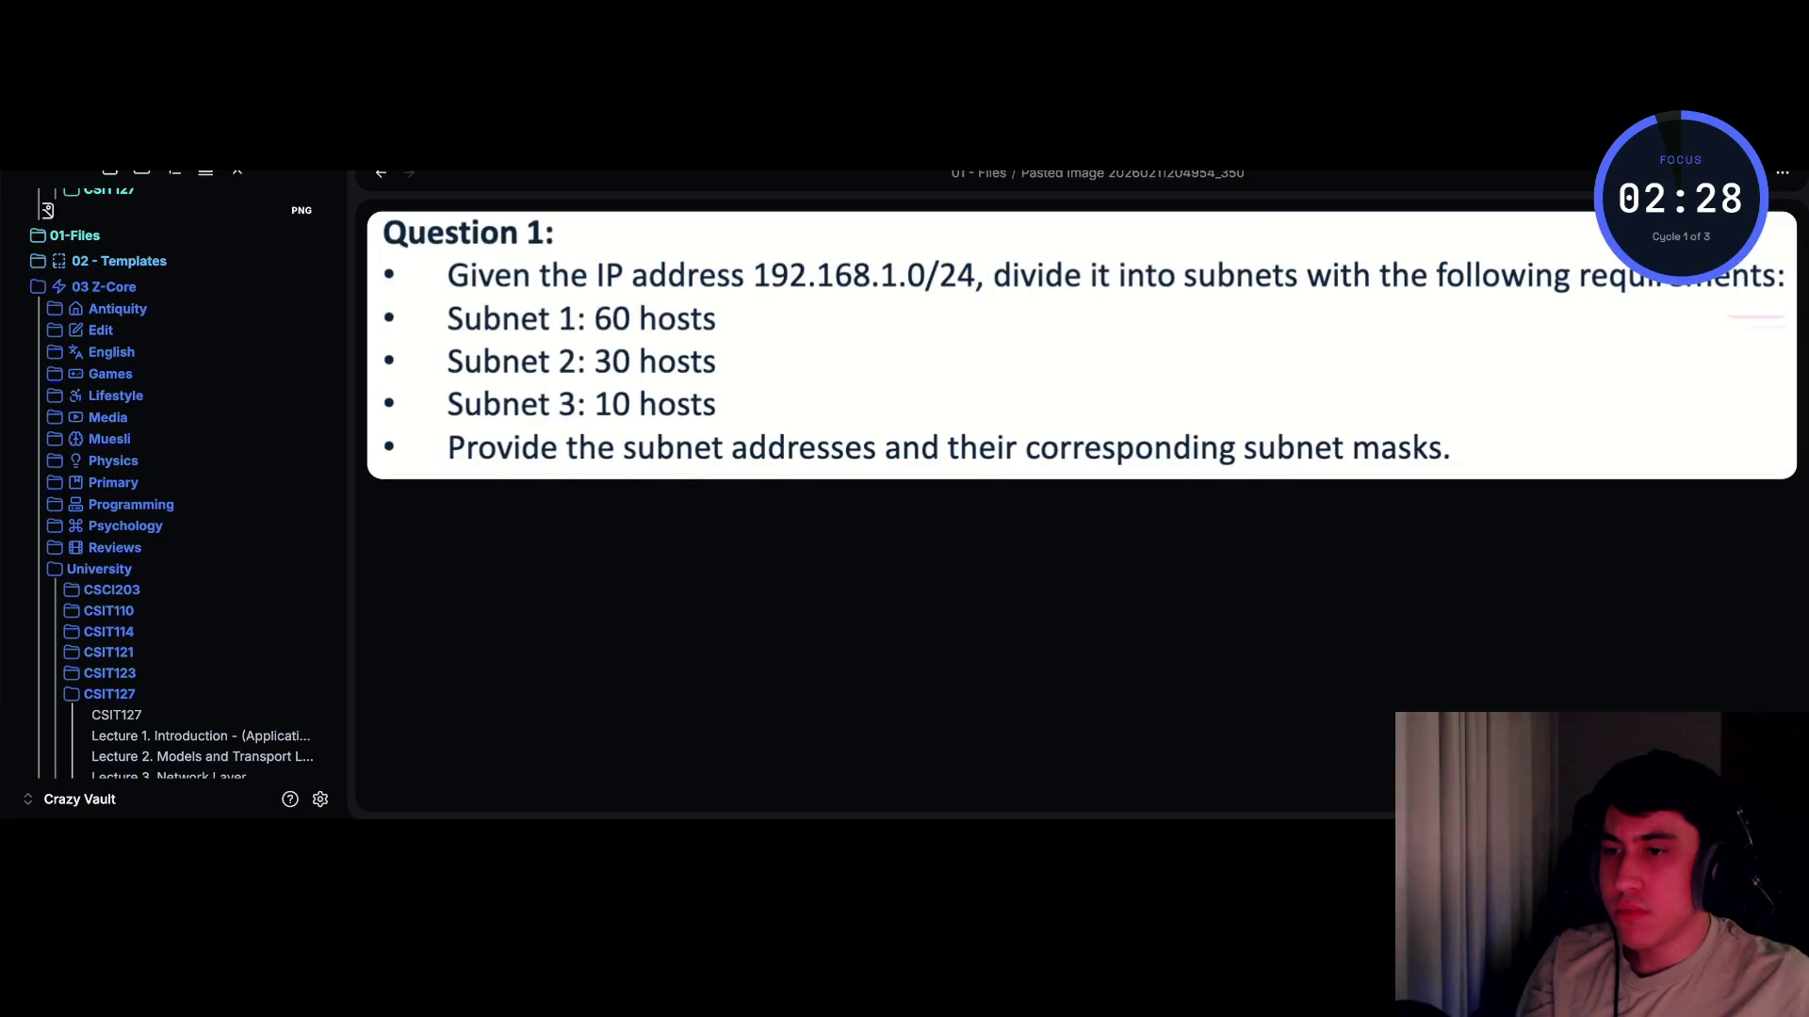
pyautogui.moveTo(141, 210)
pyautogui.mouseDown()
pyautogui.moveTo(148, 737)
pyautogui.moveTo(71, 214)
pyautogui.mouseUp()
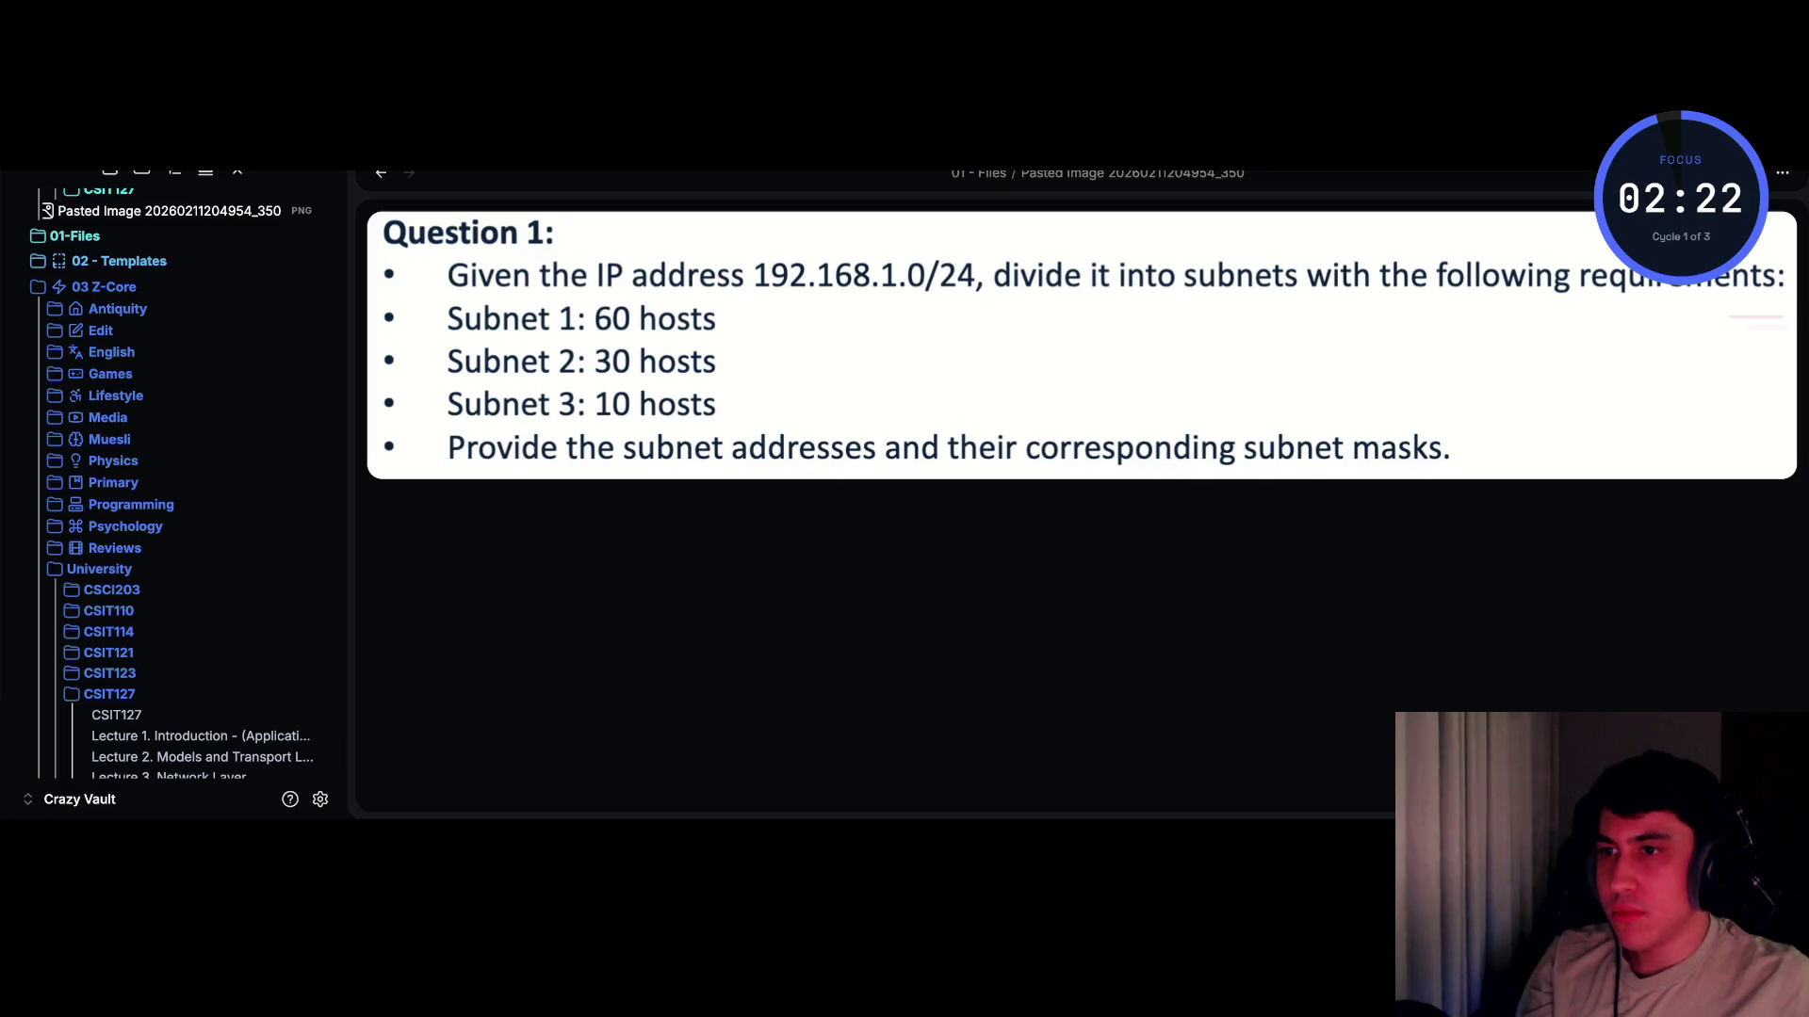
# Move the subnetting PNG into the Excalidraw/University/CSIT127 folder.
pyautogui.hotkey('ctrl', 'shift', 'm')
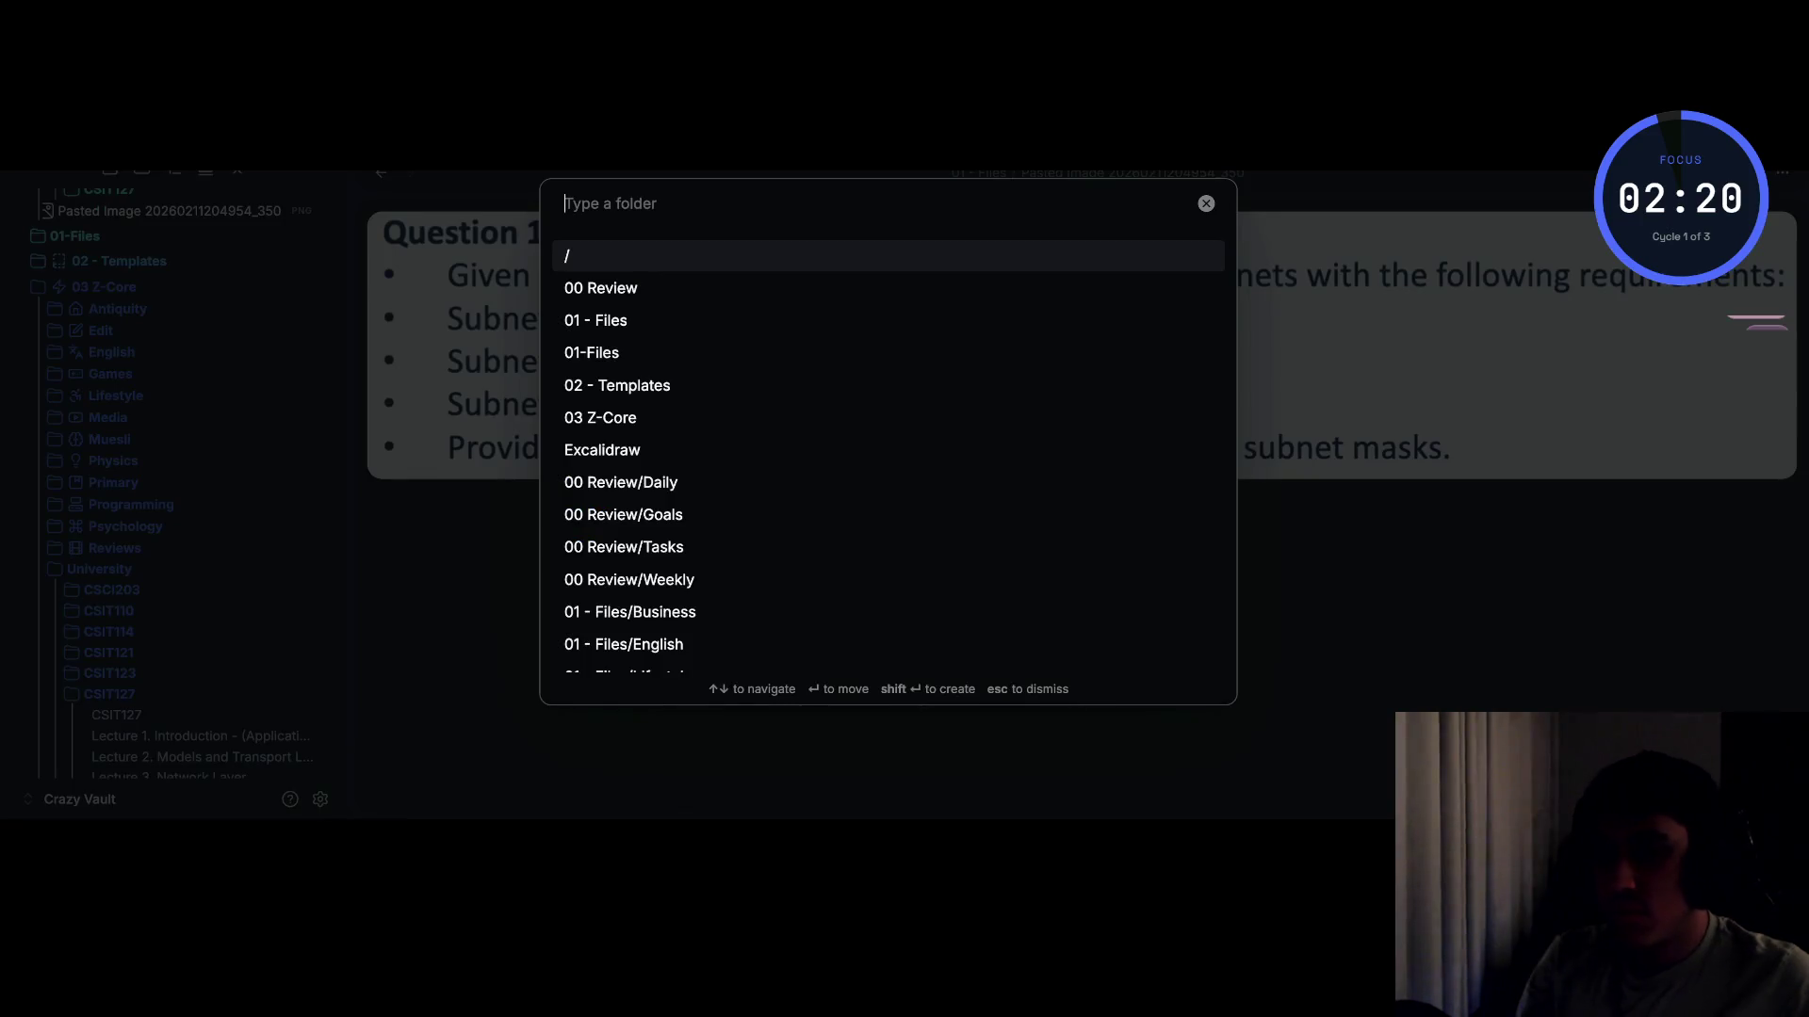
pyautogui.press('Down')
pyautogui.press('Down')
pyautogui.press('Down')
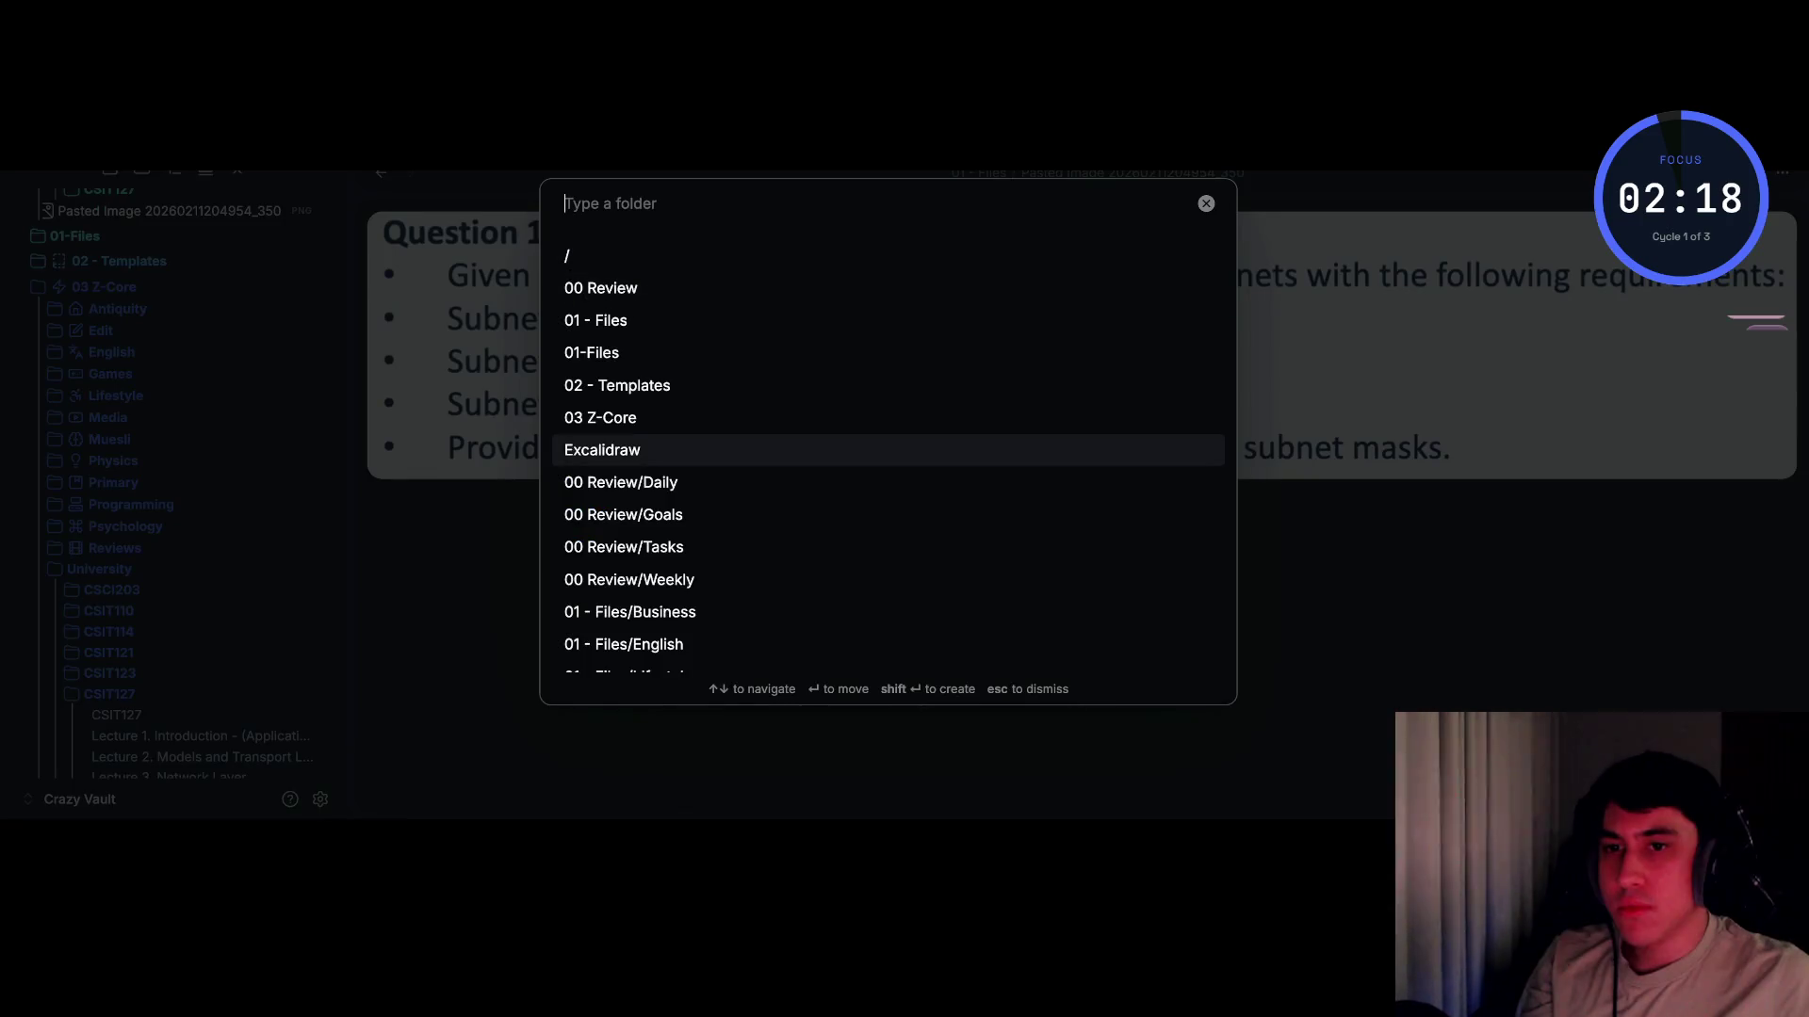
pyautogui.press('Return')
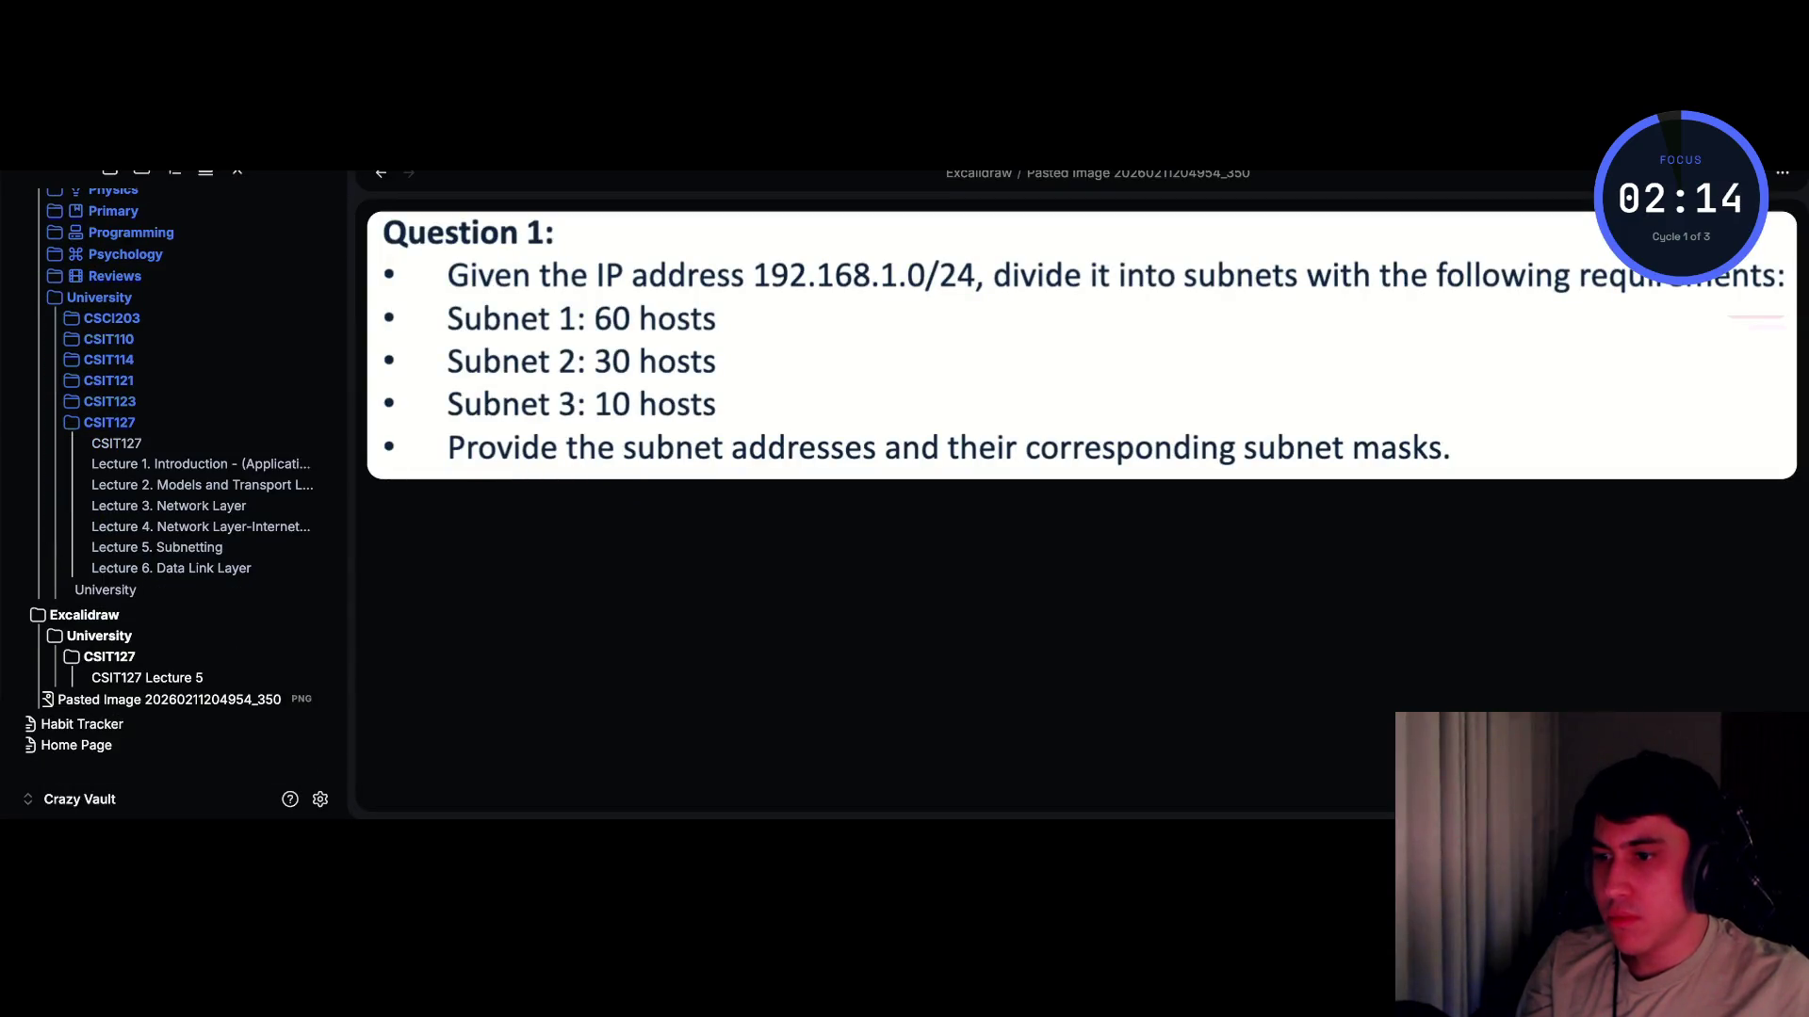
pyautogui.moveTo(156, 699); pyautogui.dragTo(108, 658)
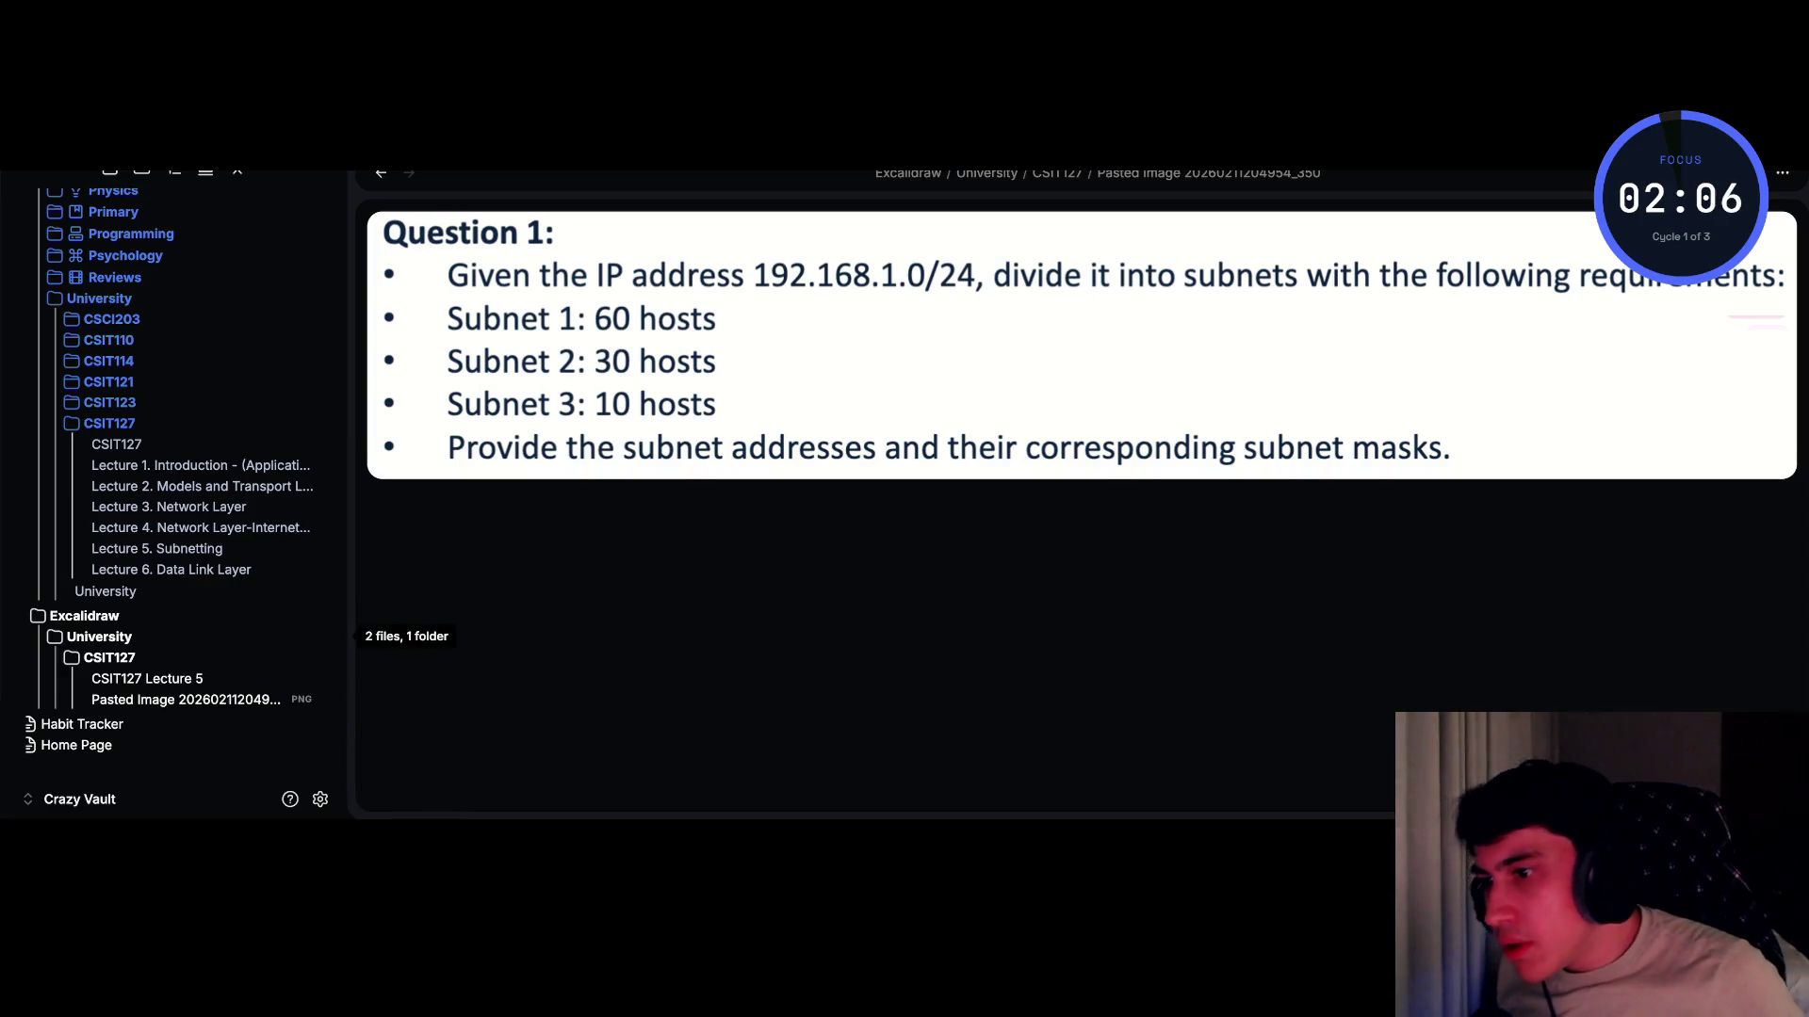
pyautogui.scroll(2, 169, 480)
pyautogui.scroll(2, 171, 481)
pyautogui.scroll(3, 171, 480)
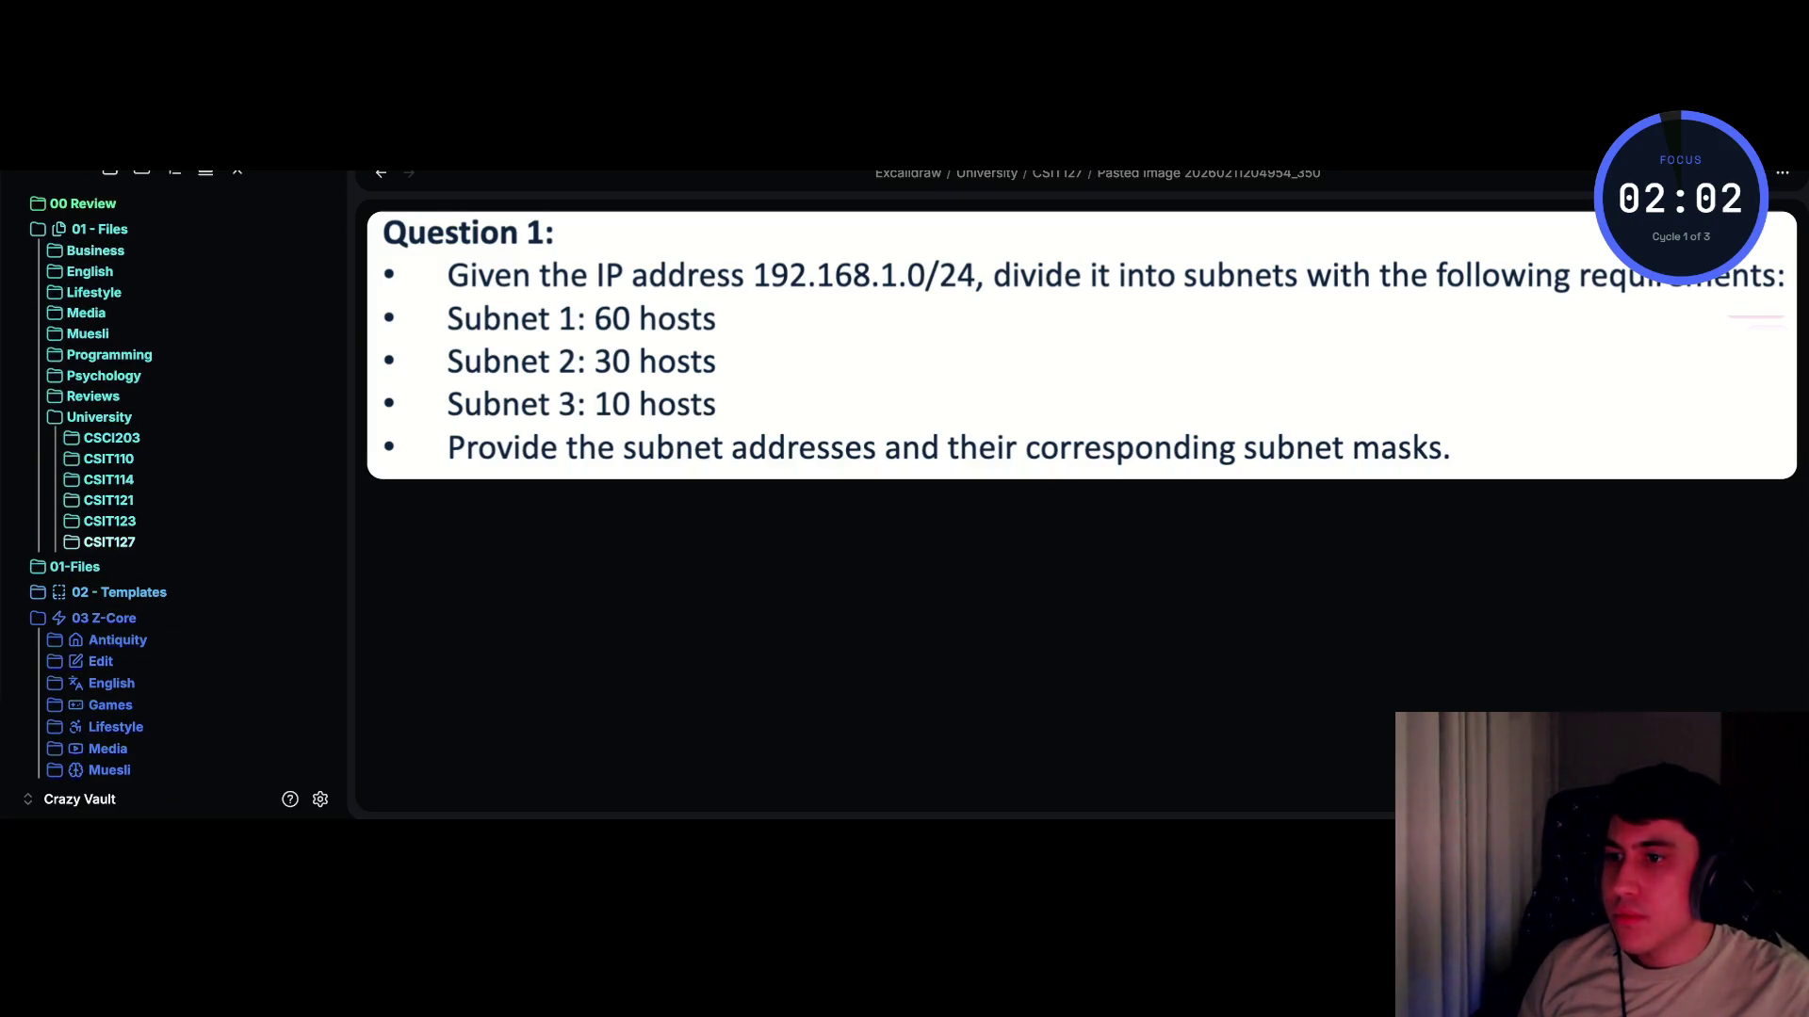
# Browse the file explorer folders to confirm the CSIT127 lecture notes.
pyautogui.click(109, 542)
pyautogui.click(123, 563)
pyautogui.click(122, 563)
pyautogui.scroll(-5, 170, 494)
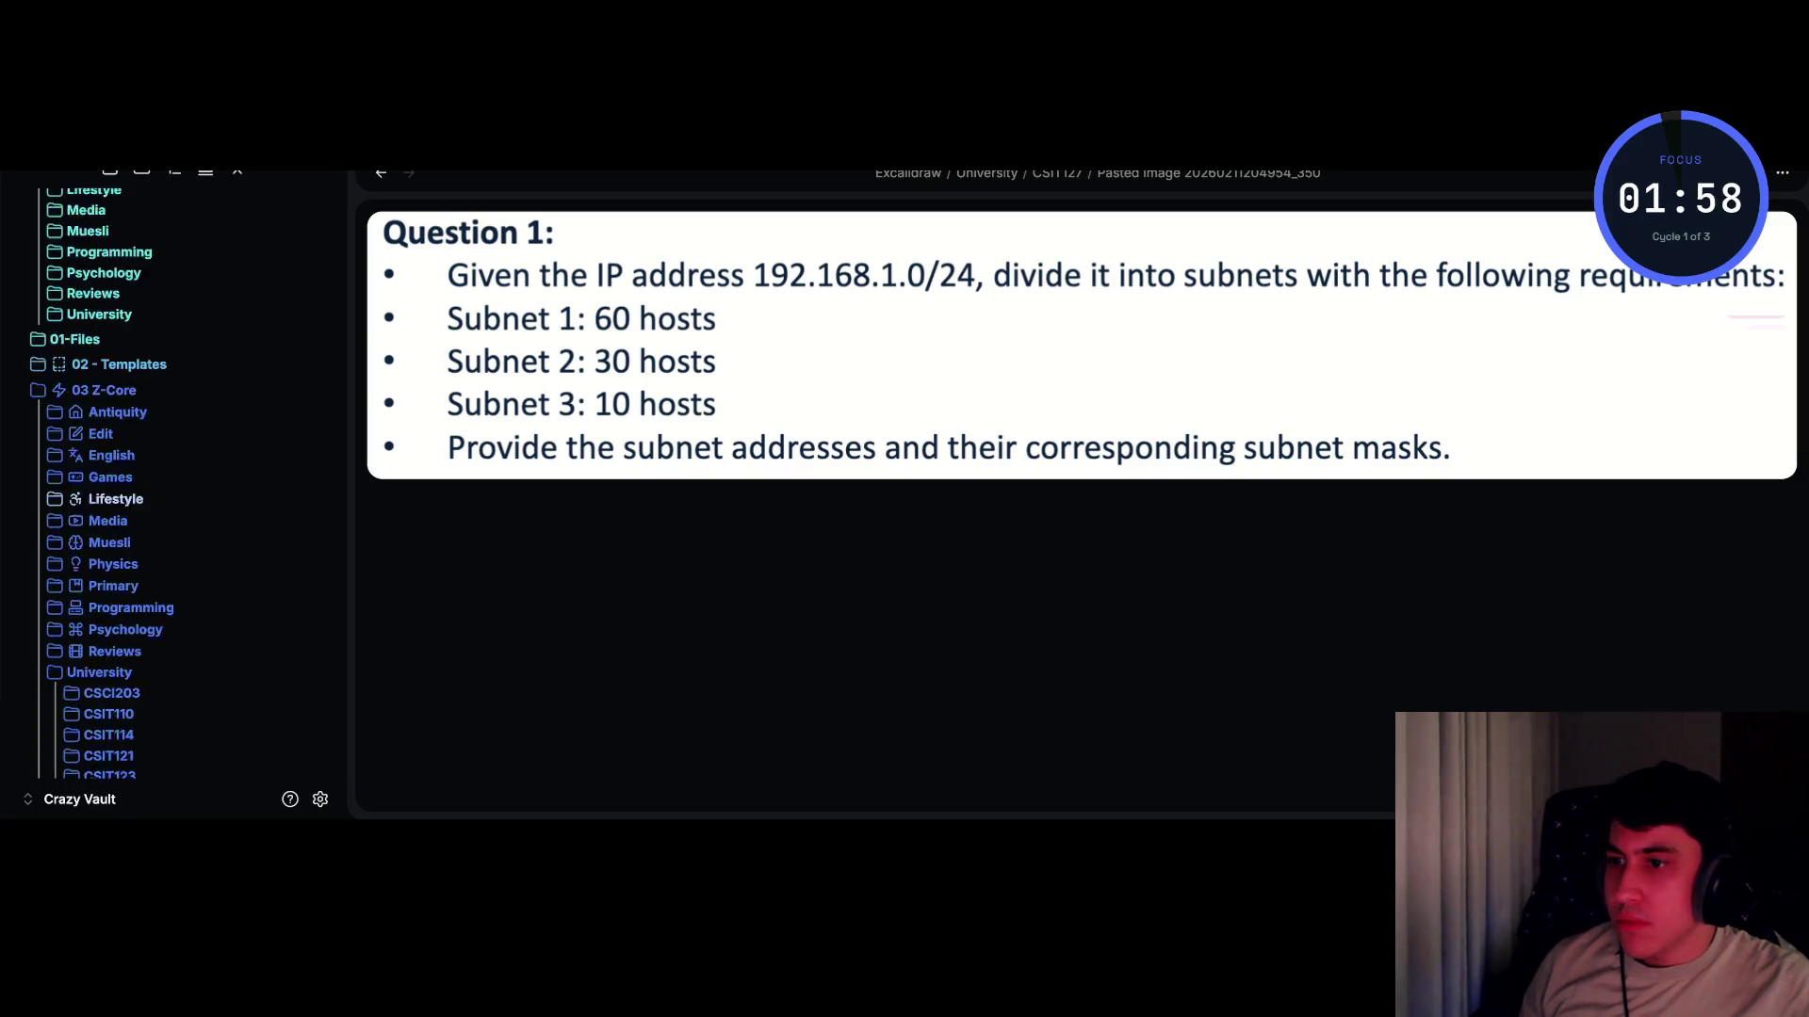
pyautogui.click(108, 509)
pyautogui.scroll(5, 170, 495)
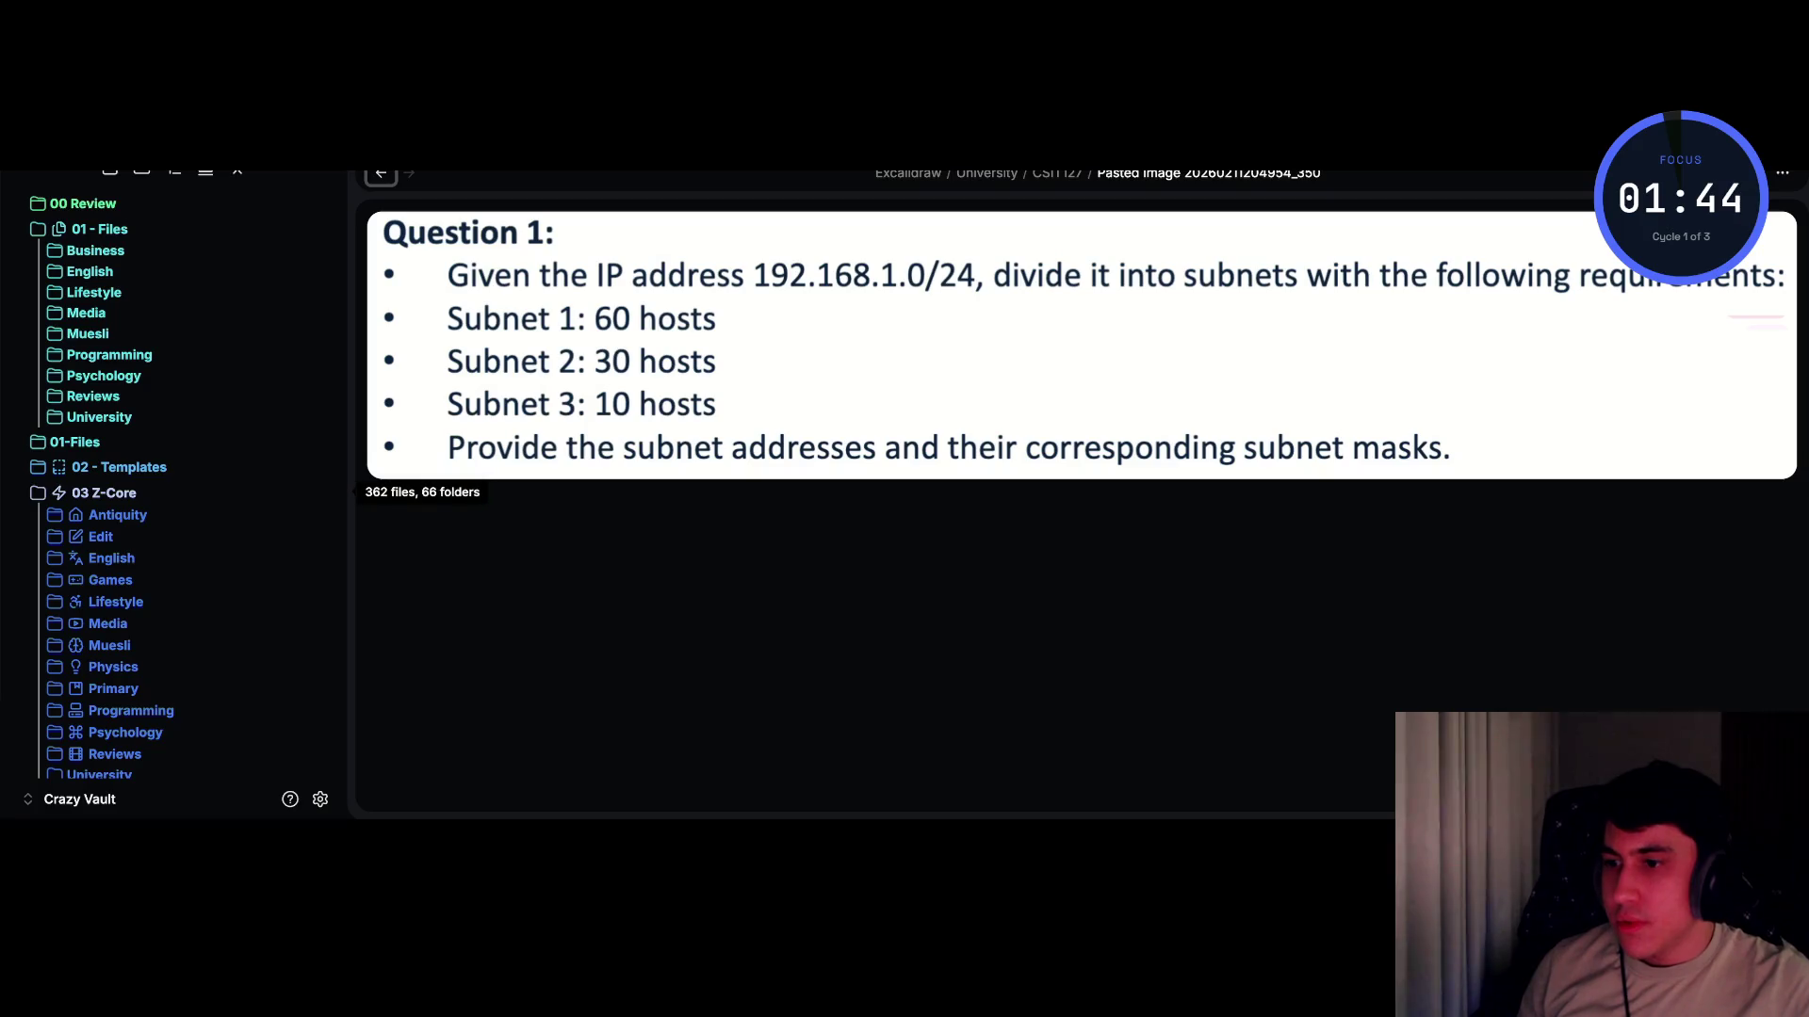
pyautogui.scroll(-2, 99, 594)
pyautogui.click(100, 634)
pyautogui.scroll(-2, 109, 595)
pyautogui.click(109, 590)
pyautogui.scroll(-1, 109, 594)
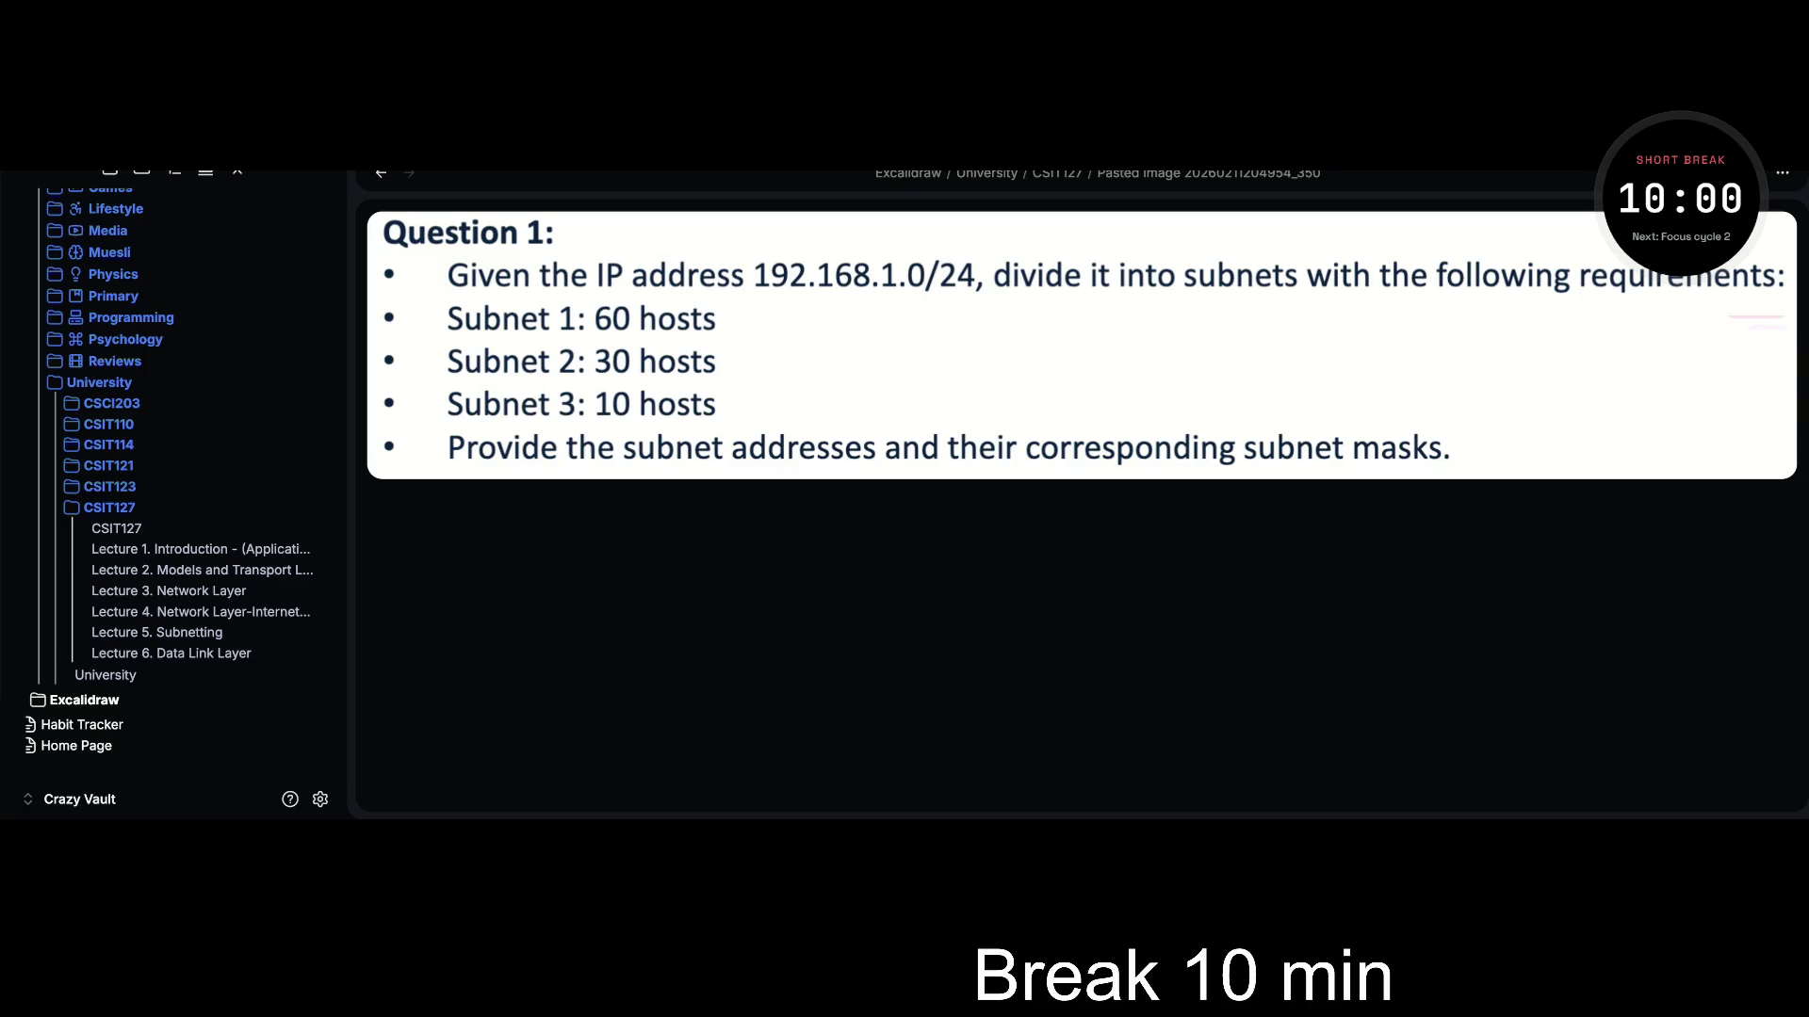
pyautogui.doubleClick(1661, 161)
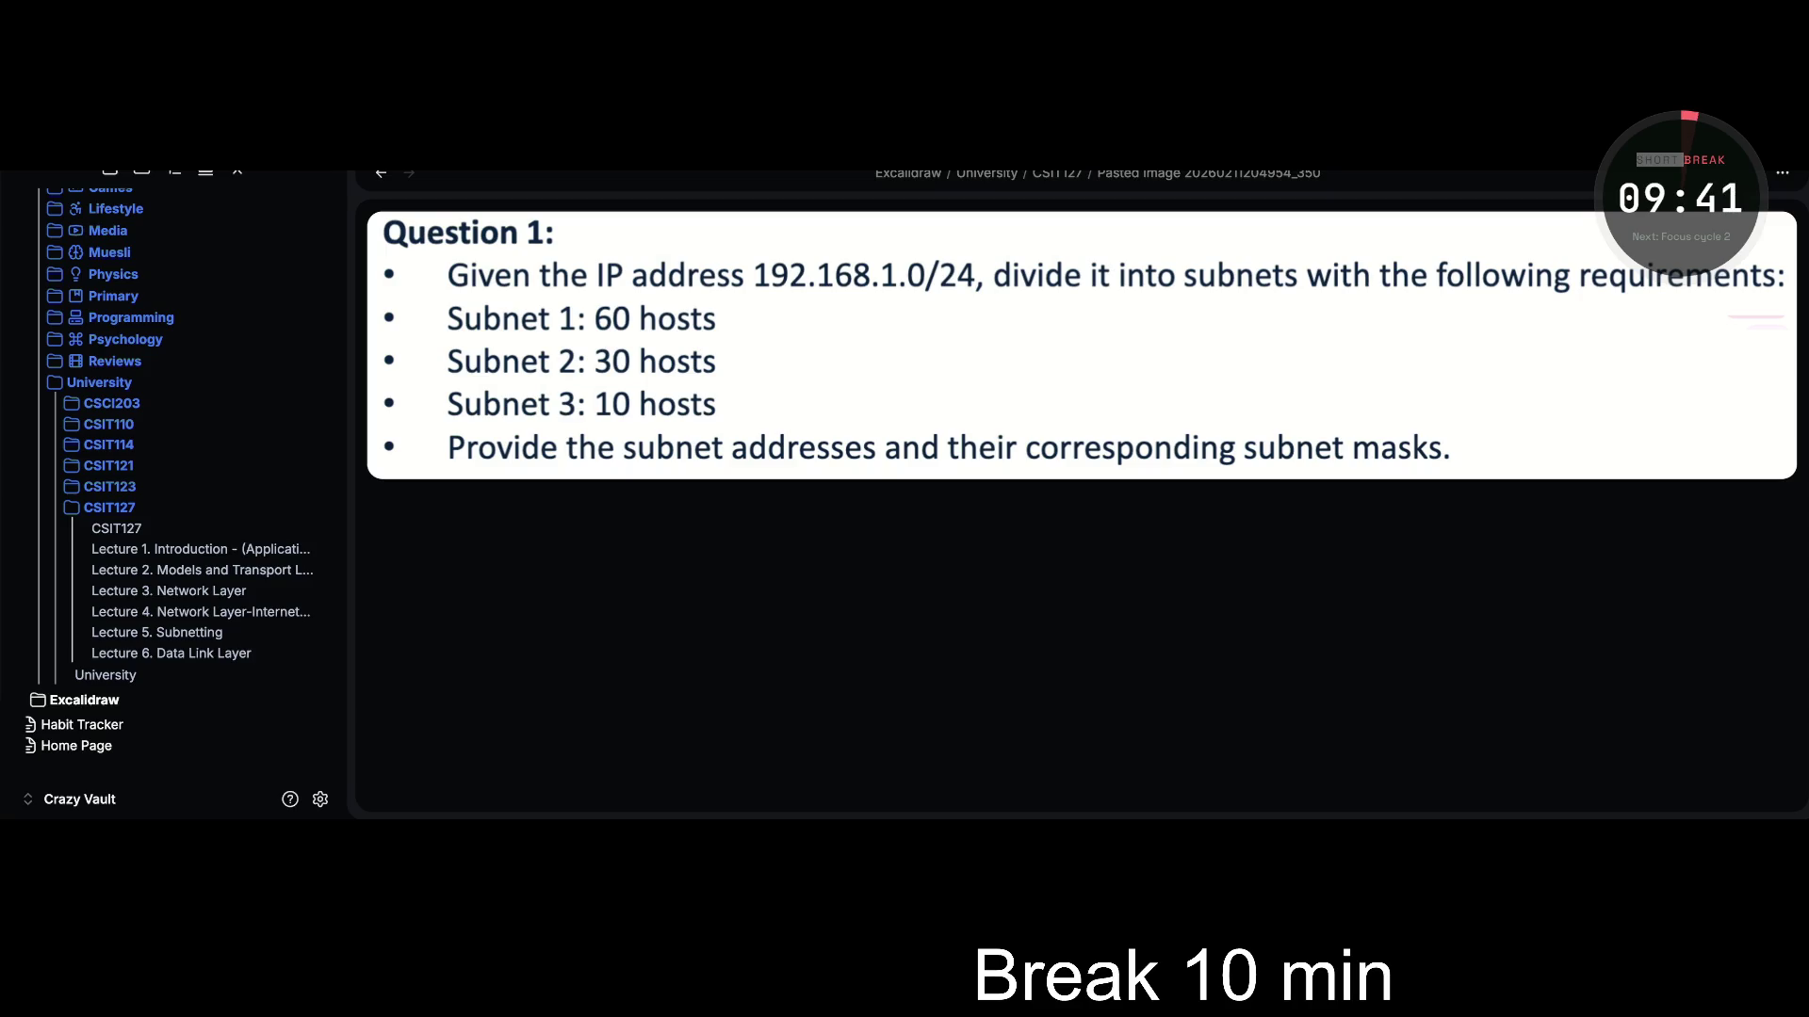
pyautogui.scroll(5, 171, 495)
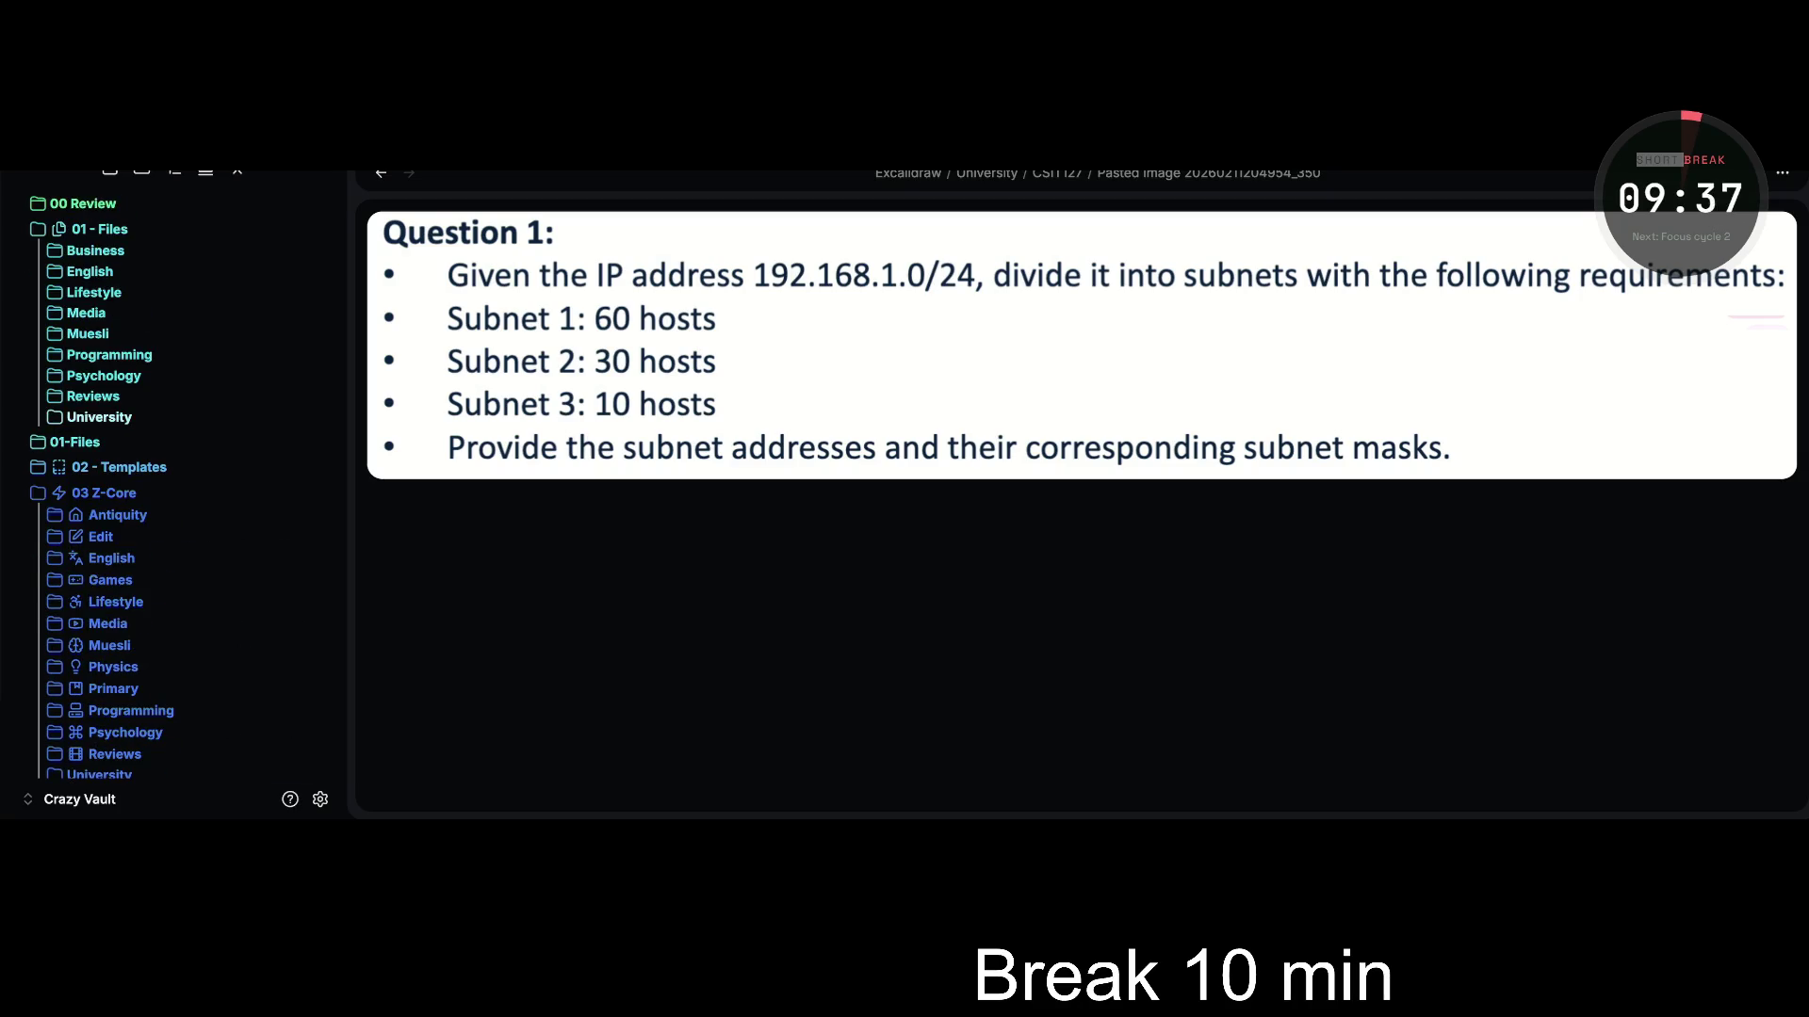
pyautogui.click(99, 417)
pyautogui.click(109, 541)
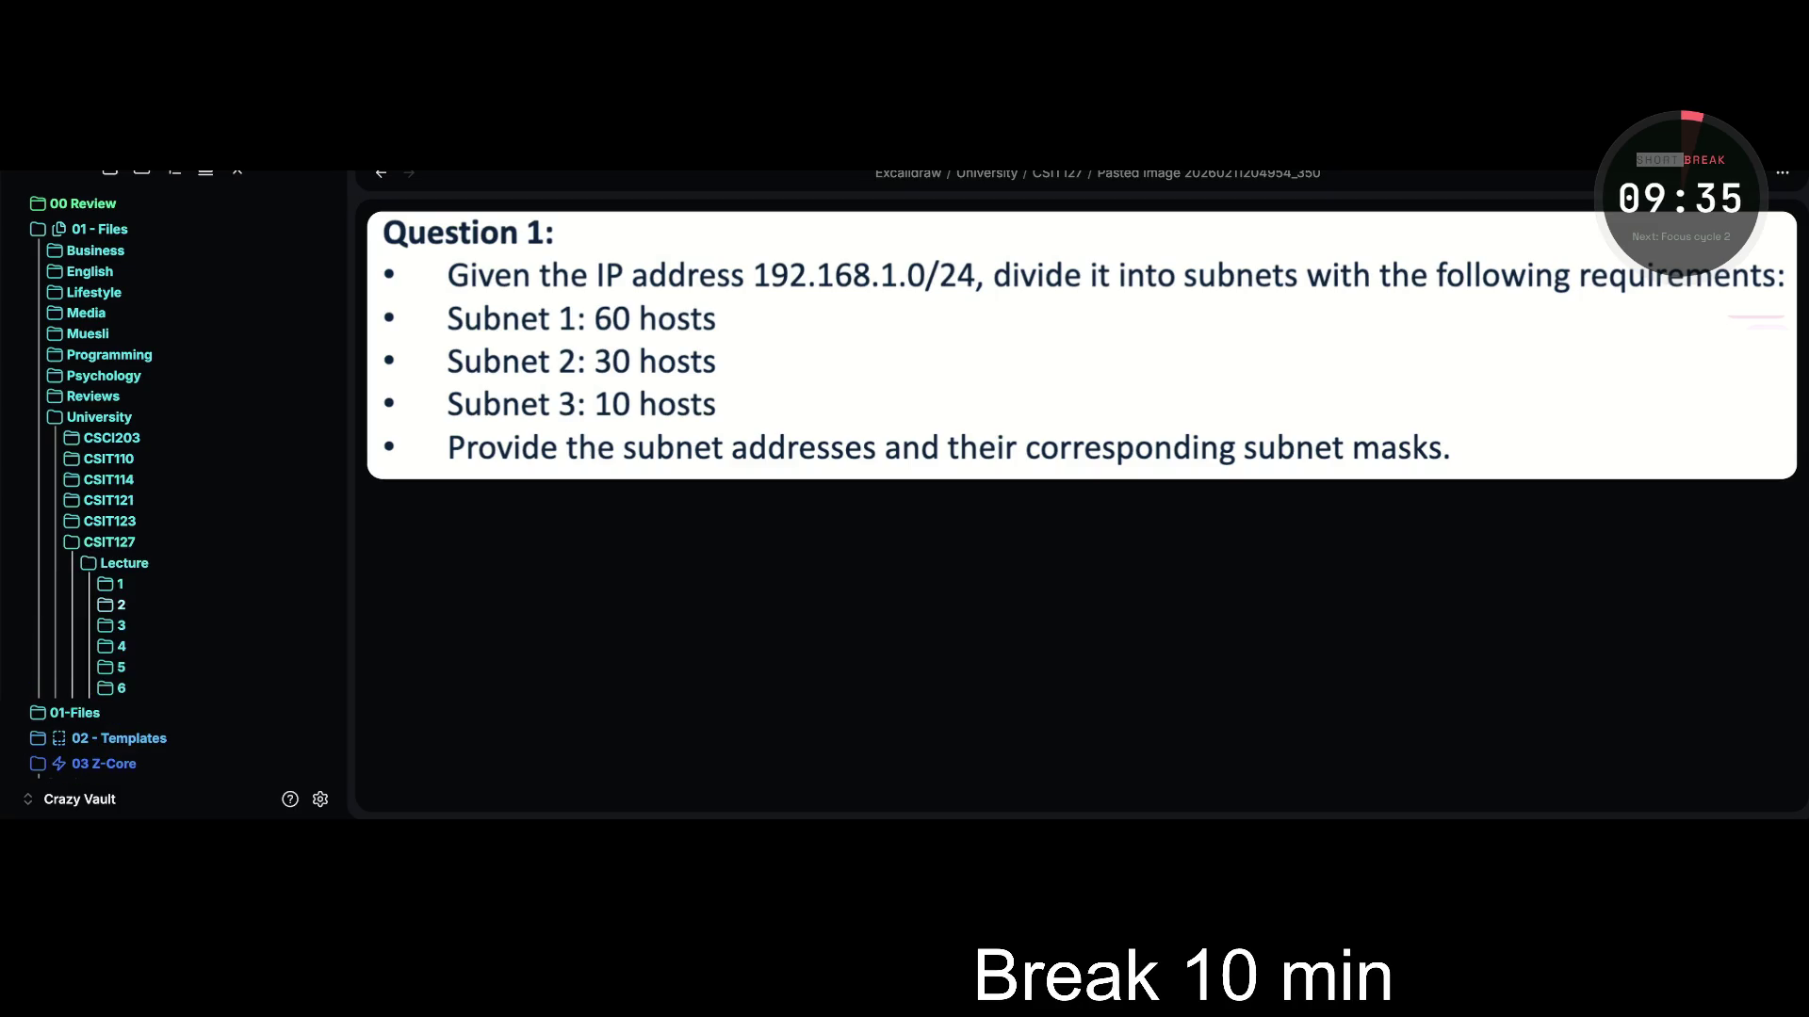
pyautogui.scroll(-1, 121, 645)
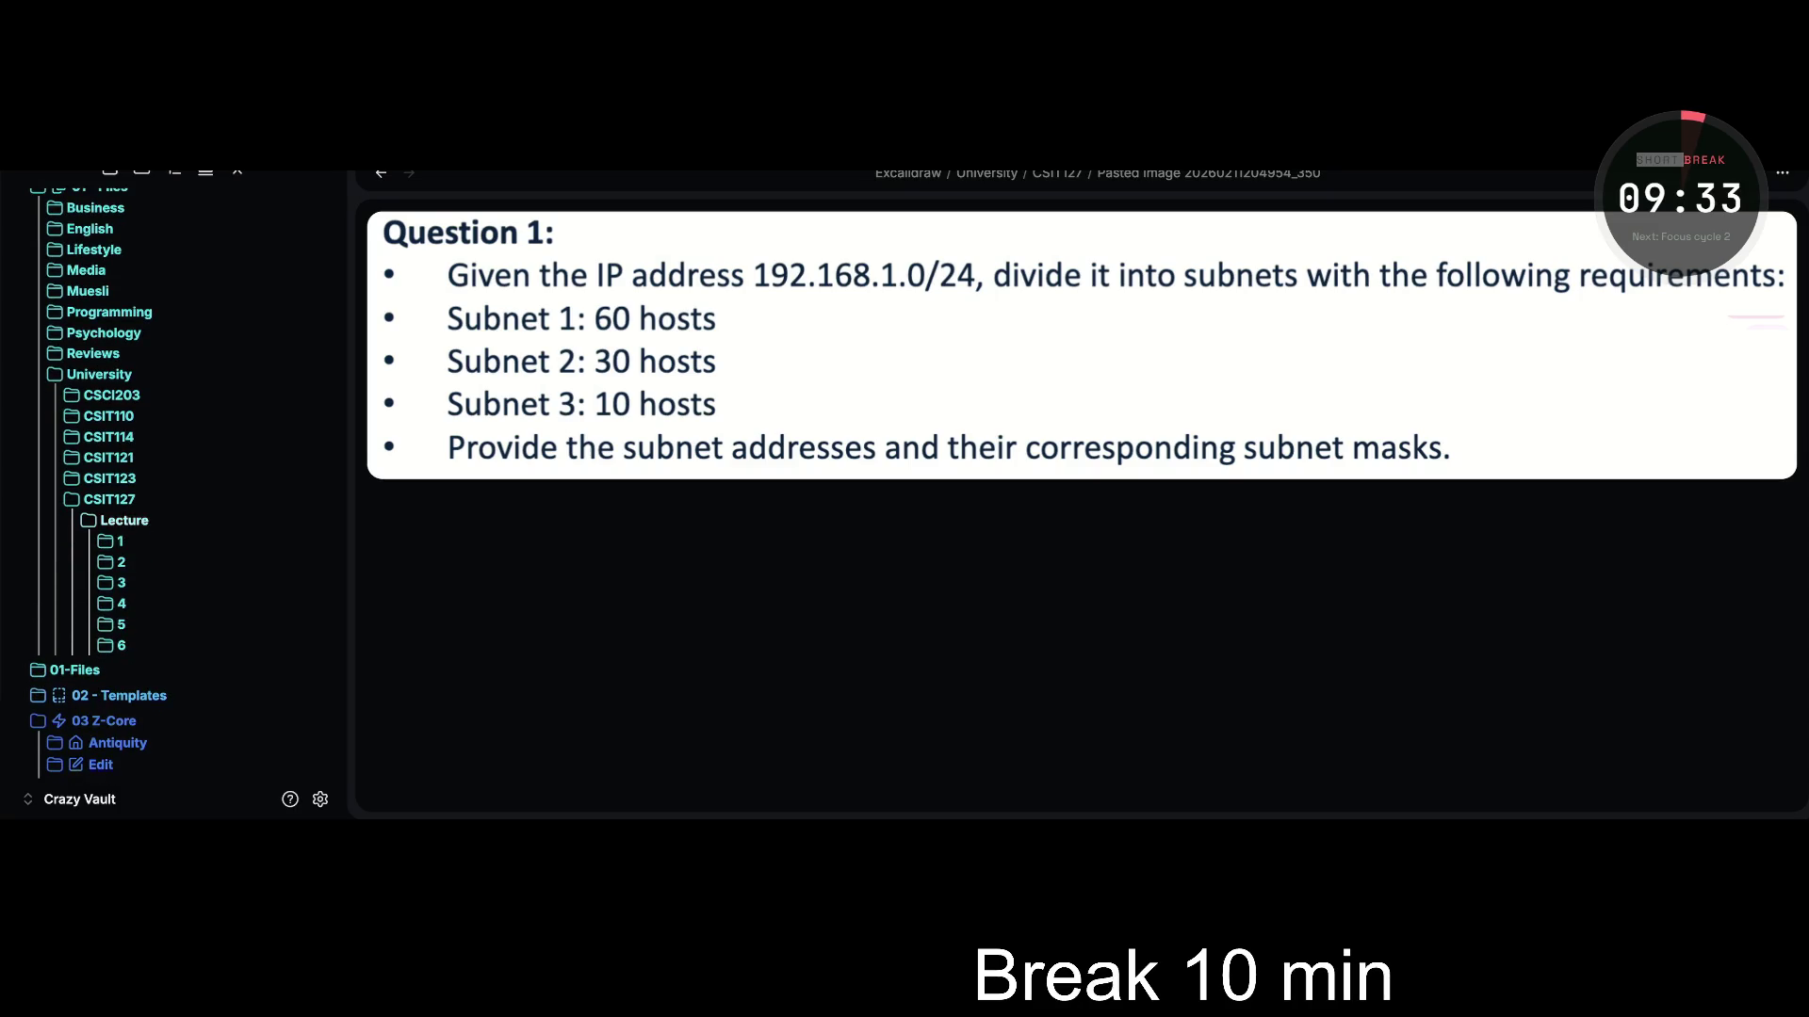
pyautogui.click(123, 521)
pyautogui.click(99, 373)
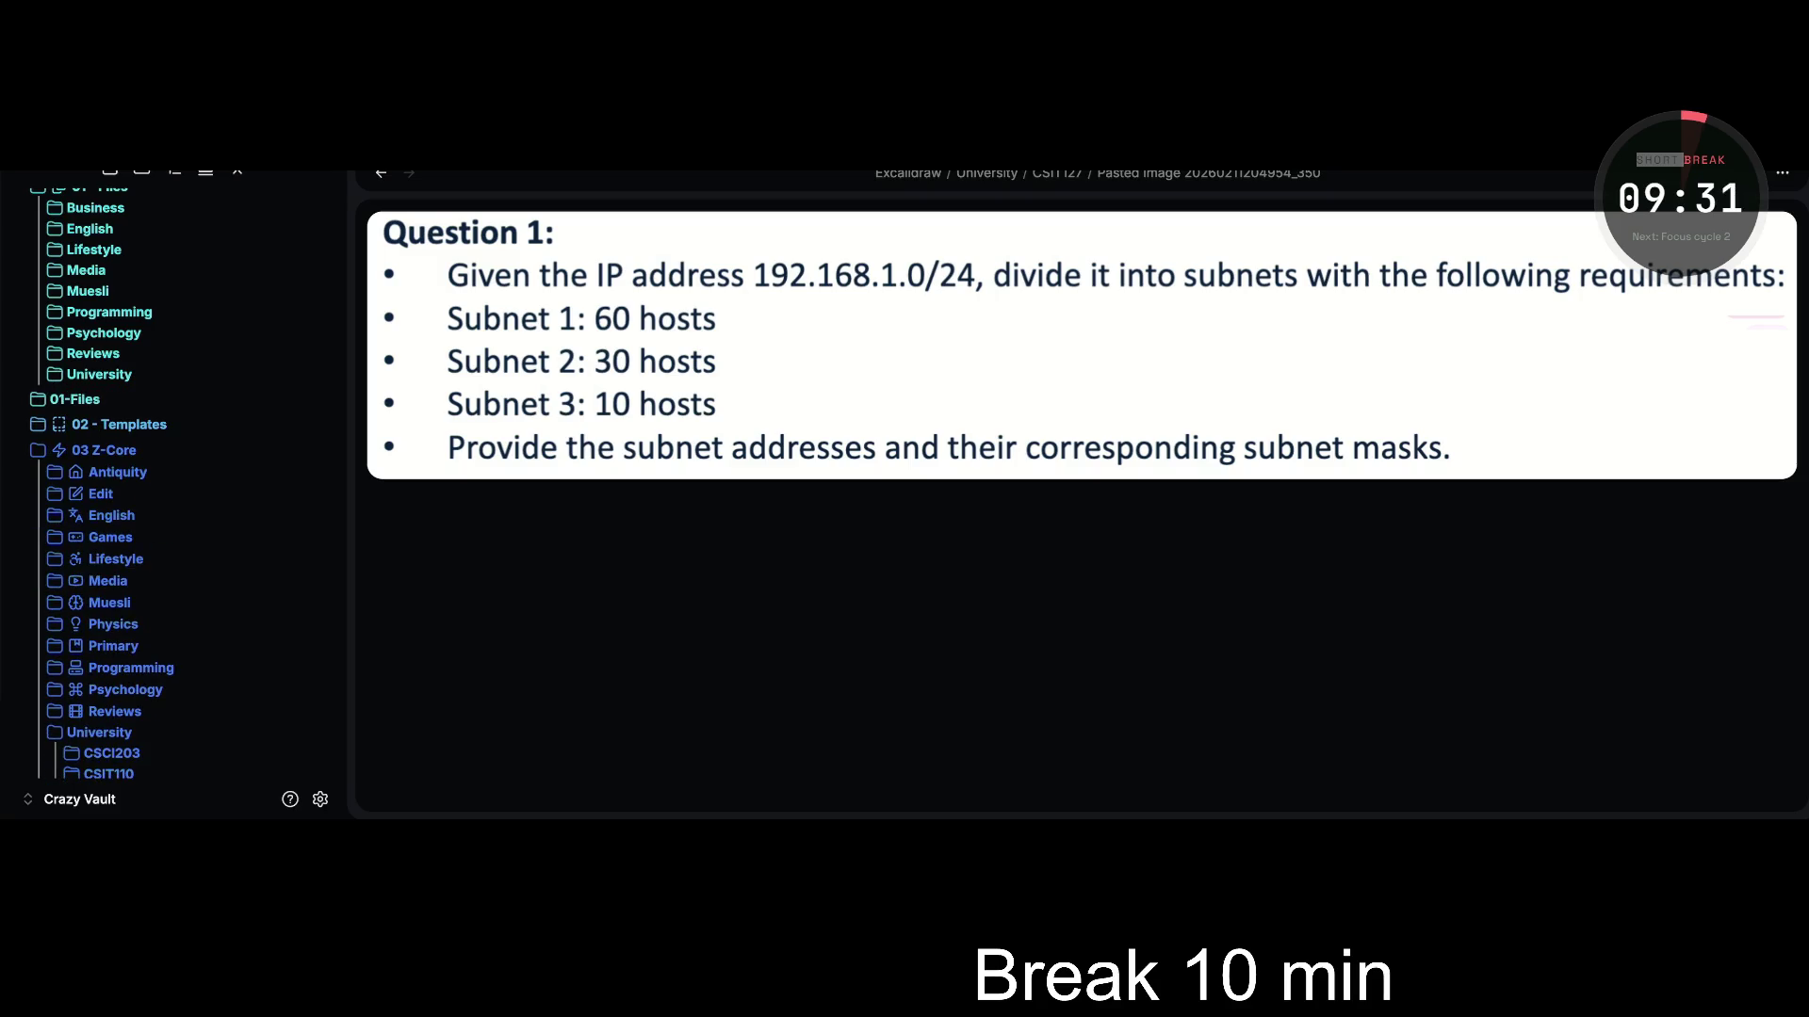
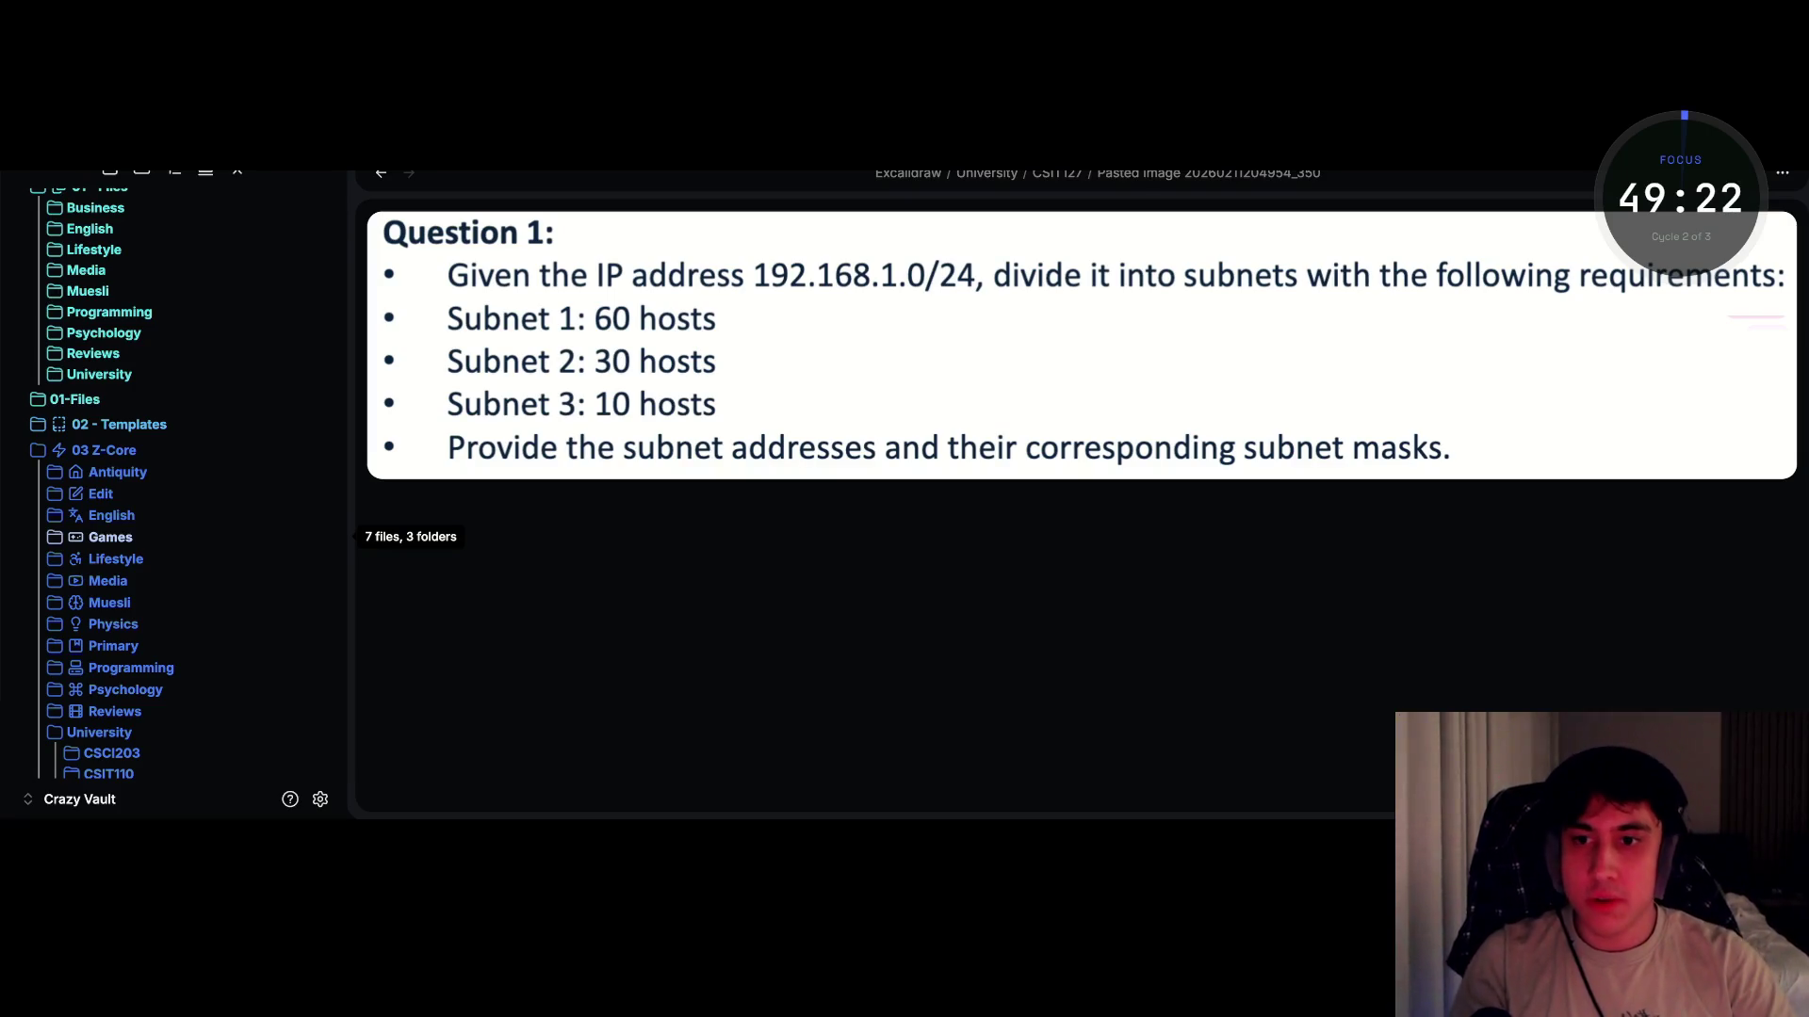
pyautogui.scroll(-3, 109, 572)
pyautogui.scroll(-2, 109, 571)
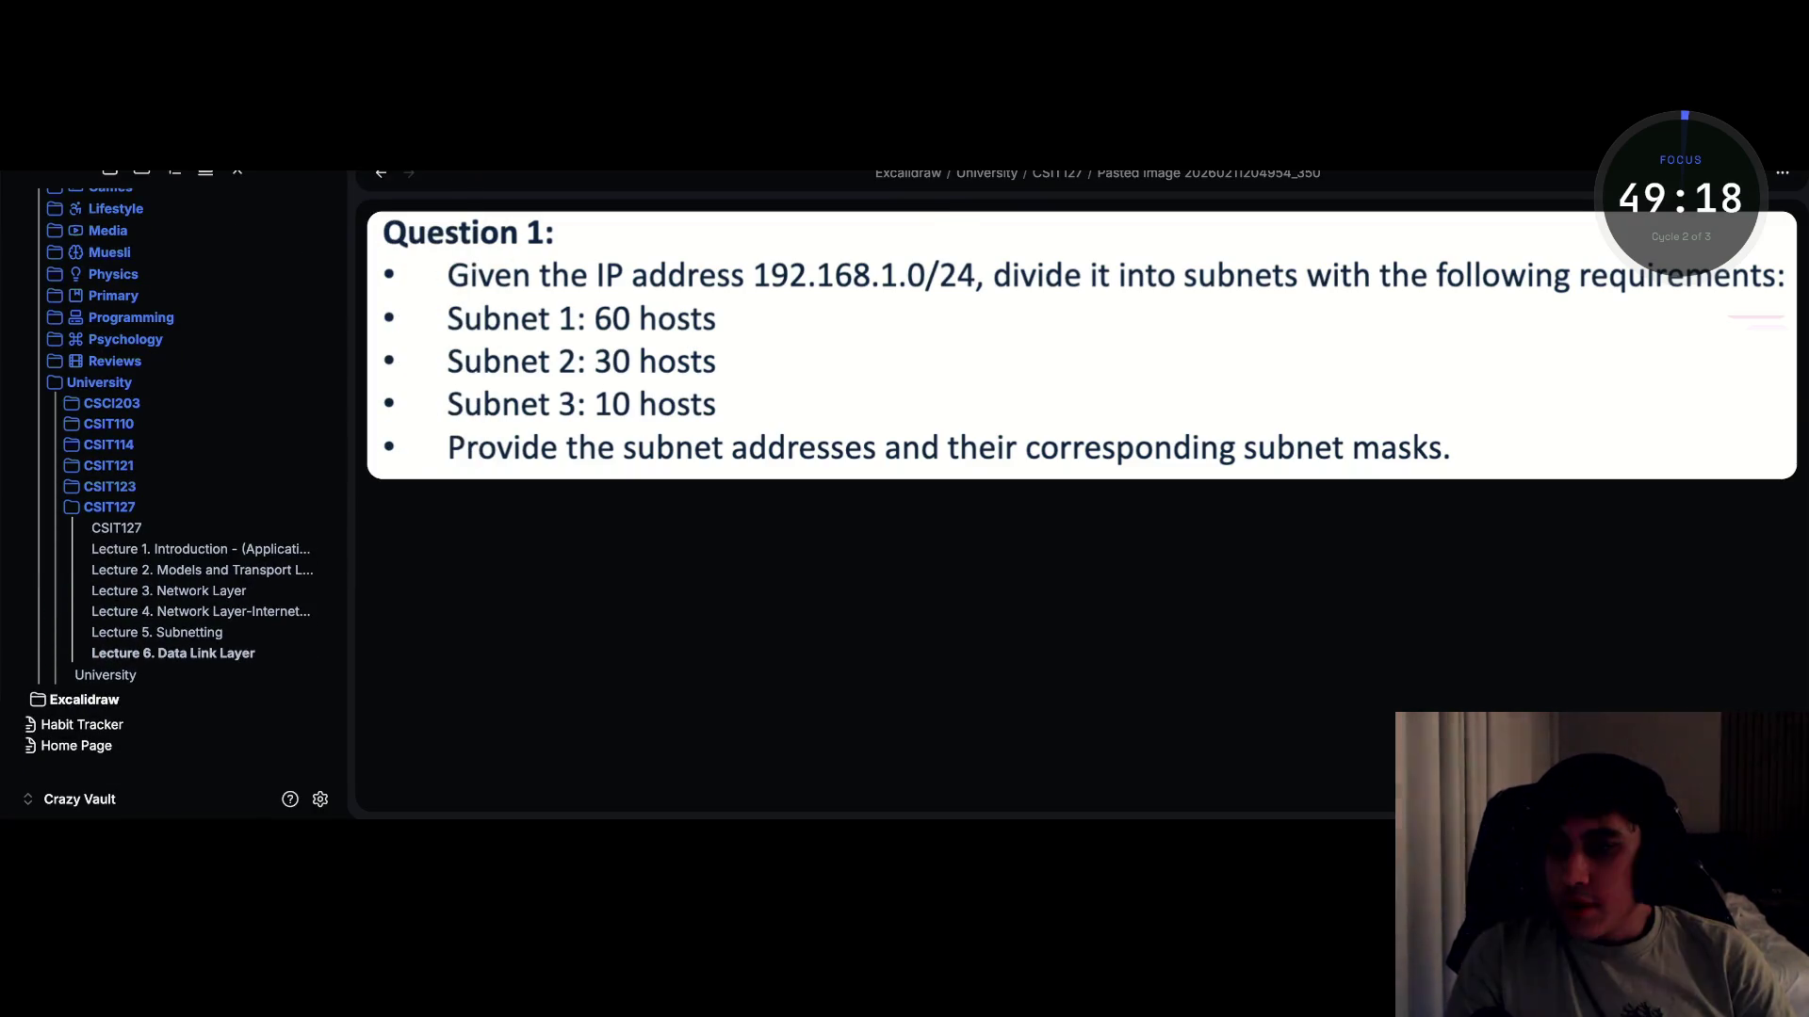
# Open the 'Lecture 6. Data Link Layer' note from the CSIT127 folder.
pyautogui.click(171, 653)
pyautogui.scroll(-2, 1080, 565)
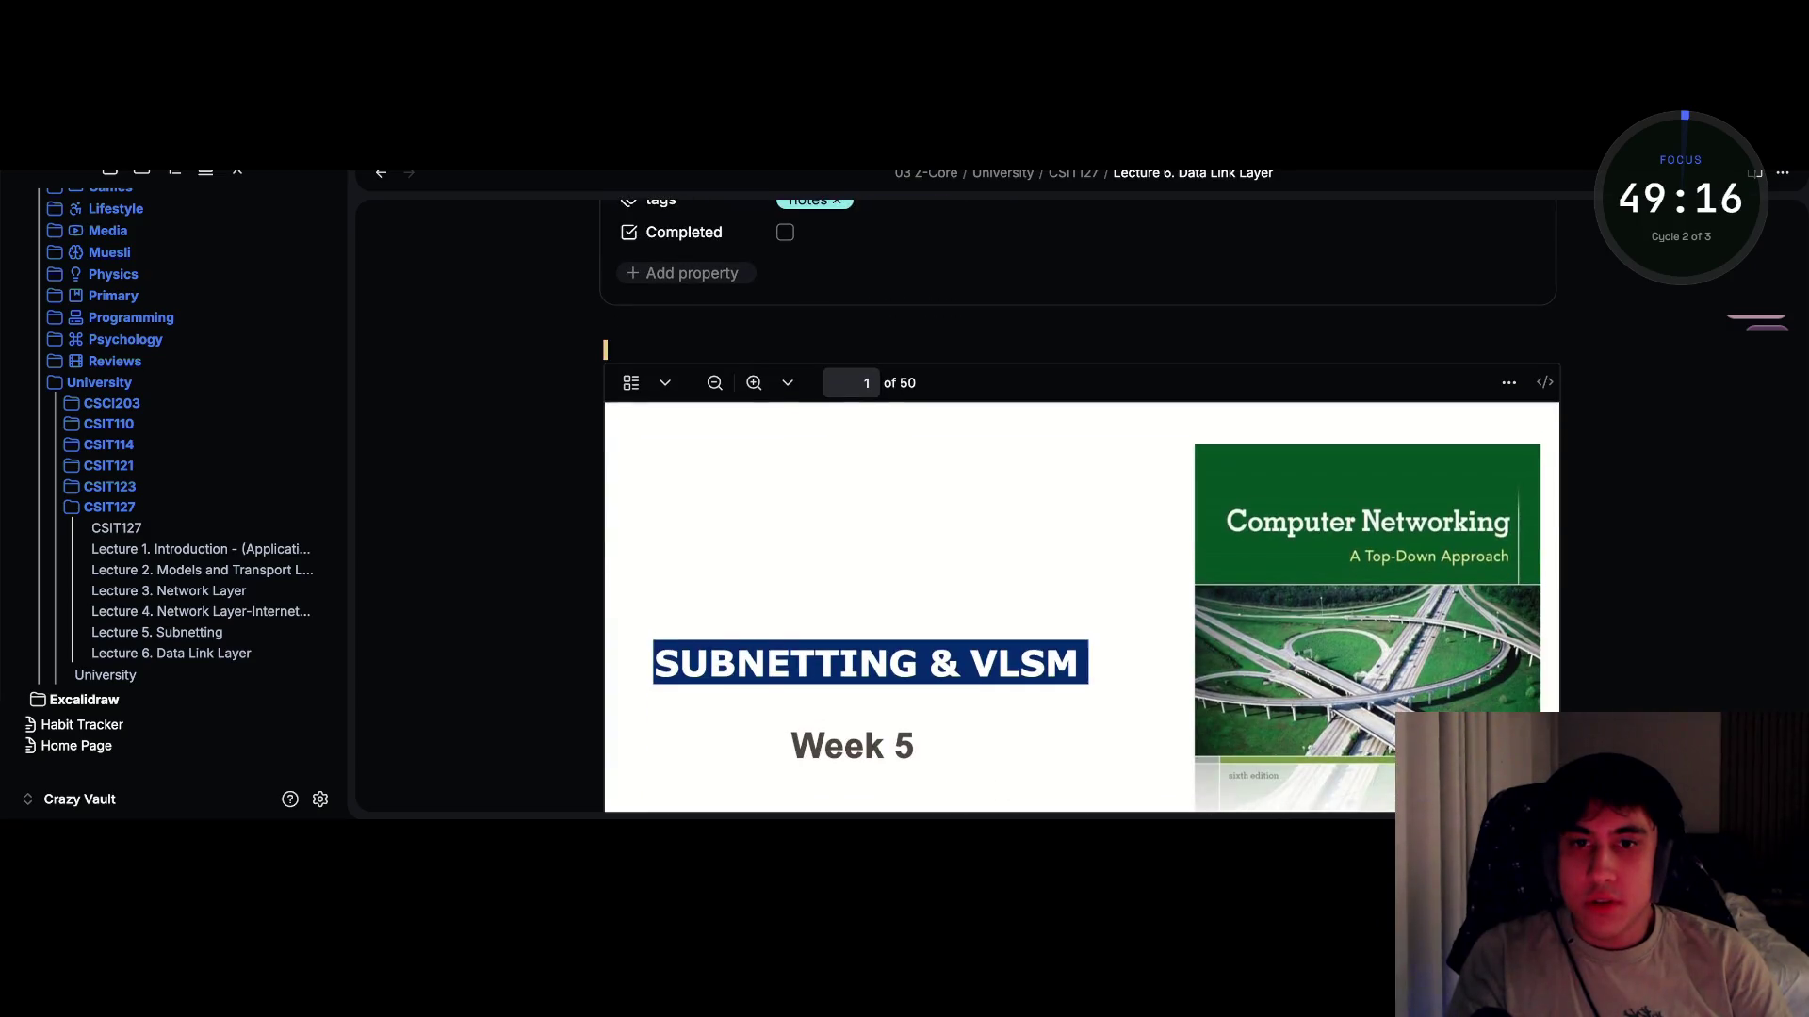
# Retarget the ![[...]] embed from the Lecture 5 Subnetting PDF to 'CSIT127 Lecture 6 Data Link Layer.pdf'.
pyautogui.press('Right')
pyautogui.press('Right')
pyautogui.press('Right')
pyautogui.press('Right')
pyautogui.press('Right')
pyautogui.press('Right')
pyautogui.press('Right')
pyautogui.press('Right')
pyautogui.press('Right')
pyautogui.press('Right')
pyautogui.press('Right')
pyautogui.press('Right')
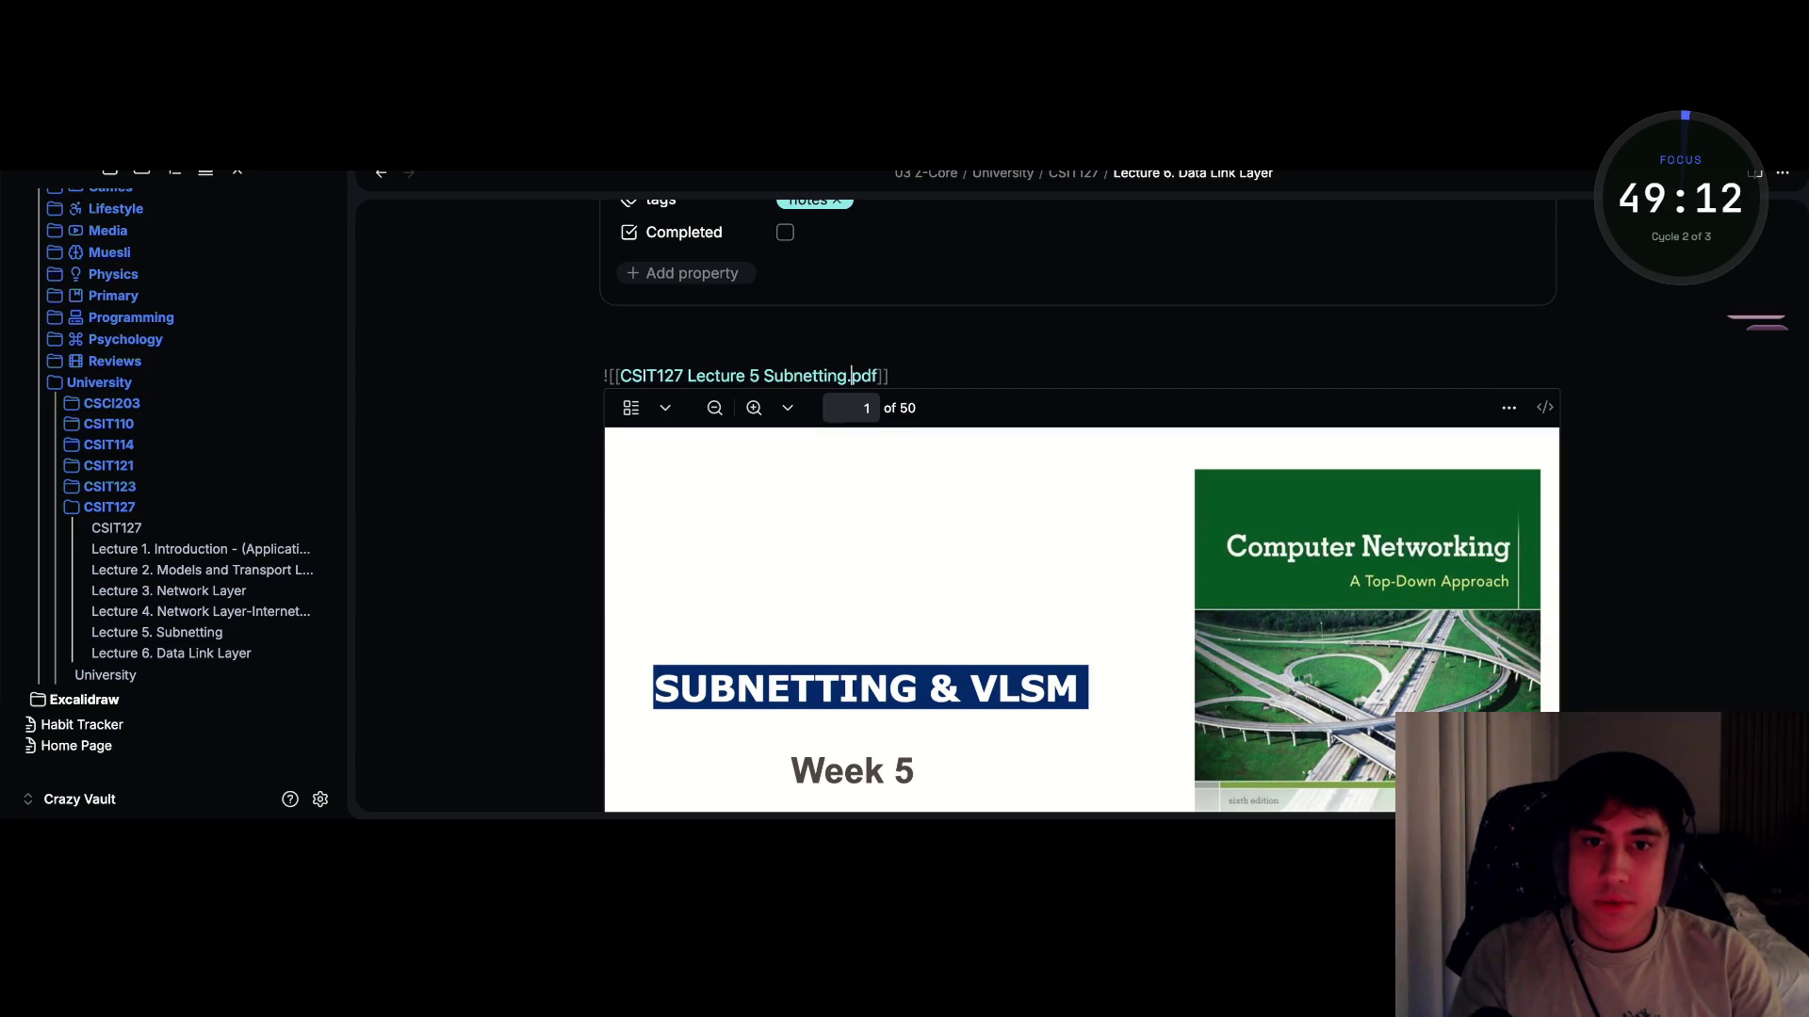
pyautogui.press('e')
pyautogui.press('a')
pyautogui.press('BackSpace')
pyautogui.press('BackSpace')
pyautogui.press('BackSpace')
pyautogui.press('BackSpace')
pyautogui.press('BackSpace')
pyautogui.press('BackSpace')
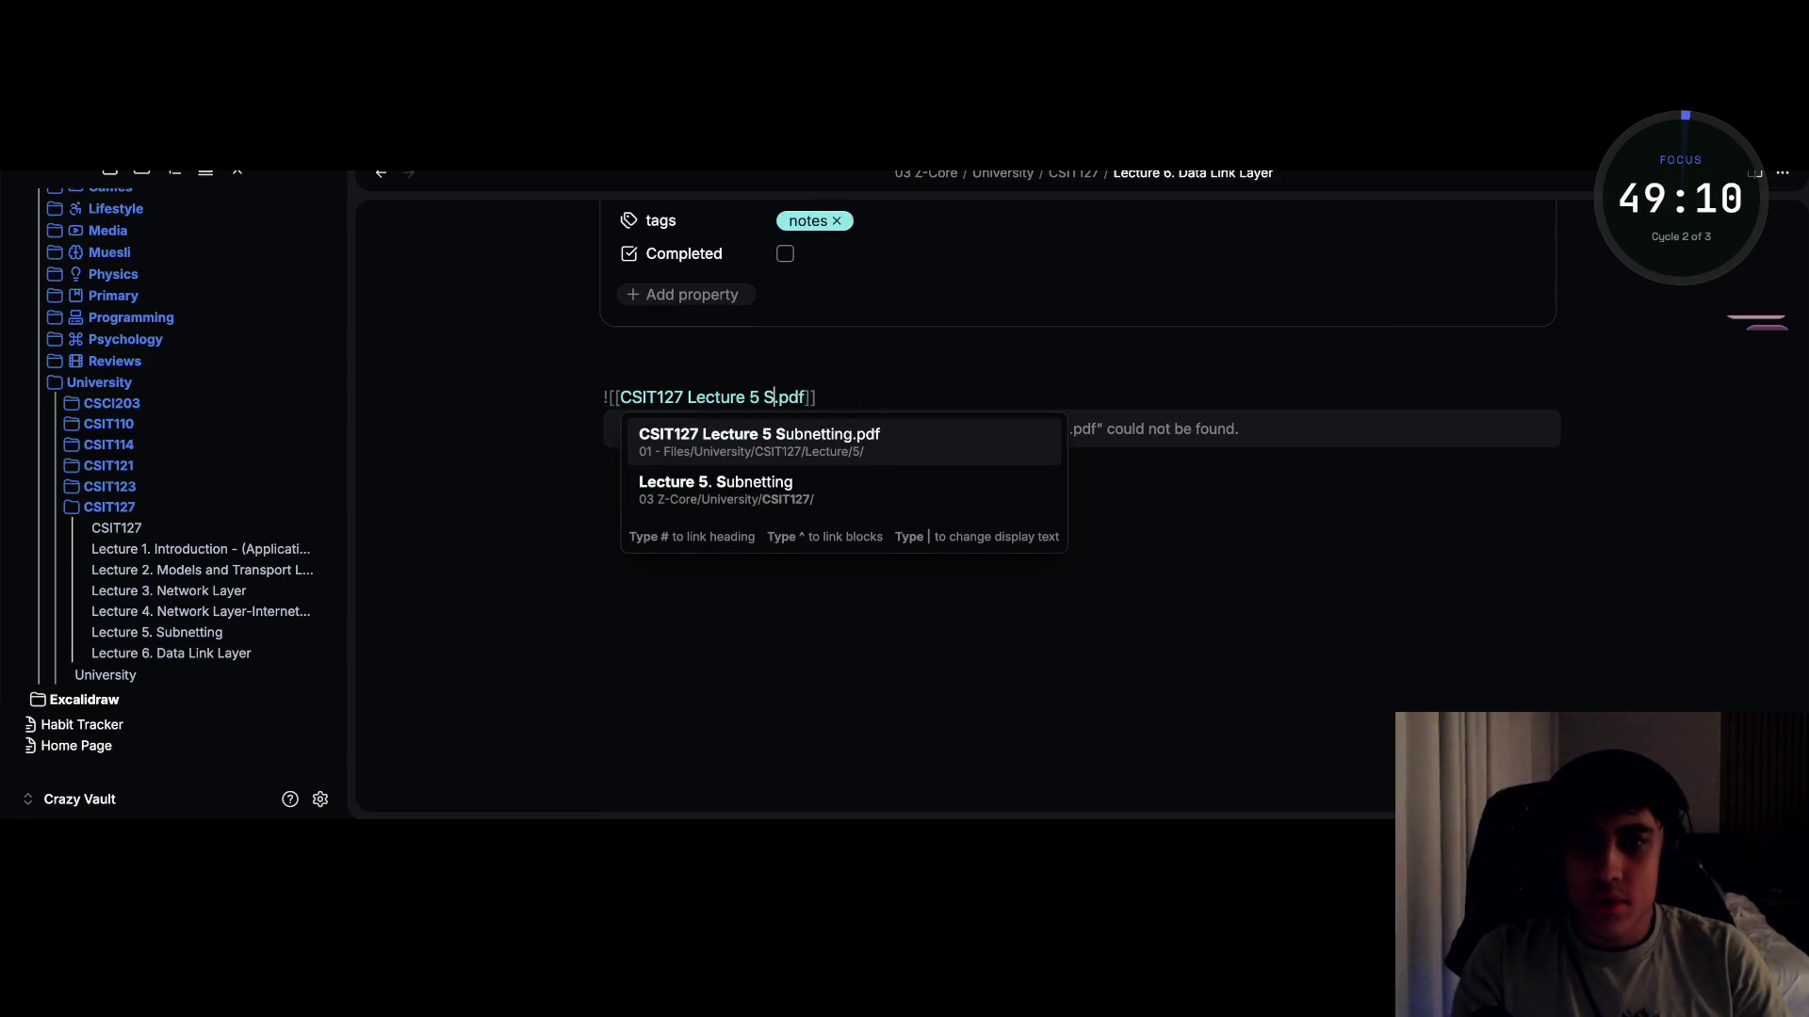
pyautogui.press('BackSpace')
pyautogui.press('BackSpace')
pyautogui.press('BackSpace')
pyautogui.write('6')
pyautogui.press('Return')
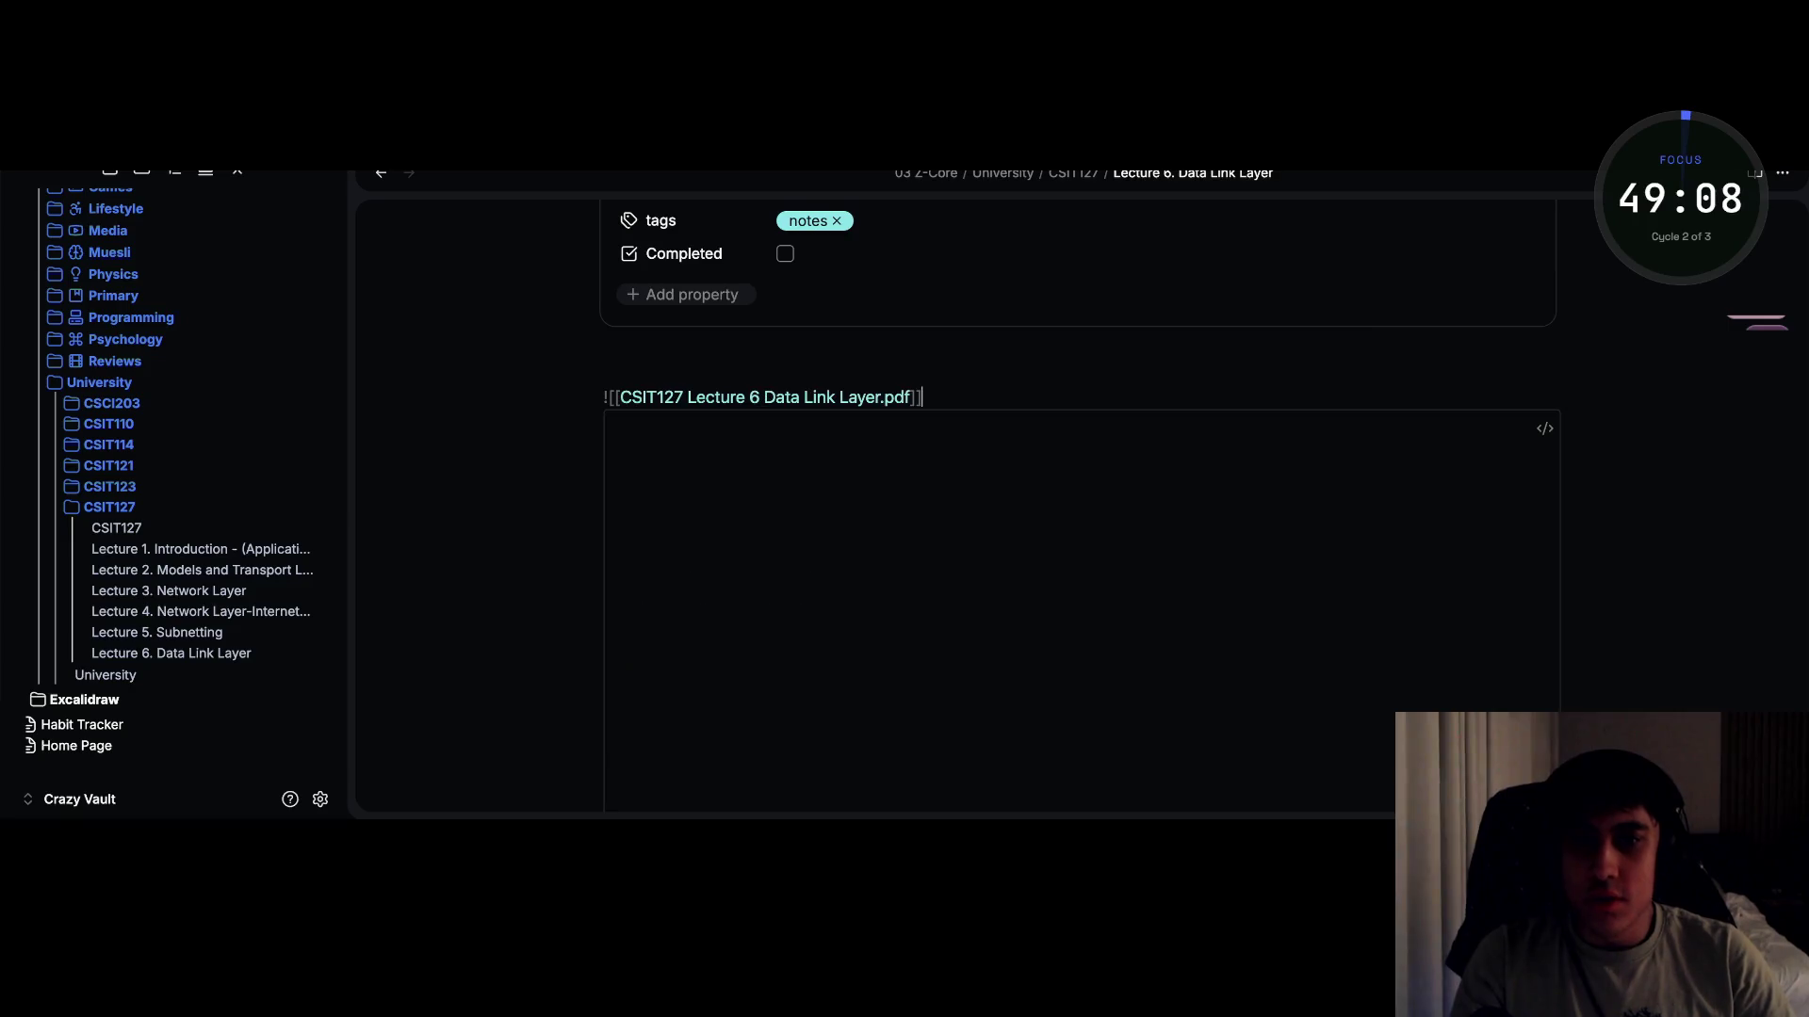
# Display the embedded Lecture 6 PDF and open it in full view for reading.
pyautogui.press('Down')
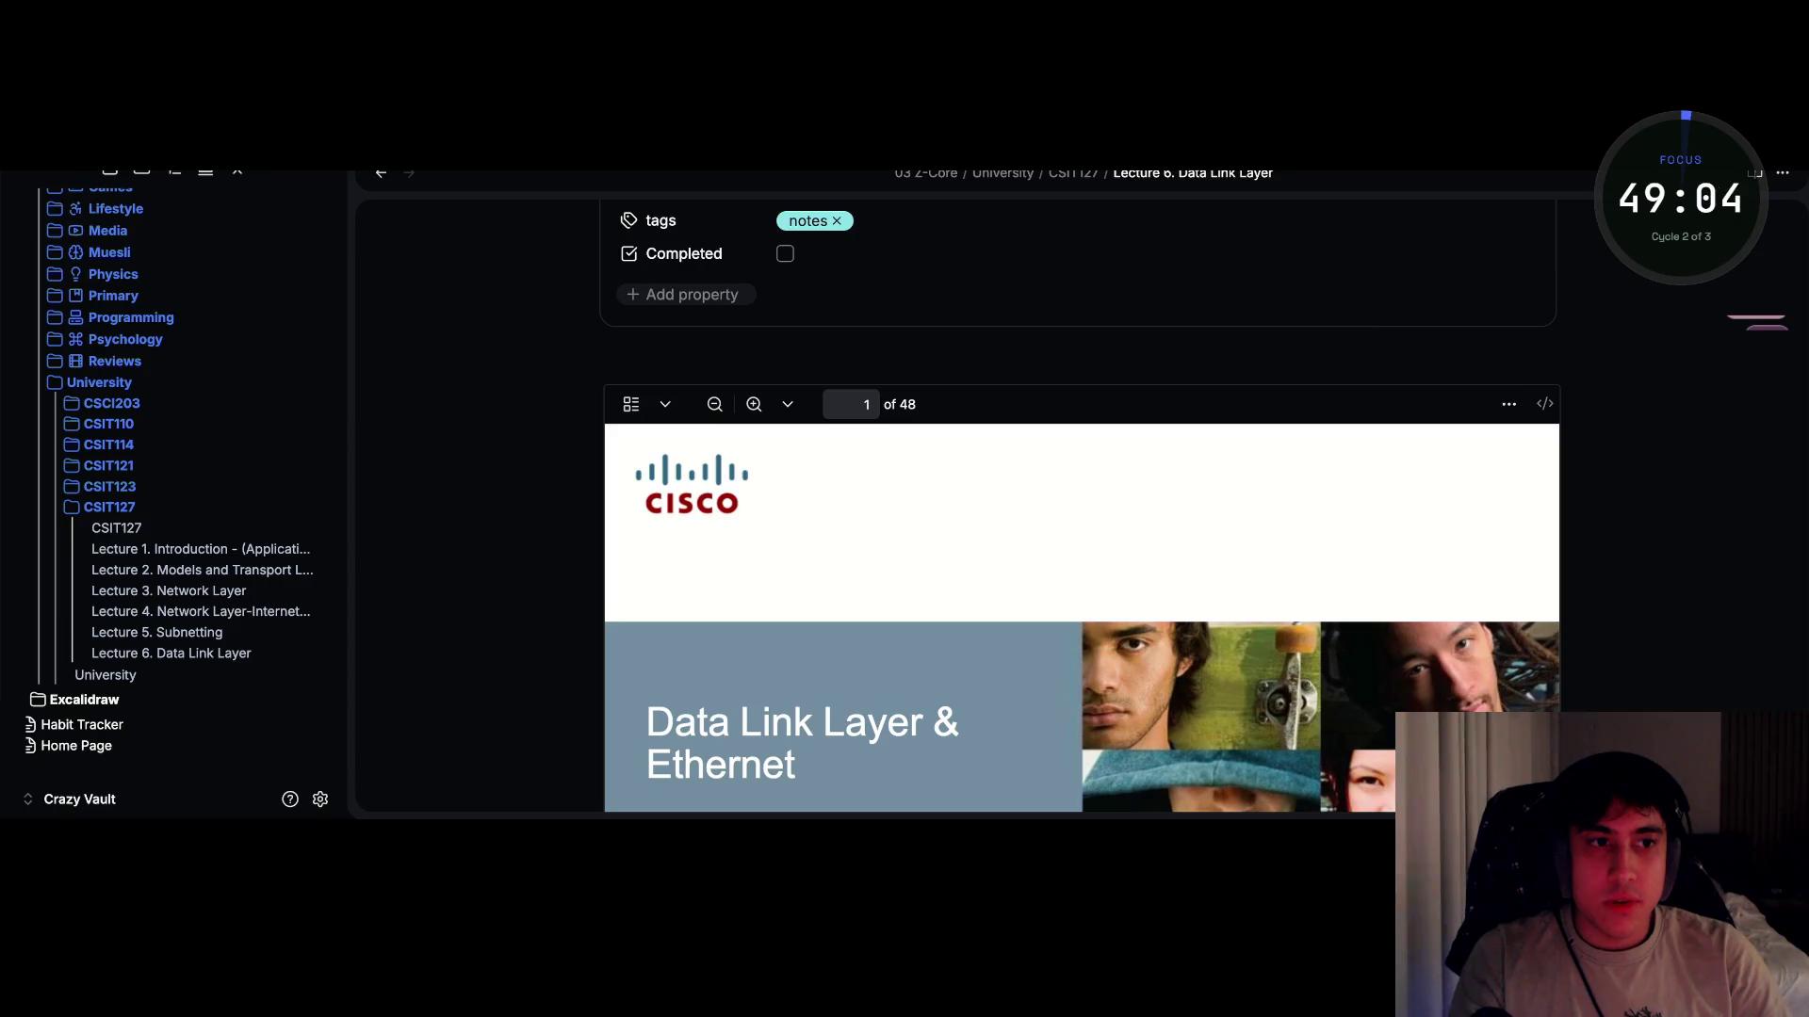
pyautogui.click(1508, 404)
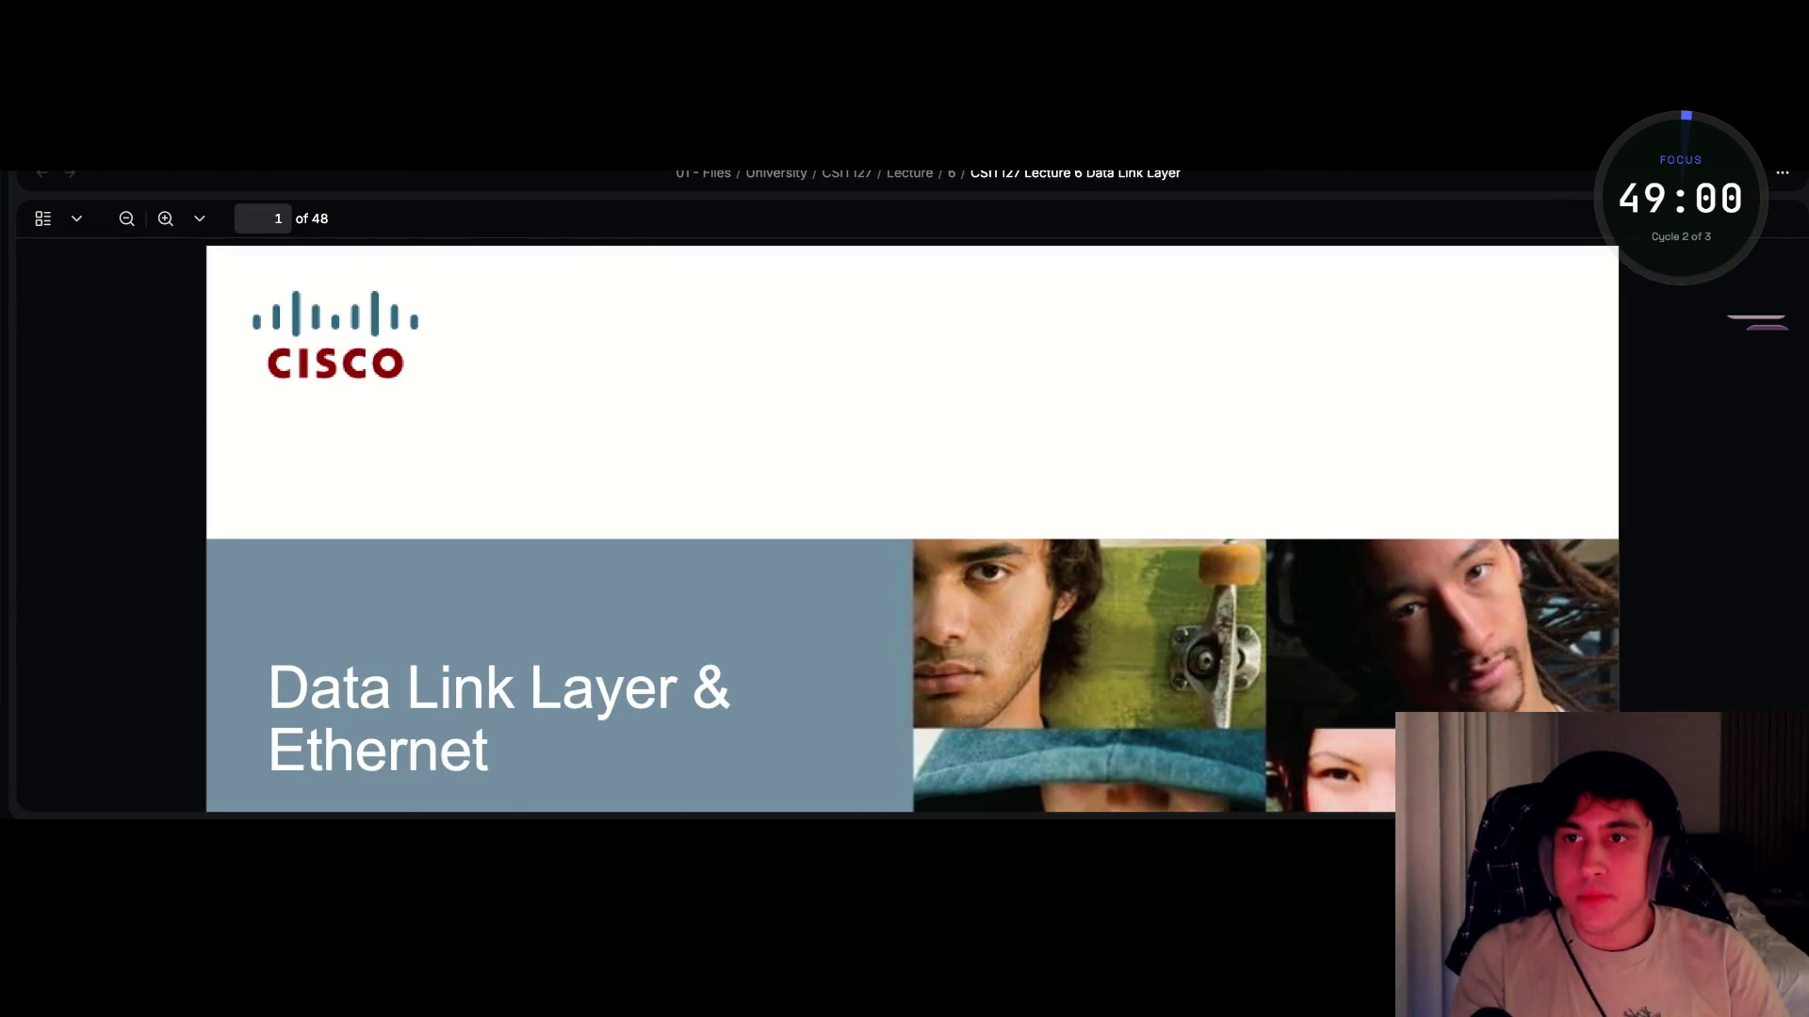
pyautogui.scroll(-2, 905, 522)
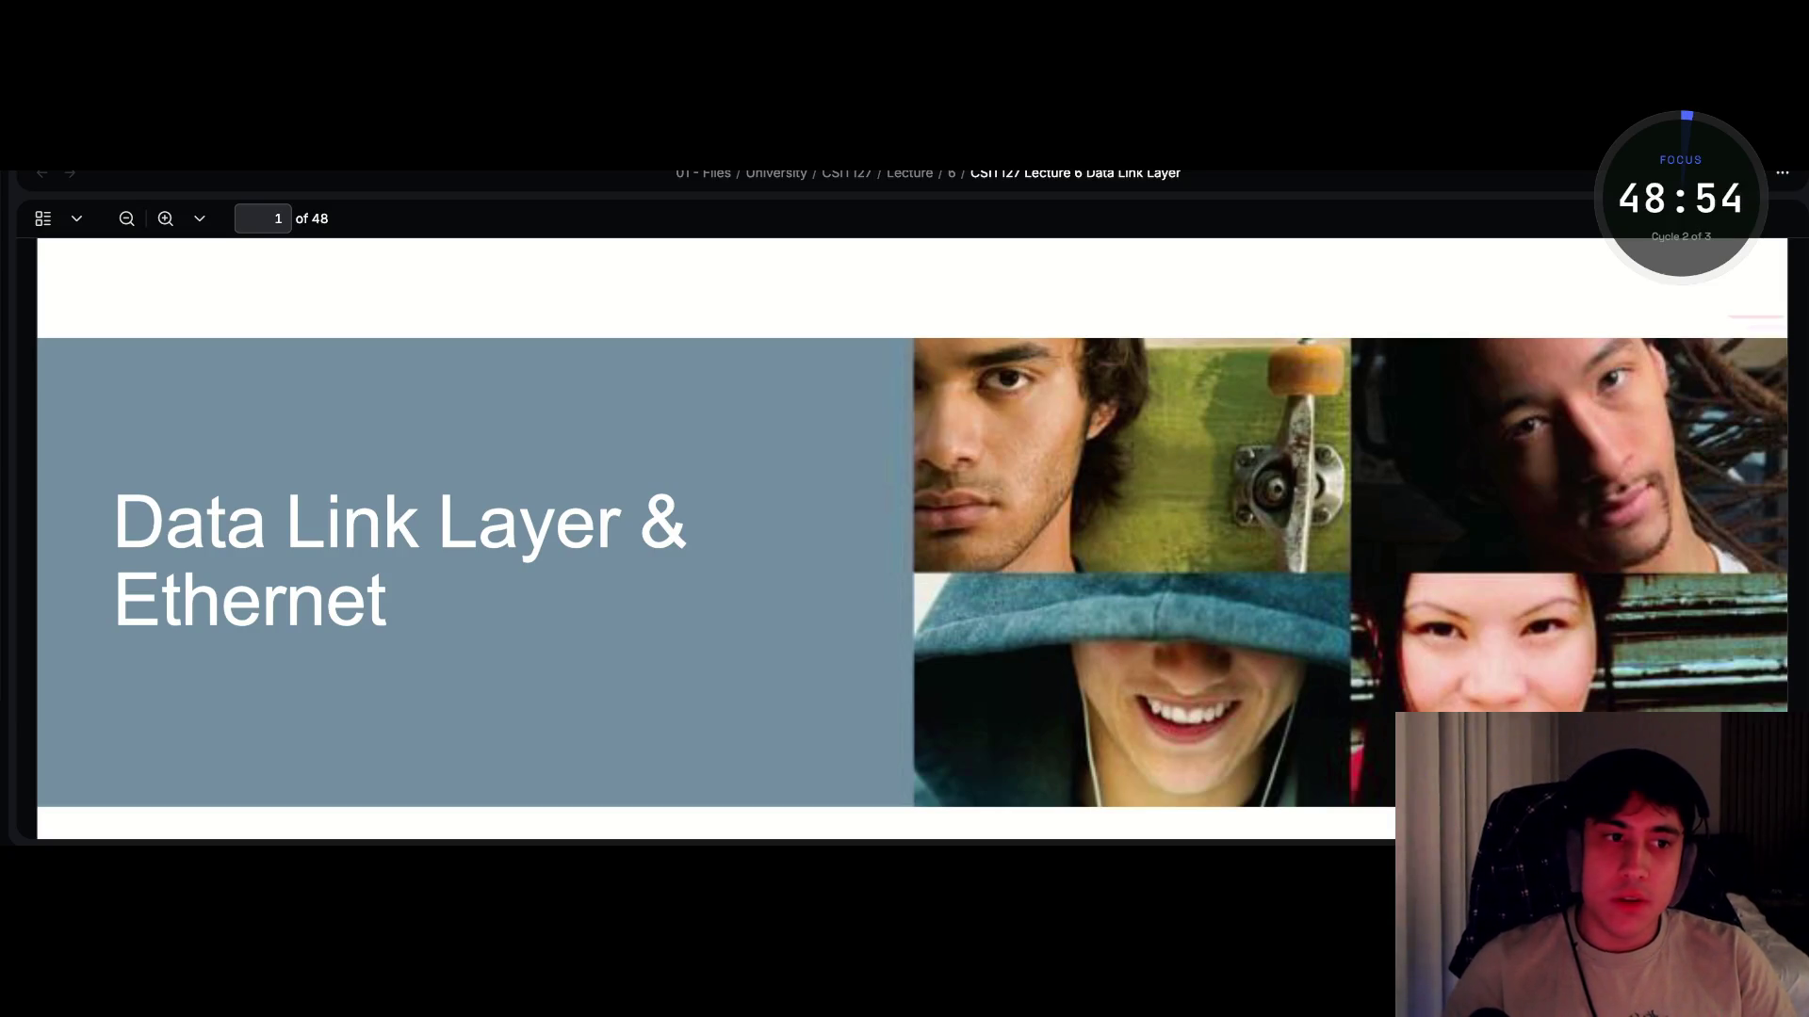
pyautogui.scroll(-1, 904, 537)
pyautogui.scroll(-3, 905, 537)
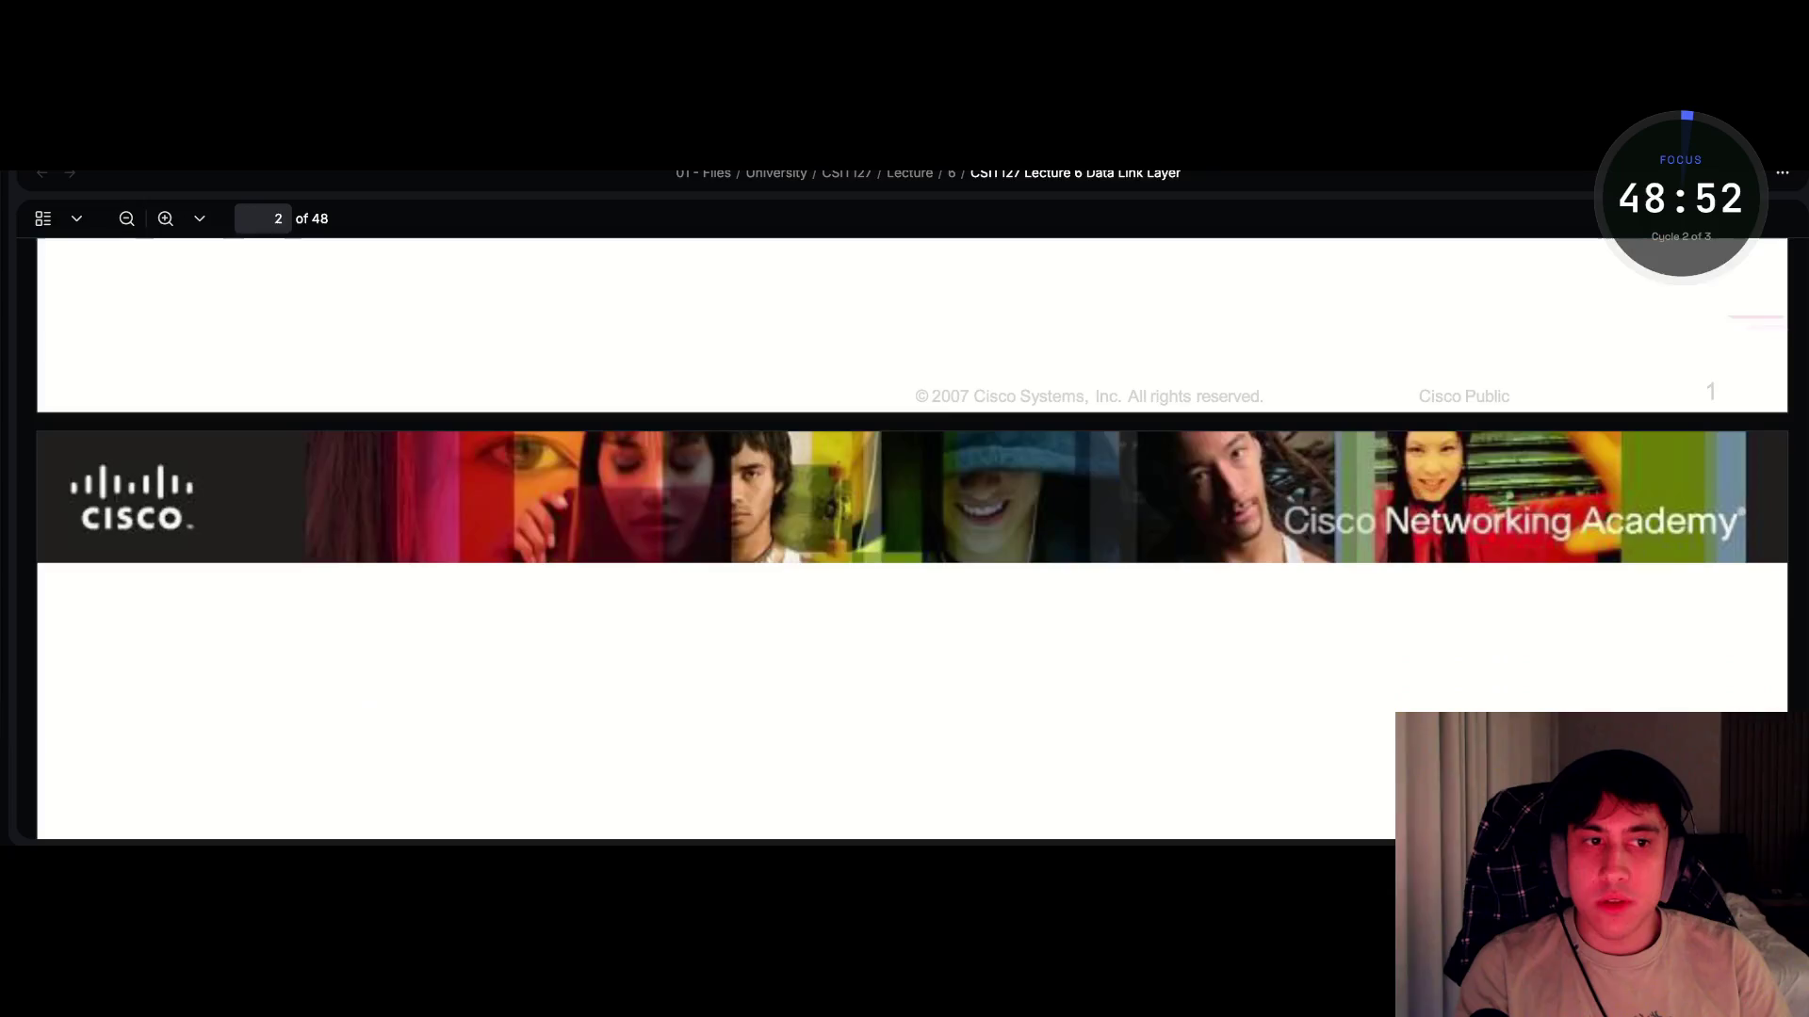
pyautogui.scroll(-2, 905, 537)
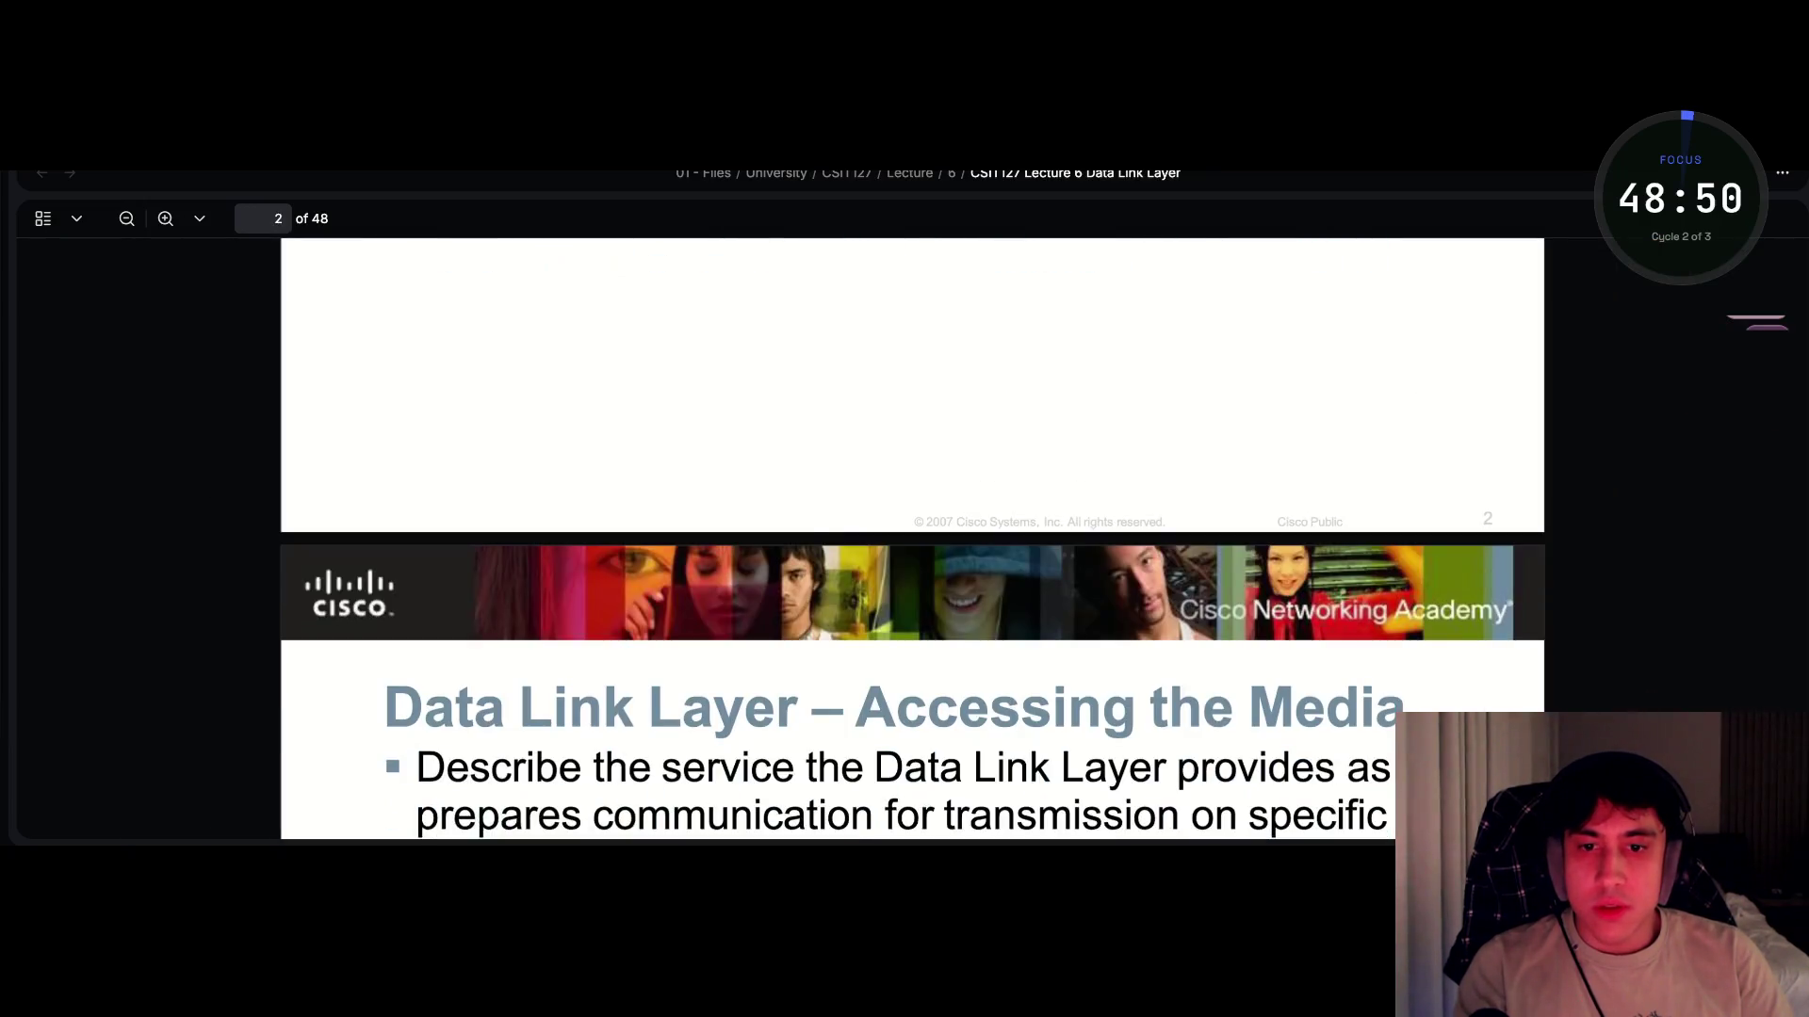
pyautogui.scroll(-1, 904, 537)
pyautogui.scroll(-1, 905, 537)
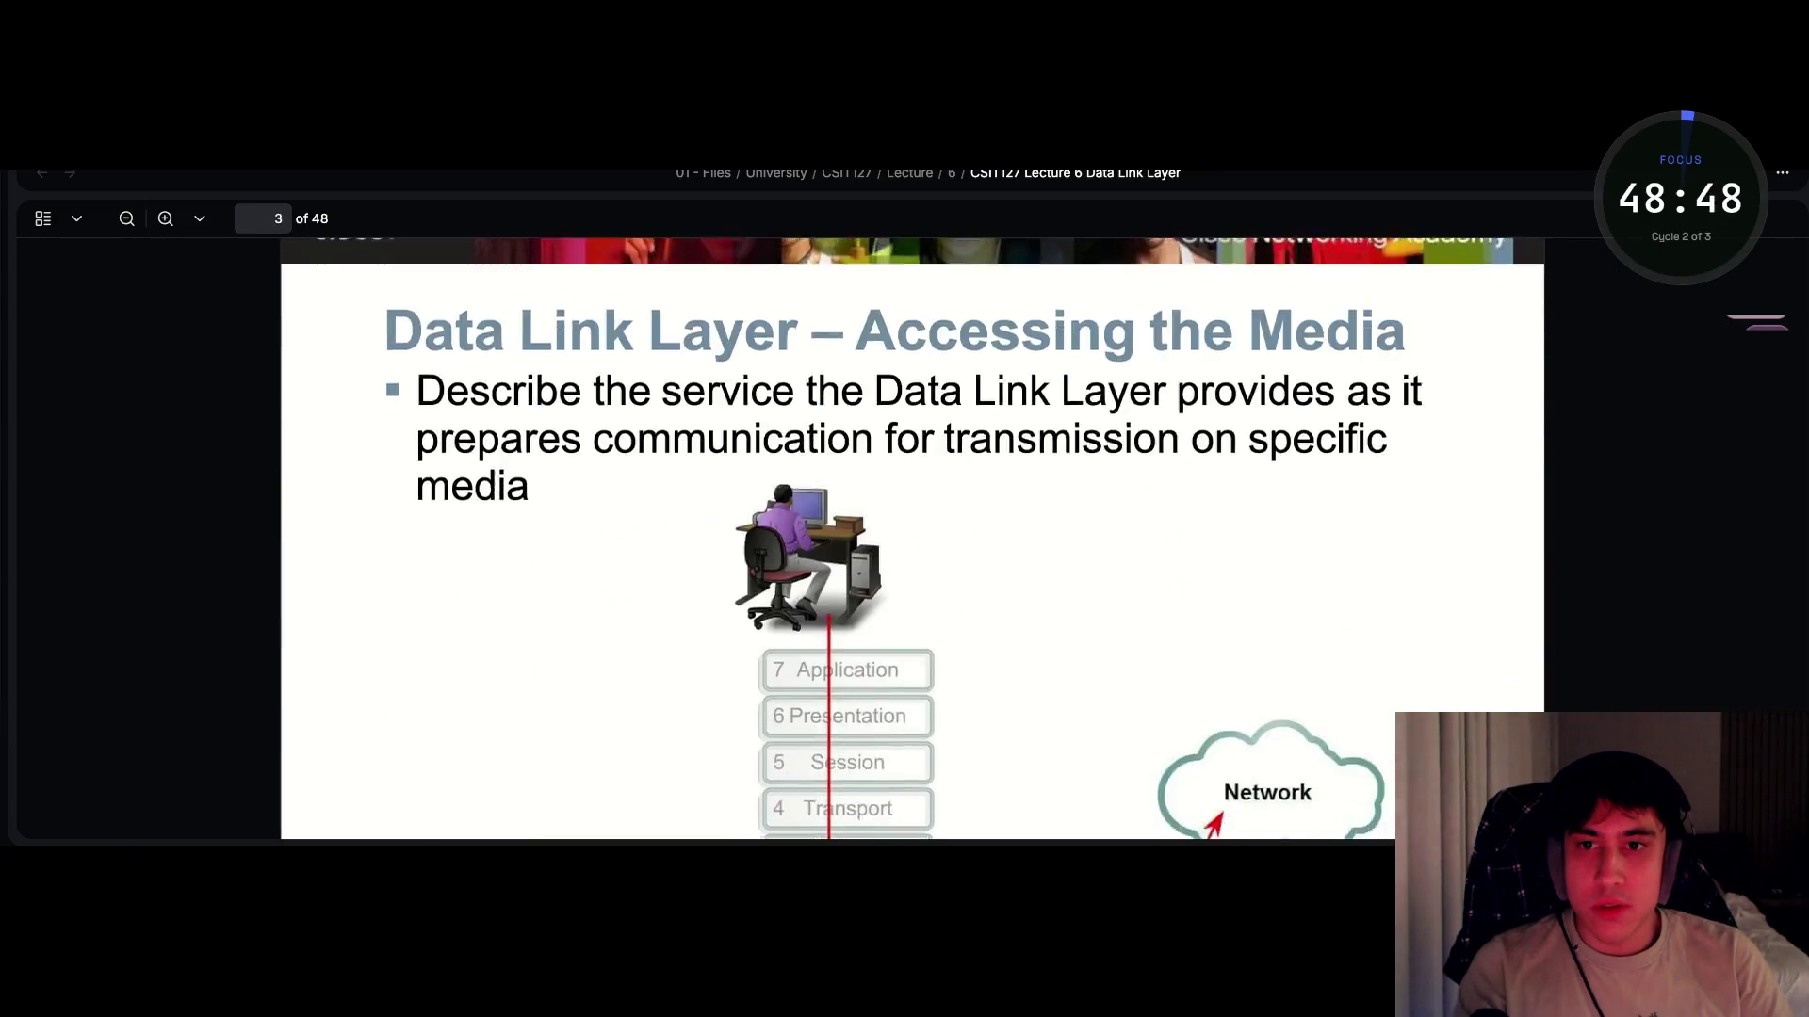
pyautogui.scroll(10, 905, 537)
pyautogui.scroll(-4, 904, 537)
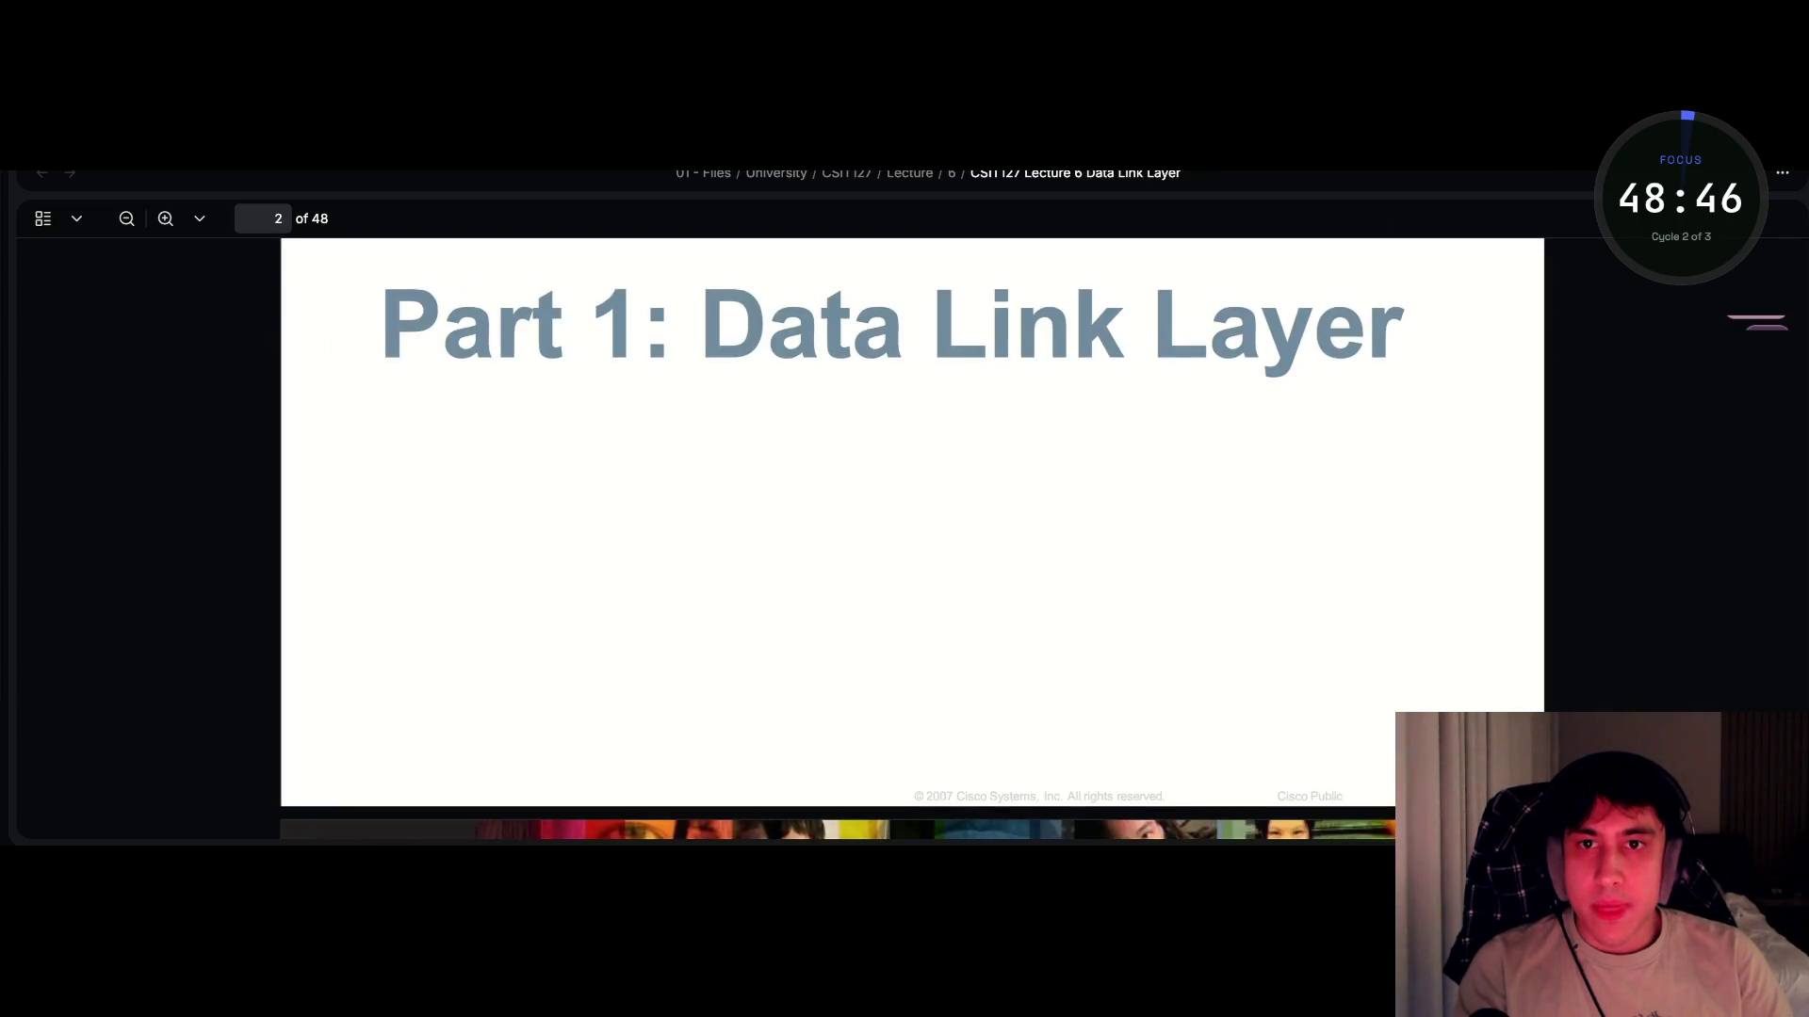